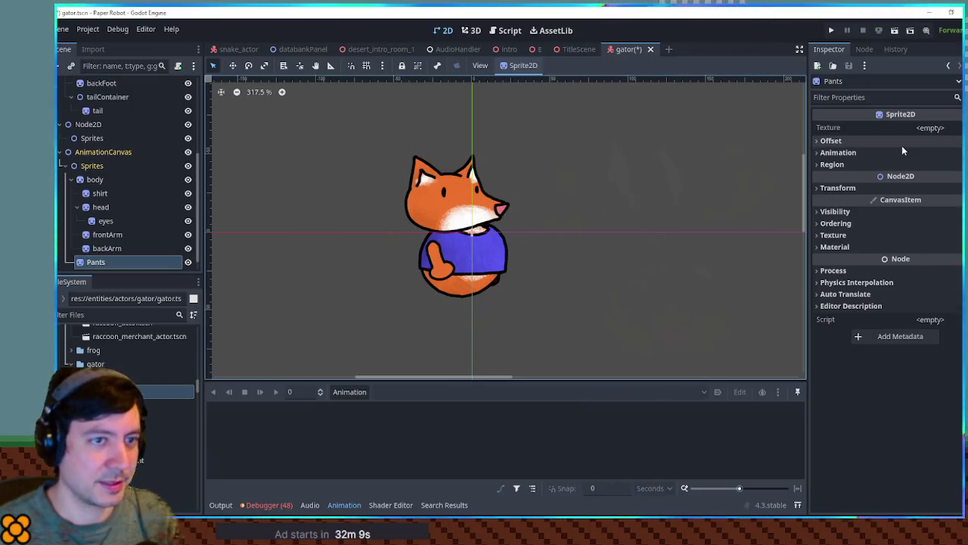
Step: Give Pants the gator.png texture cropped to the blue pants region (39, 409, 126×85), shrunk and placed beside the fox
mouse_move(121, 391)
mouse_down()
mouse_move(773, 302)
mouse_move(929, 128)
mouse_up()
click(862, 179)
click(904, 195)
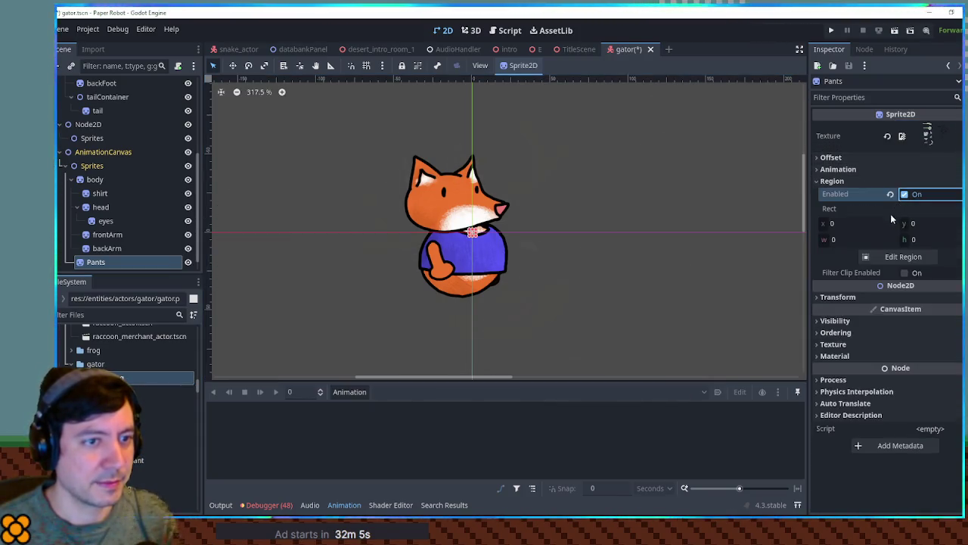
click(900, 257)
drag(335, 273, 402, 319)
click(505, 392)
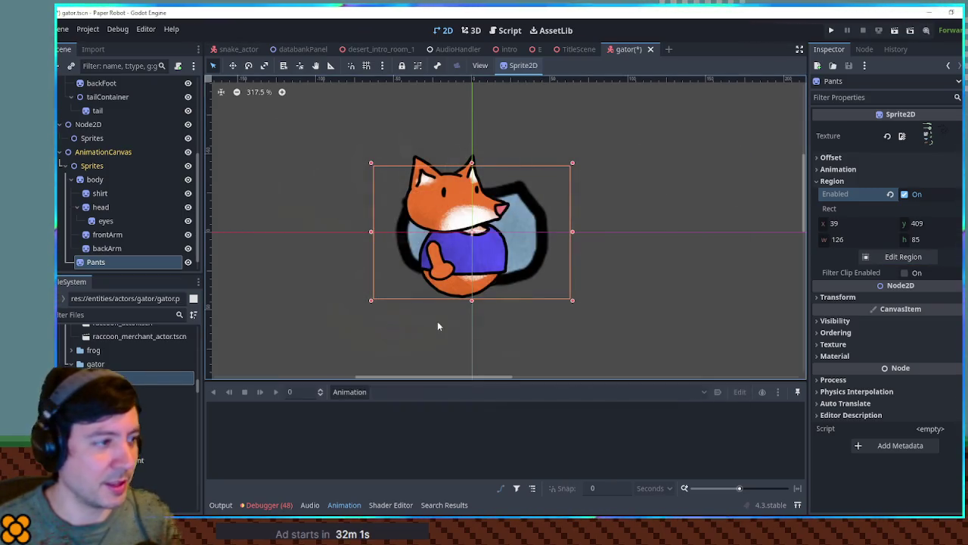
mouse_move(572, 300)
mouse_down()
mouse_move(441, 209)
mouse_move(394, 201)
mouse_move(431, 303)
mouse_move(530, 280)
mouse_move(611, 321)
mouse_move(552, 281)
mouse_move(490, 281)
mouse_move(601, 286)
mouse_move(582, 285)
mouse_up()
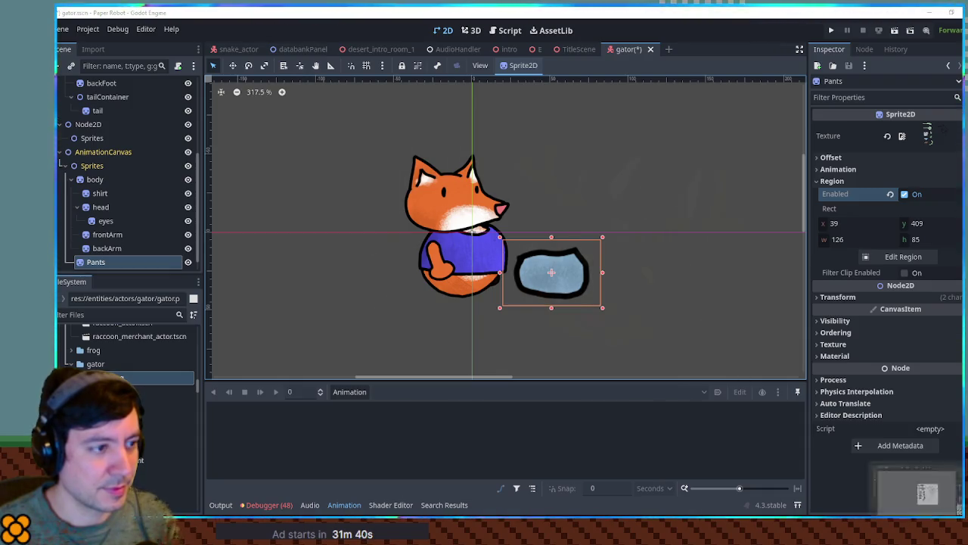
Step: In Krita's gator sheet, undo the recent edits and then redo them
key(alt+Tab)
scroll(691, 292, up, 3)
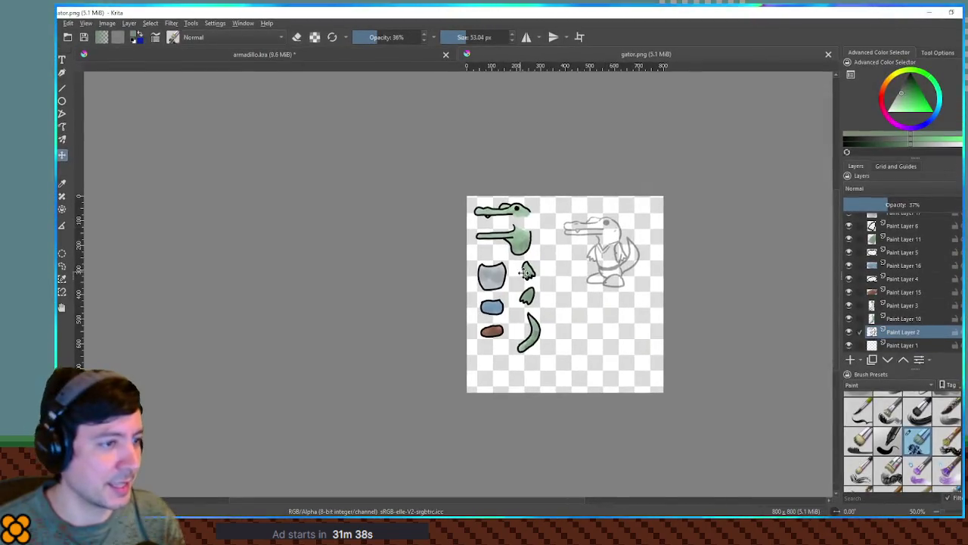
key(ctrl+z)
key(ctrl+z)
key(ctrl+z)
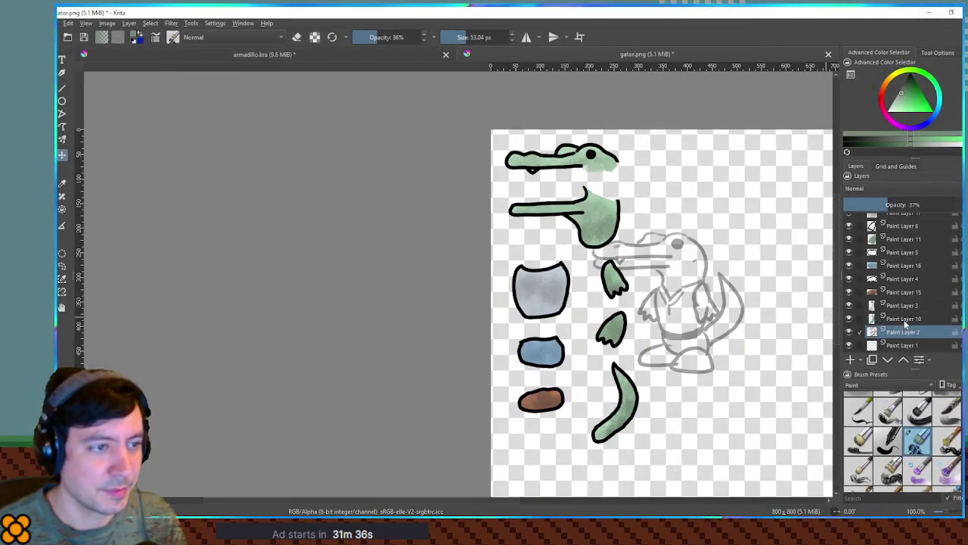
key(ctrl+z)
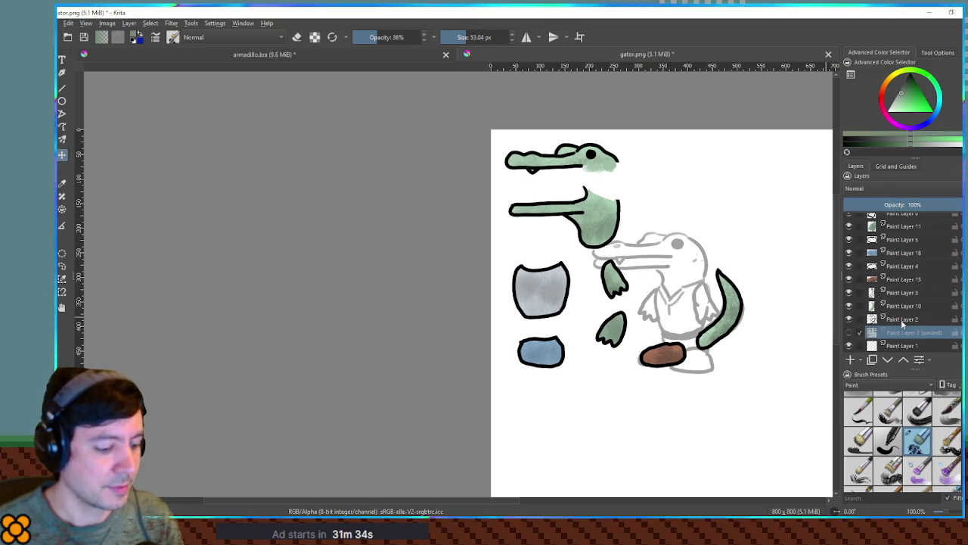
key(ctrl+y)
key(ctrl+shift+z)
key(ctrl+shift+z)
key(ctrl+shift+z)
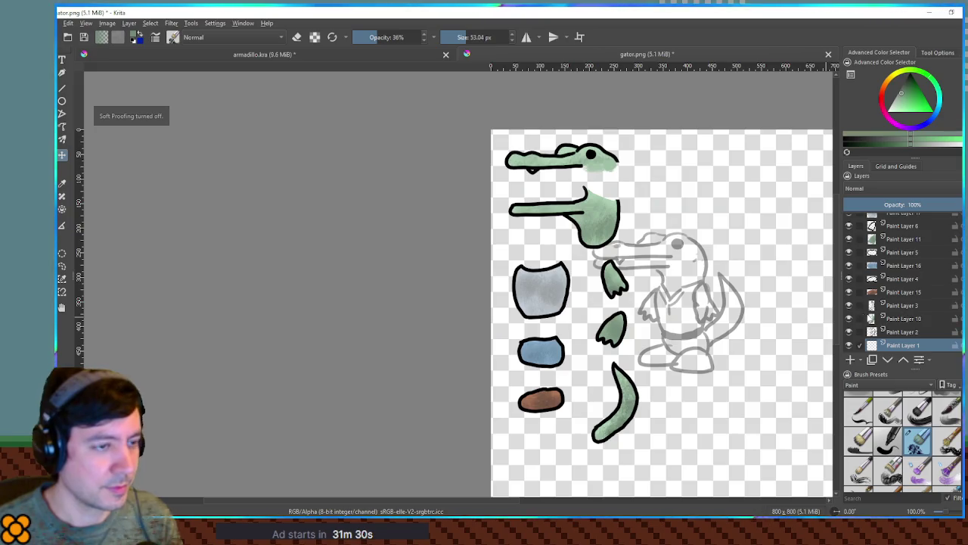
scroll(539, 301, up, 4)
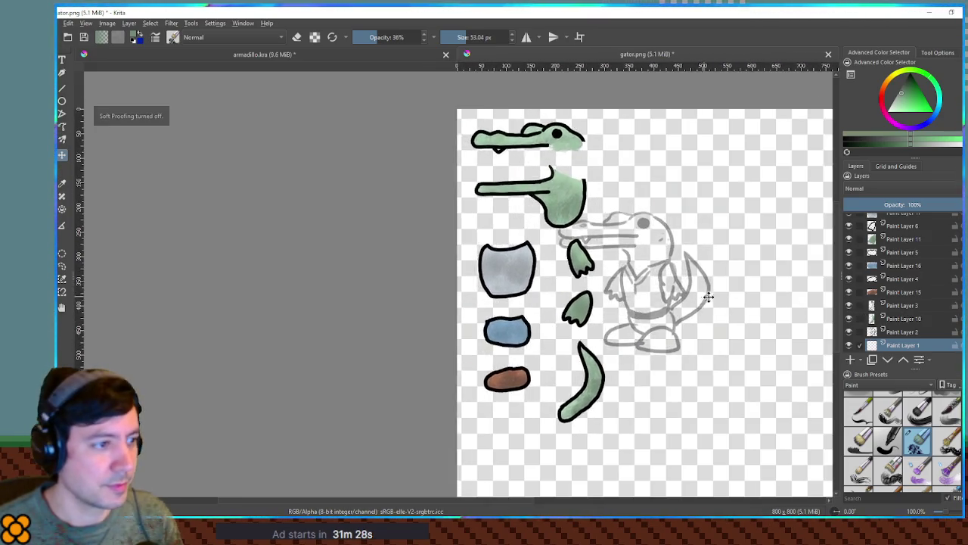
scroll(601, 270, down, 4)
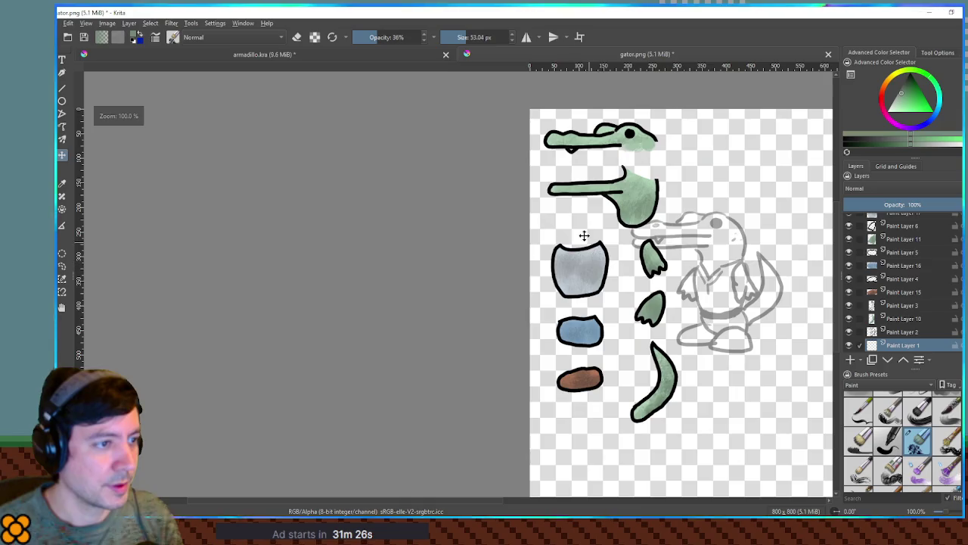
scroll(877, 318, up, 3)
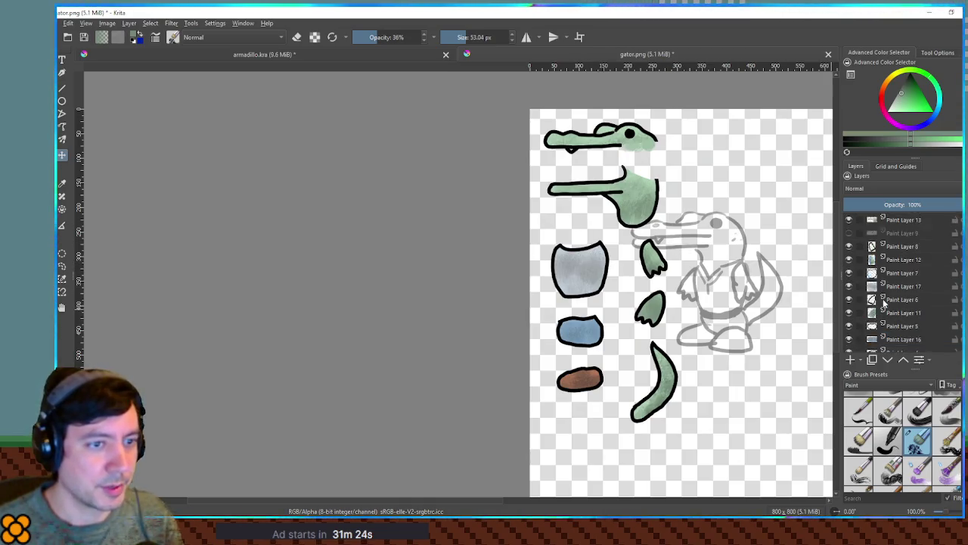
scroll(905, 273, down, 3)
scroll(907, 318, up, 1)
Step: Move the gator sketch layer up and to the right
shift+click(903, 336)
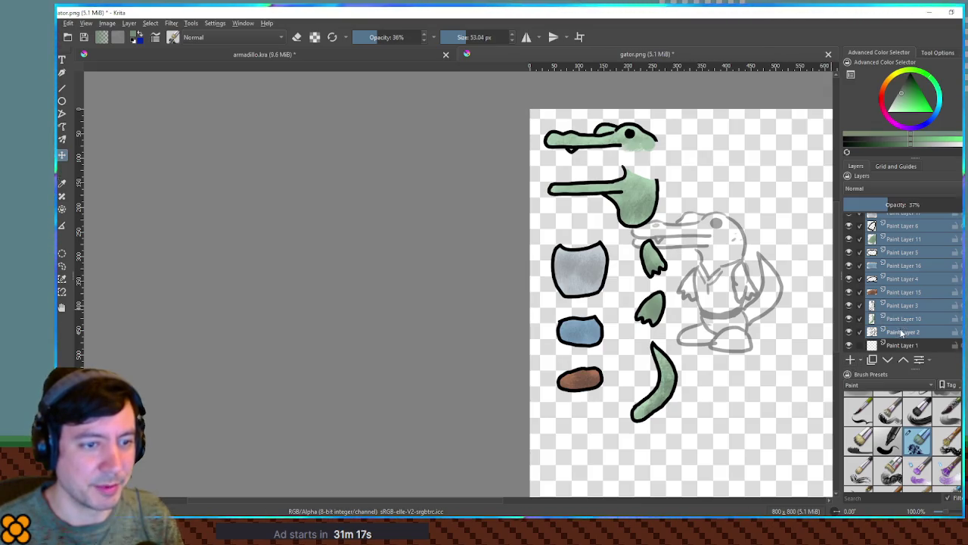
click(901, 334)
drag(749, 297, 794, 204)
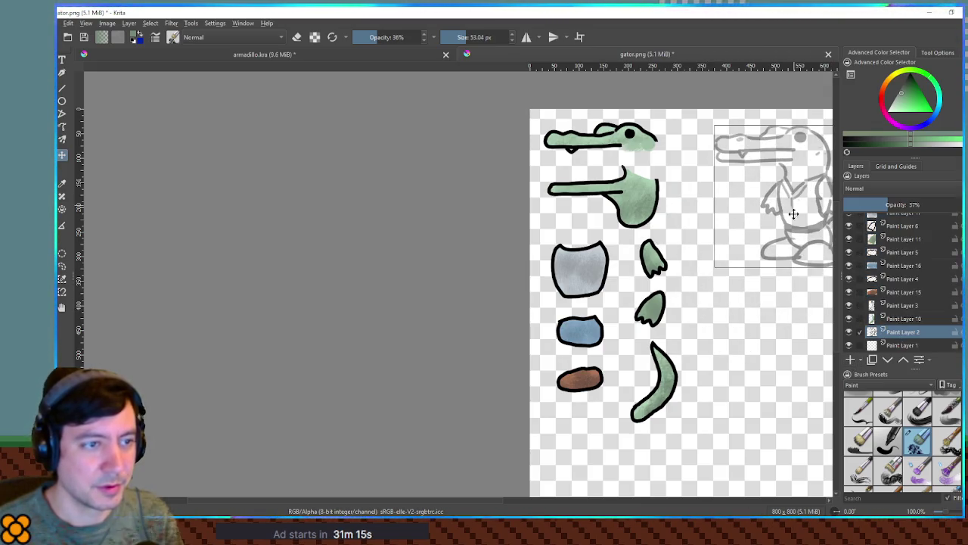
scroll(893, 320, up, 3)
Step: Group the part layers into Group 18, duplicate the group, and merge the copy into one layer
shift+click(904, 225)
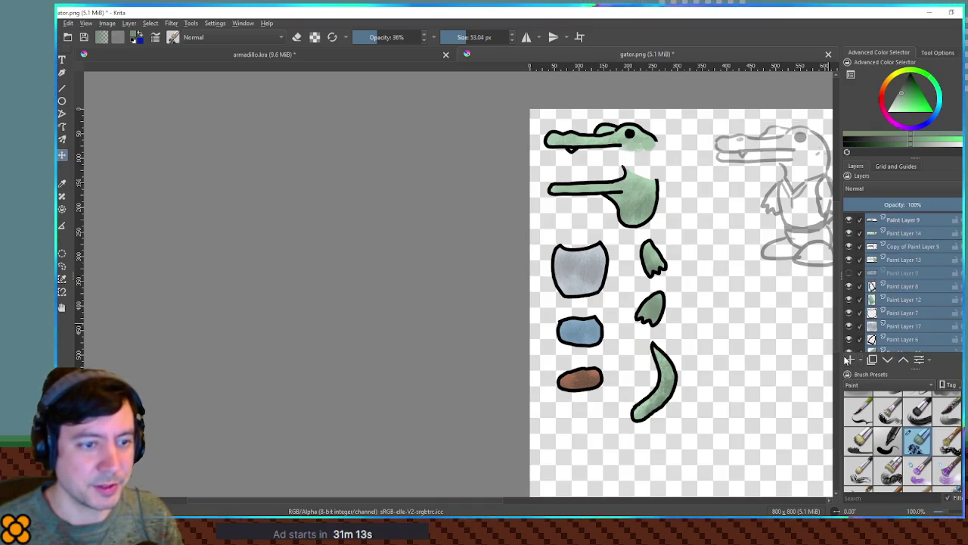
key(ctrl+g)
click(883, 220)
right_click(905, 220)
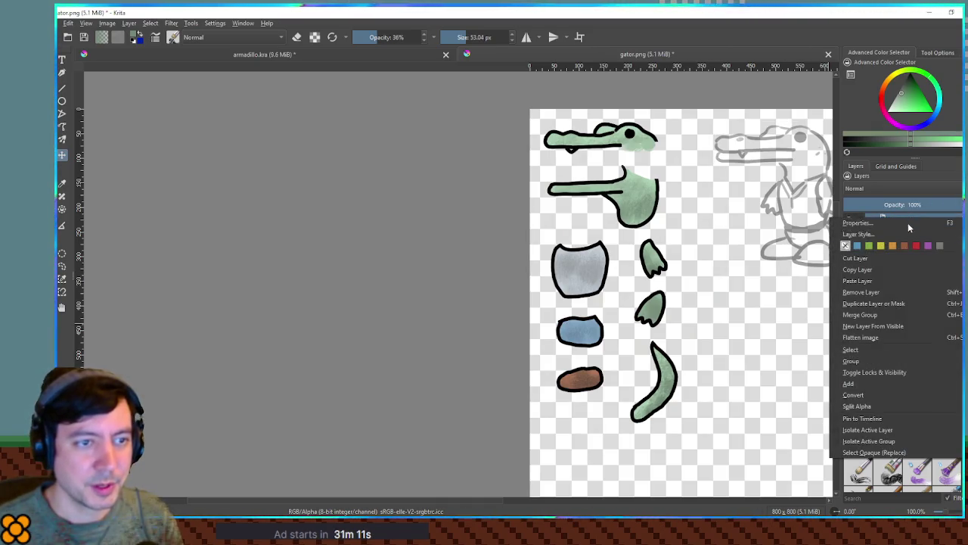
click(890, 303)
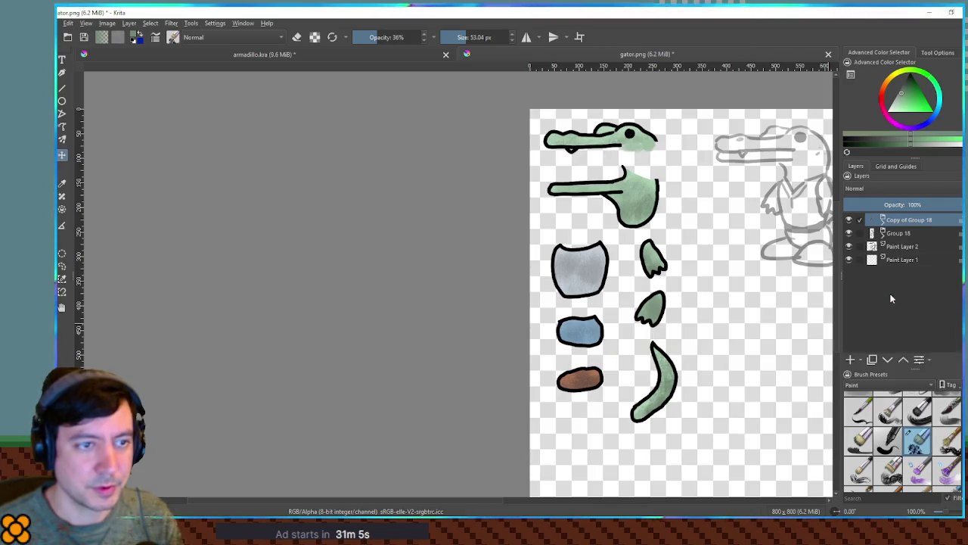
right_click(900, 221)
click(841, 320)
Step: Hide the original Group 18 and select the opaque drawn shapes
click(848, 233)
ctrl+click(871, 219)
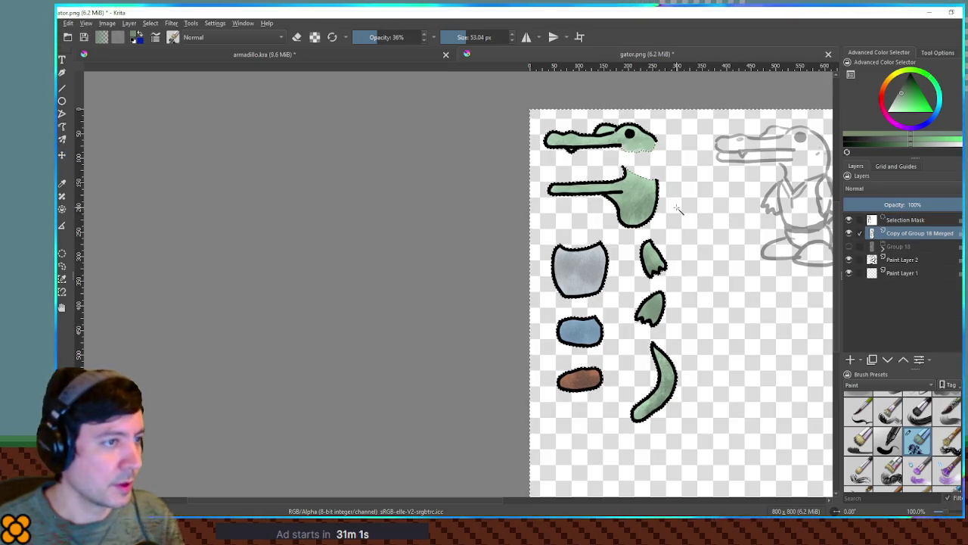
click(151, 23)
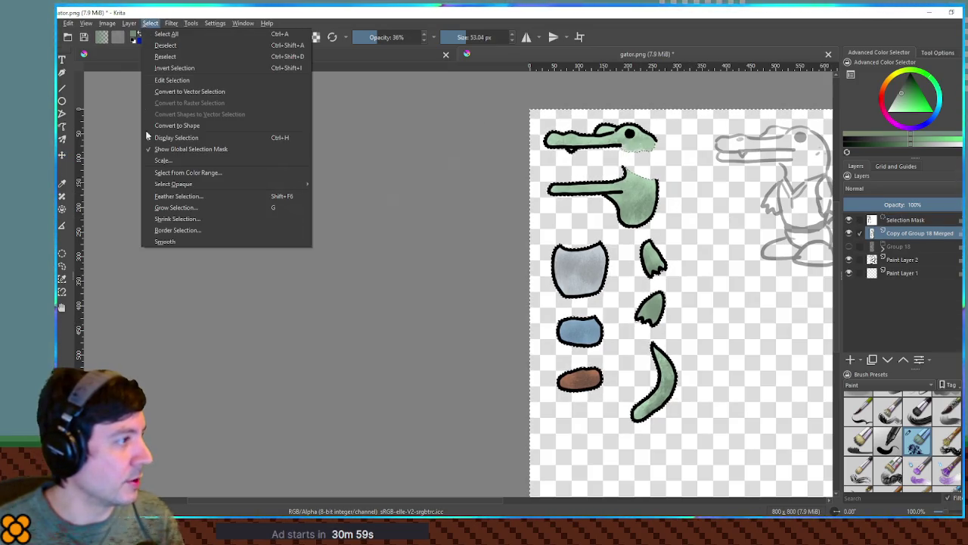
Step: Grow the selection around the gator parts by 2 pixels
click(163, 199)
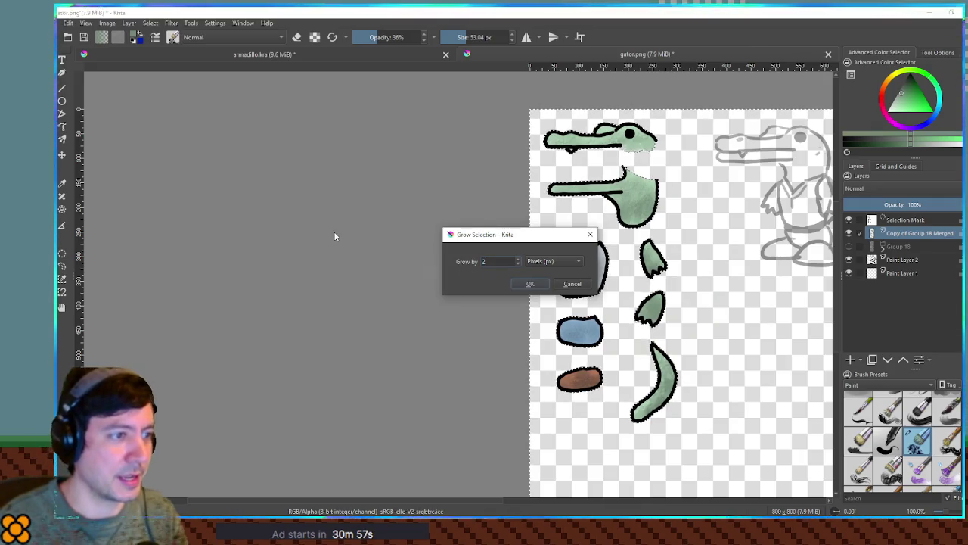
key(Return)
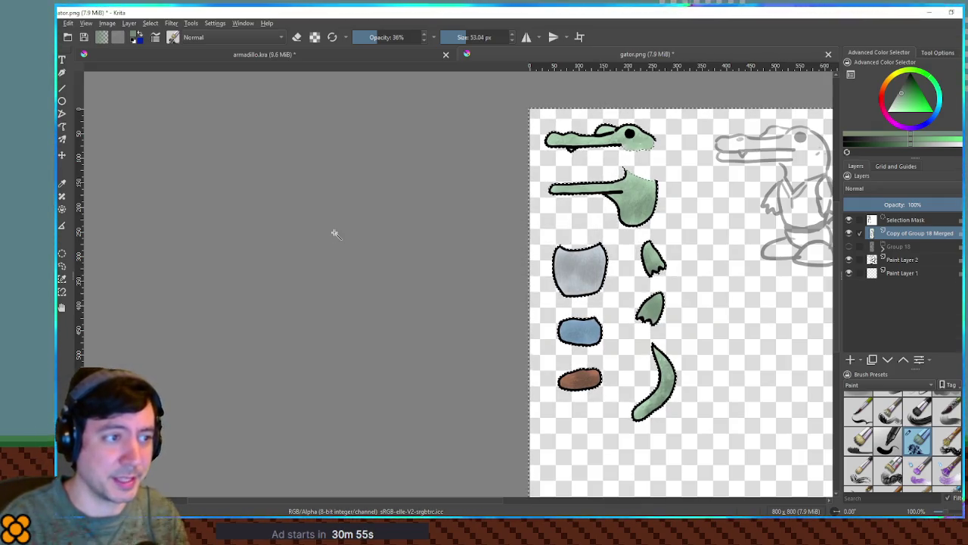
key(ctrl+shift+a)
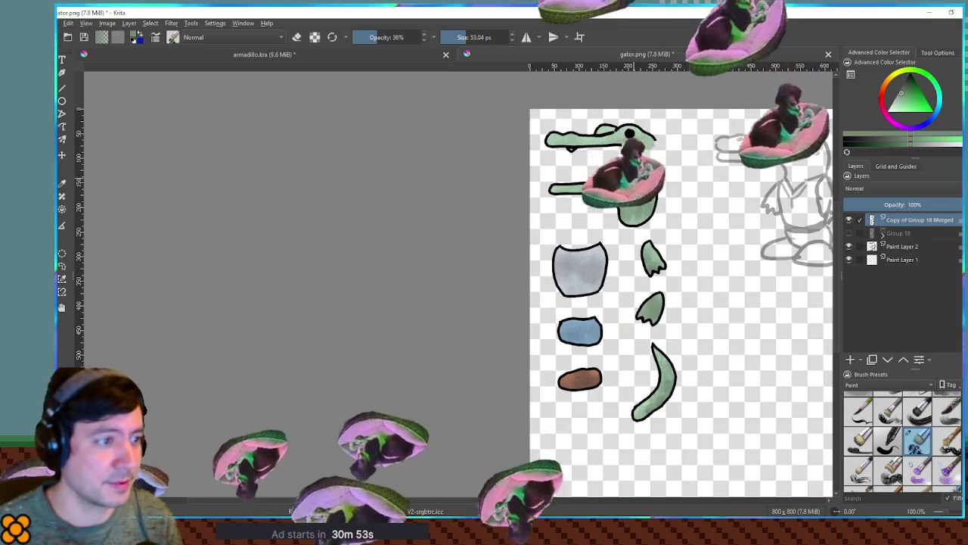
scroll(616, 202, up, 5)
scroll(617, 203, down, 4)
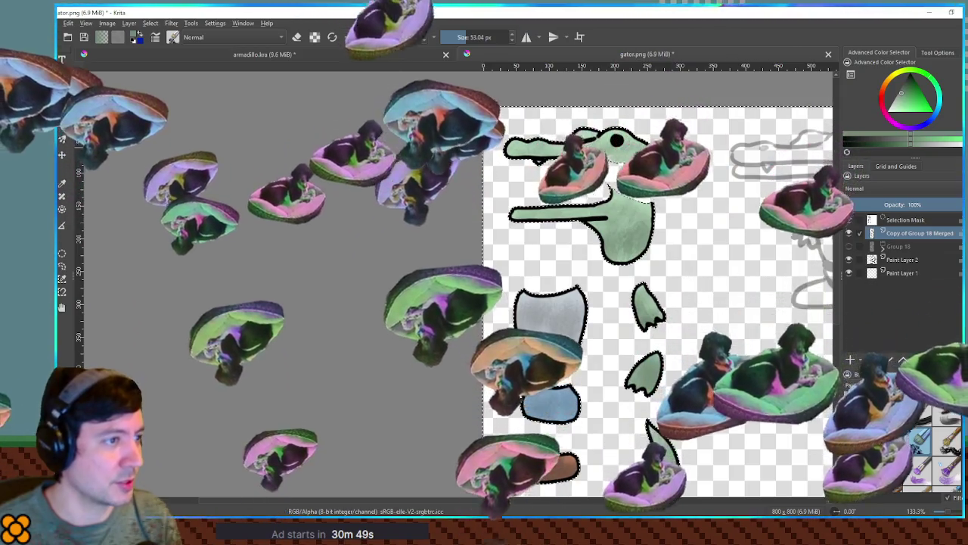
Step: Add a new layer above the merged parts, hide Group 18, and return to Godot
key(ctrl+j)
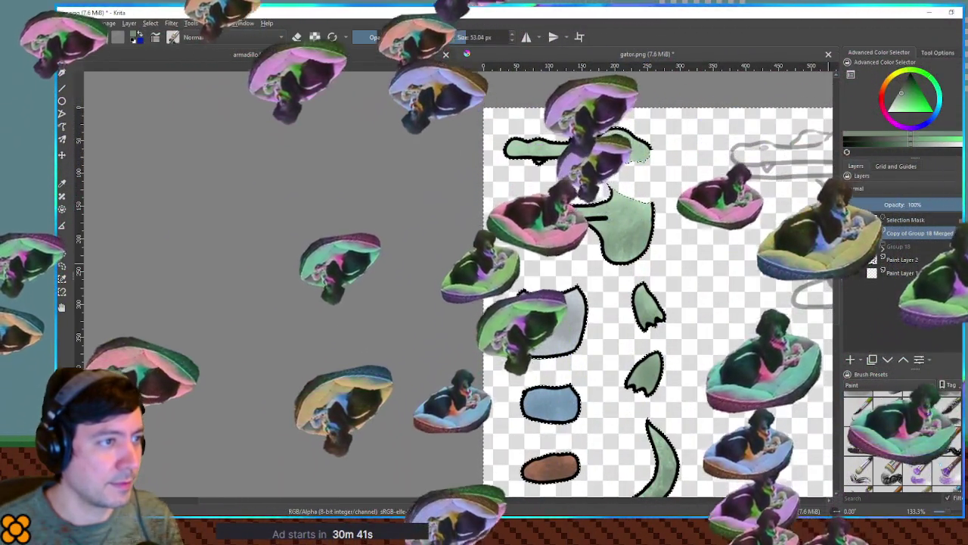
click(849, 247)
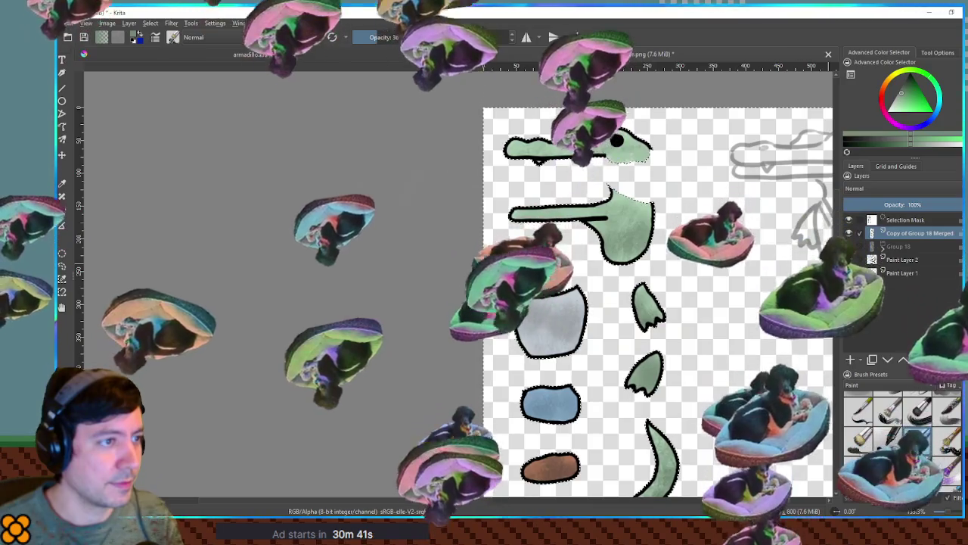
key(alt+Tab)
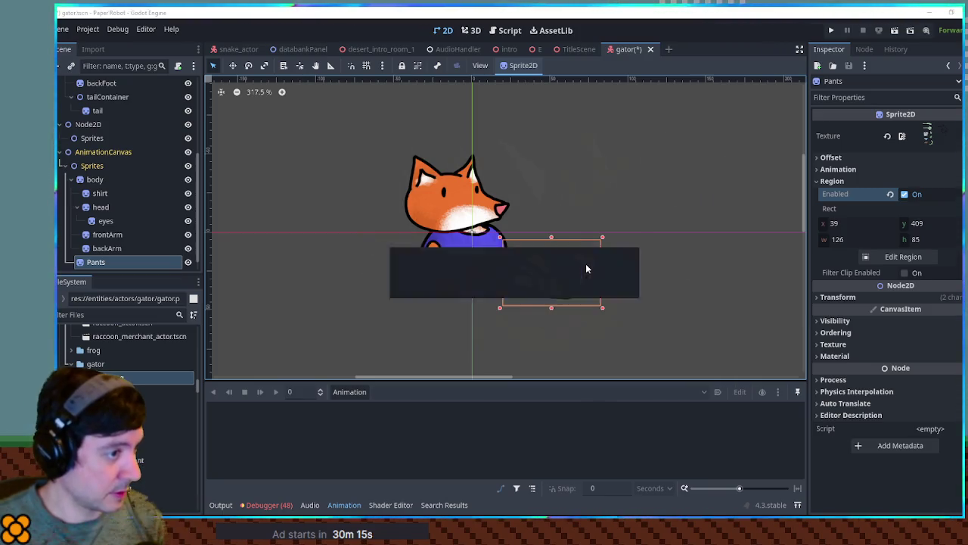
Step: Nudge the Pants sprite clear of the fox and duplicate it as a child named Shirt
mouse_move(583, 274)
mouse_down()
mouse_move(525, 281)
mouse_move(554, 289)
mouse_move(585, 277)
mouse_up()
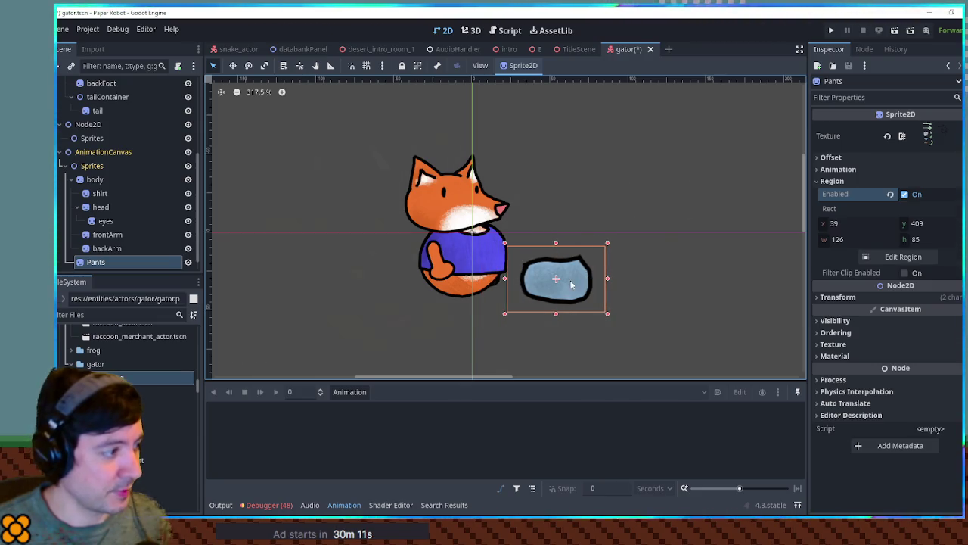
scroll(117, 240, down, 1)
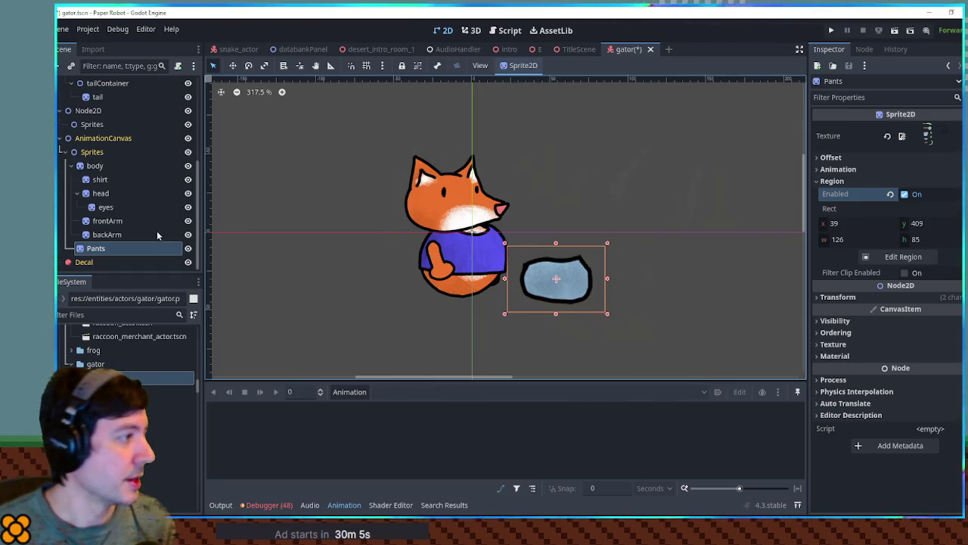
click(106, 253)
key(ctrl+c)
key(ctrl+v)
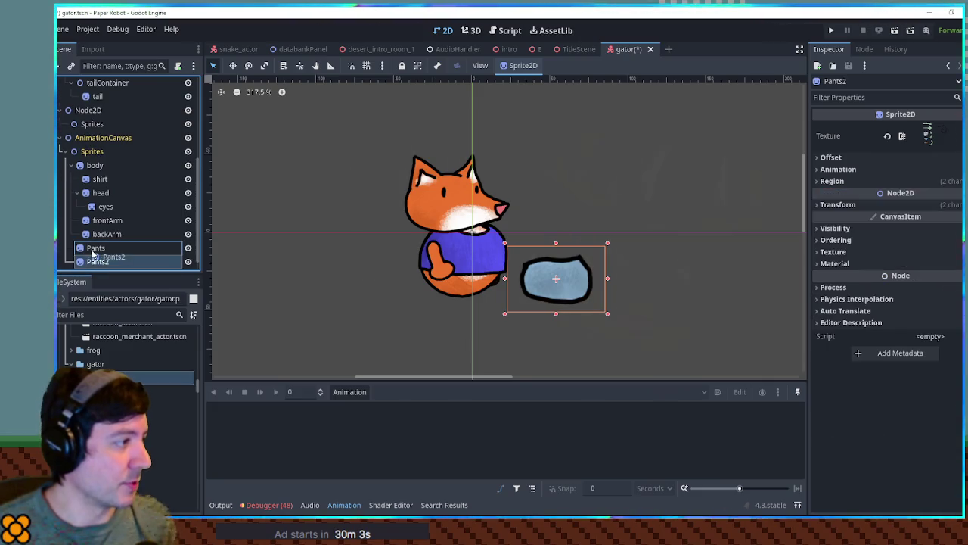
double_click(114, 268)
text(Shirt)
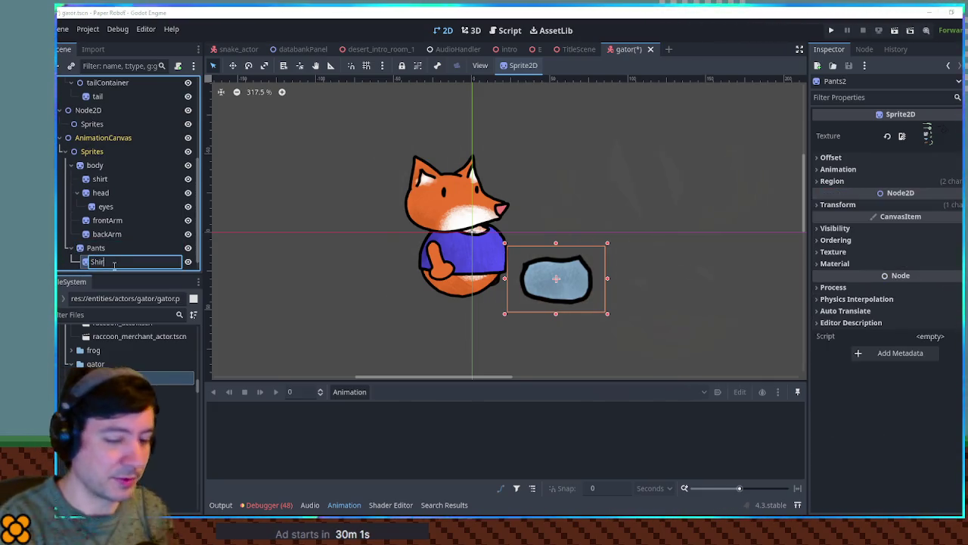
key(Return)
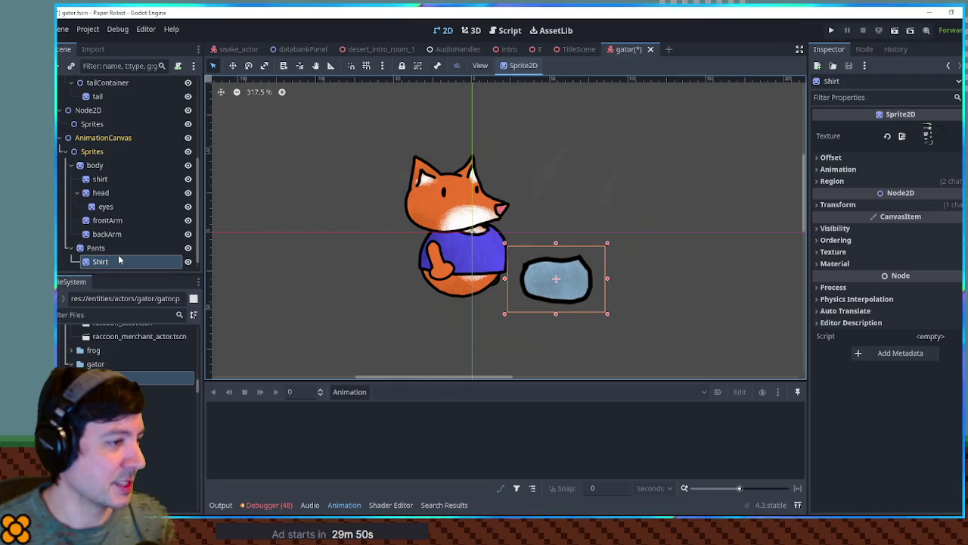
click(832, 181)
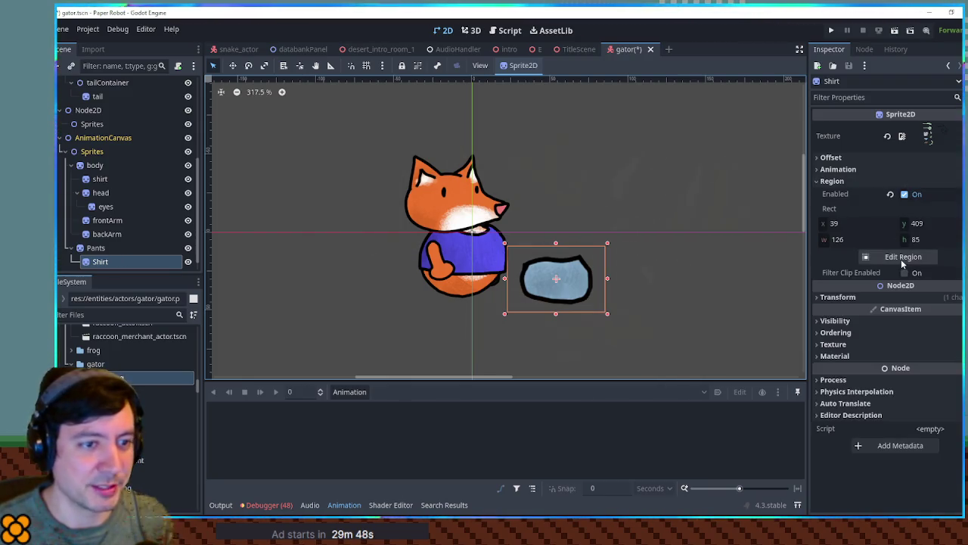
click(901, 257)
drag(333, 199, 403, 273)
click(514, 392)
mouse_move(562, 289)
mouse_down()
mouse_move(559, 221)
mouse_move(558, 231)
mouse_up()
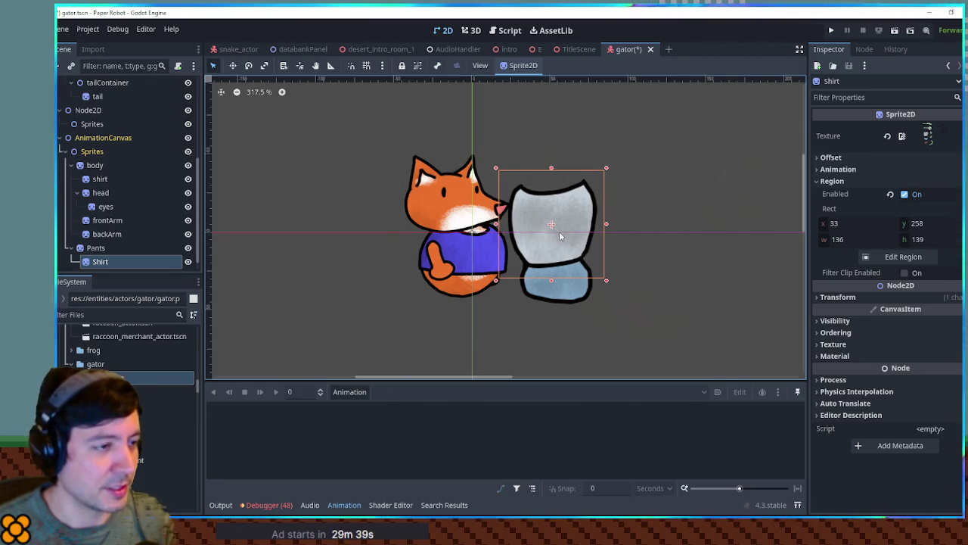
click(118, 249)
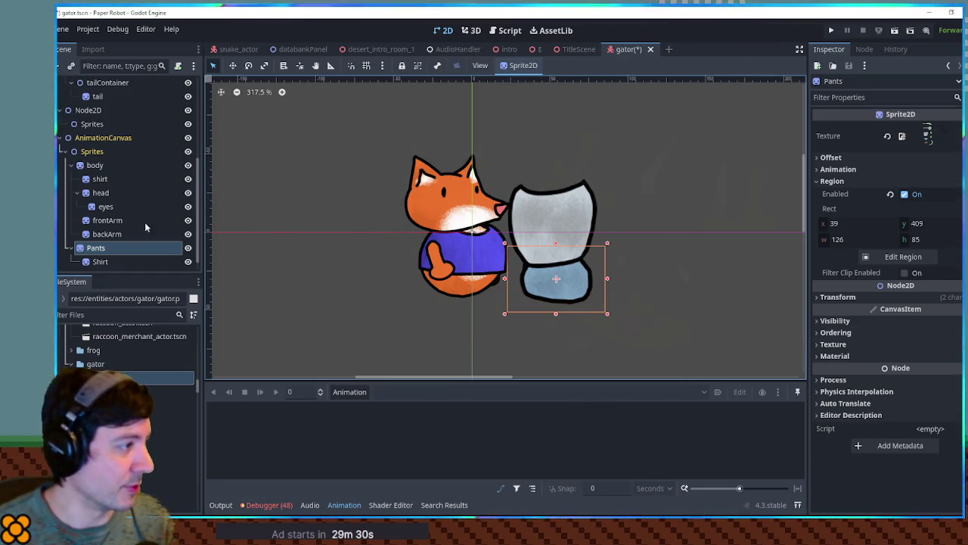
click(112, 261)
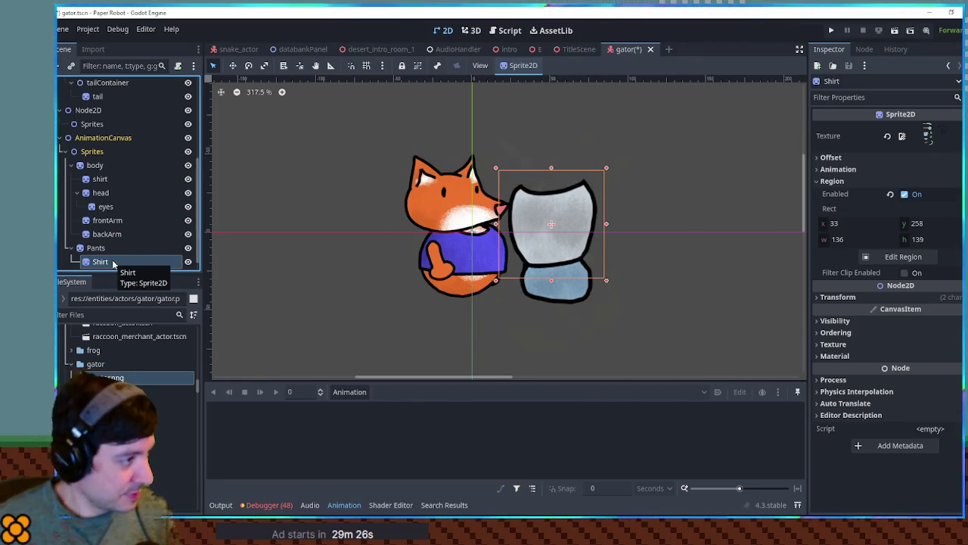
Step: Duplicate Shirt as Arm1, crop it to the leaf arm piece, and place it at the gator's left
key(ctrl+d)
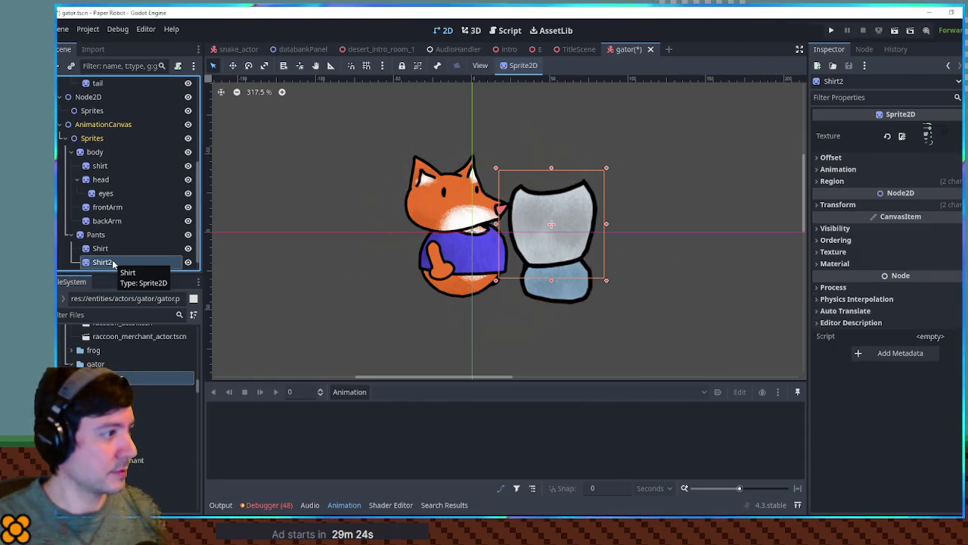
key(F2)
text(Arm)
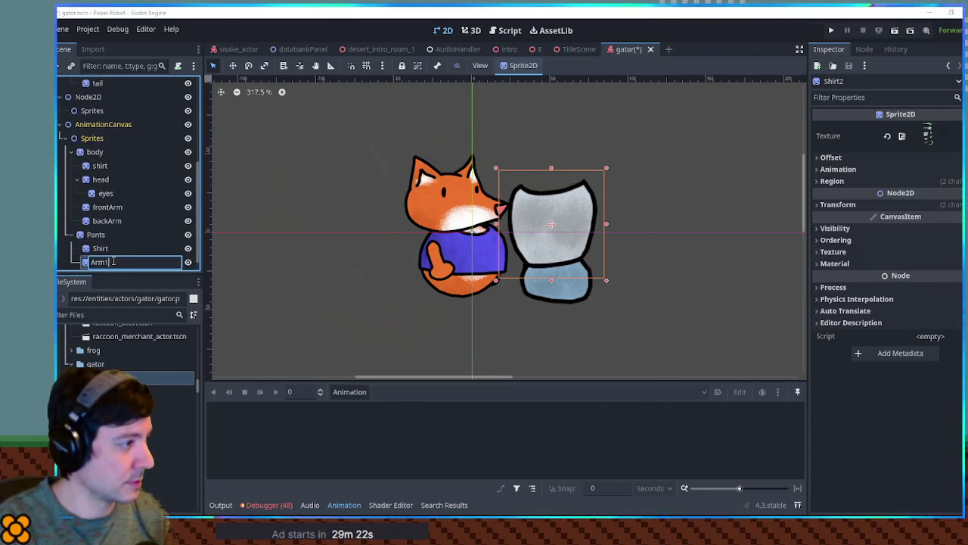
key(Return)
click(878, 182)
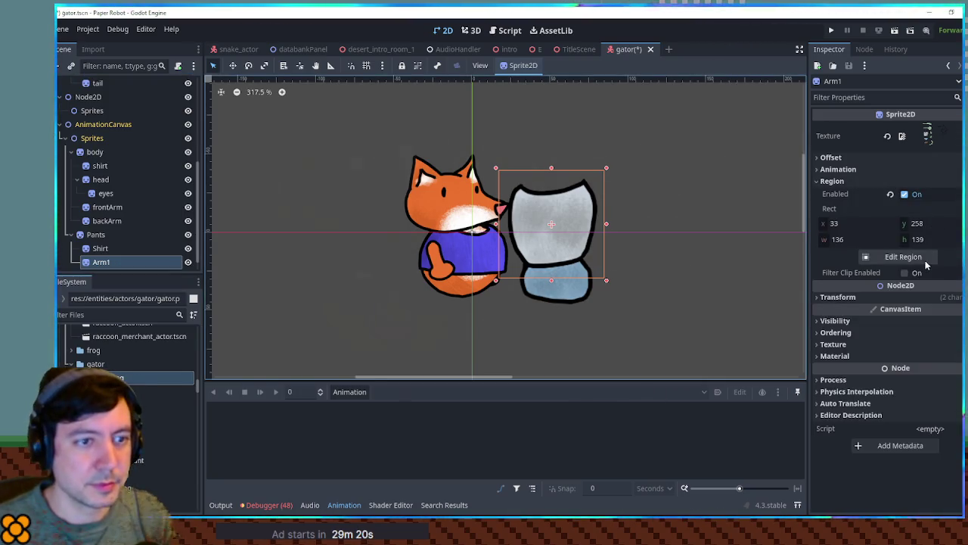
click(916, 258)
mouse_move(419, 196)
mouse_down()
mouse_move(465, 242)
mouse_move(416, 220)
mouse_move(462, 297)
mouse_up()
click(514, 391)
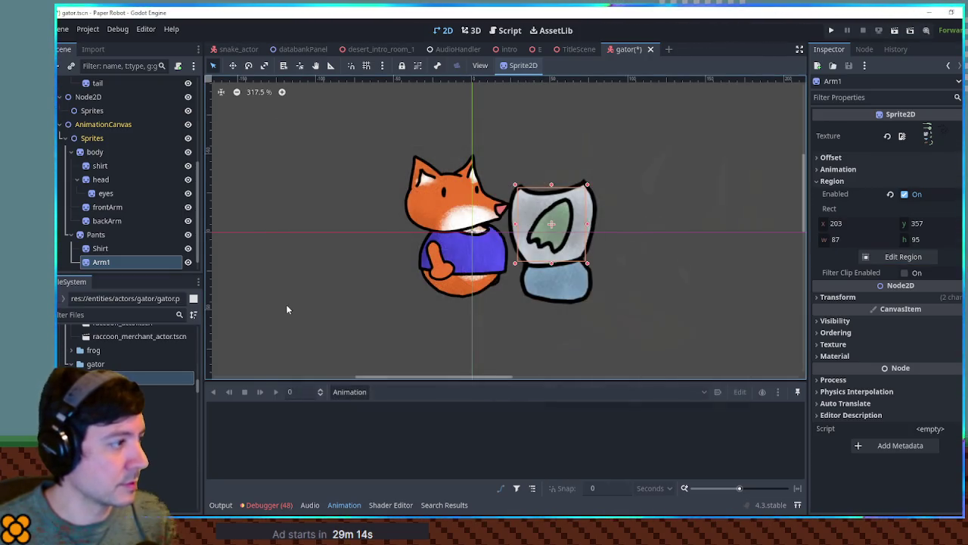
key(w)
mouse_move(560, 225)
mouse_down()
mouse_move(506, 221)
mouse_move(515, 215)
mouse_up()
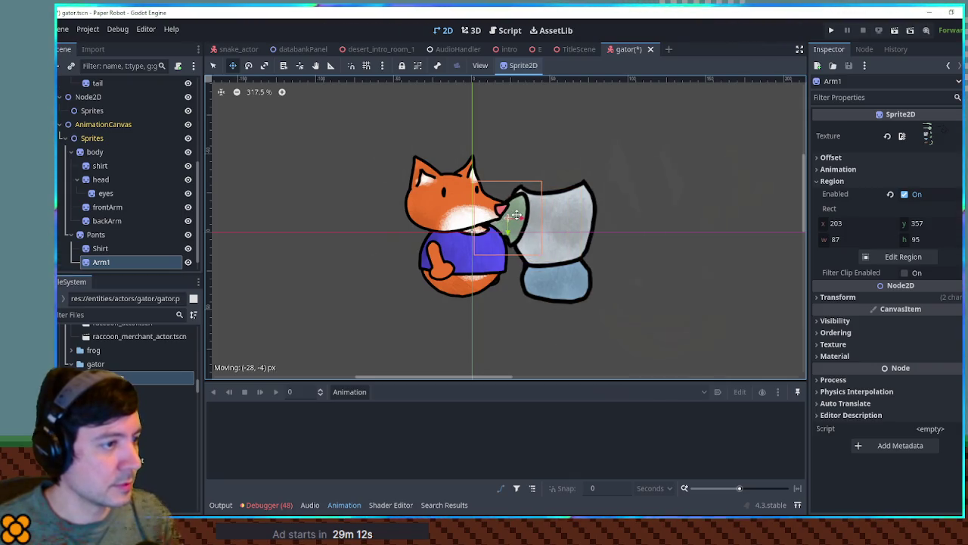
Step: Duplicate Arm1 as Arm2, crop it to the upper leaf arm, and move it to the gator's right
key(ctrl+d)
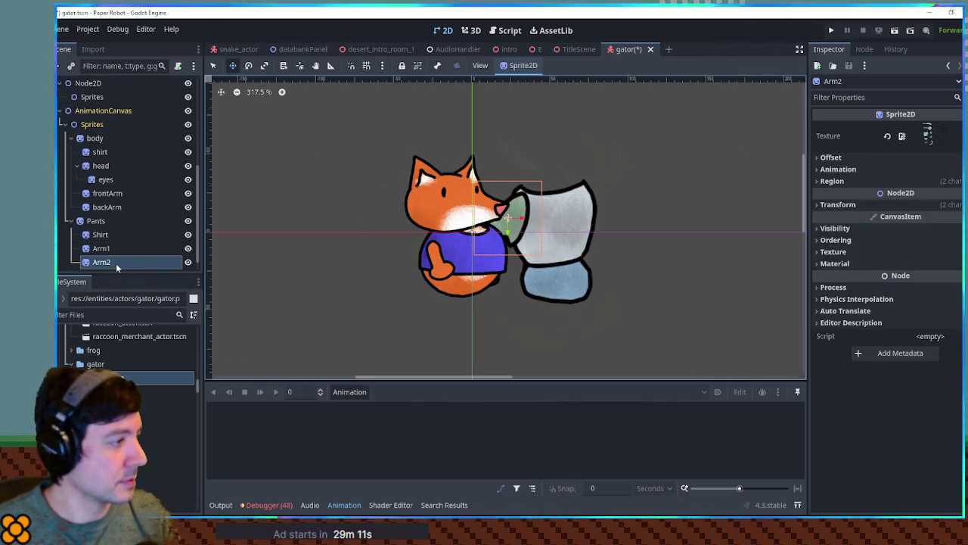
click(896, 178)
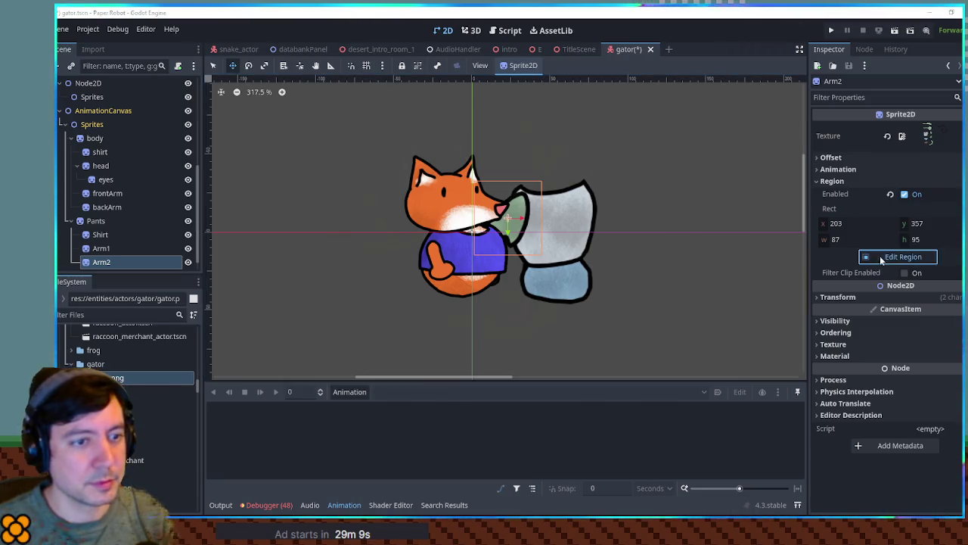
click(885, 256)
drag(420, 196, 465, 251)
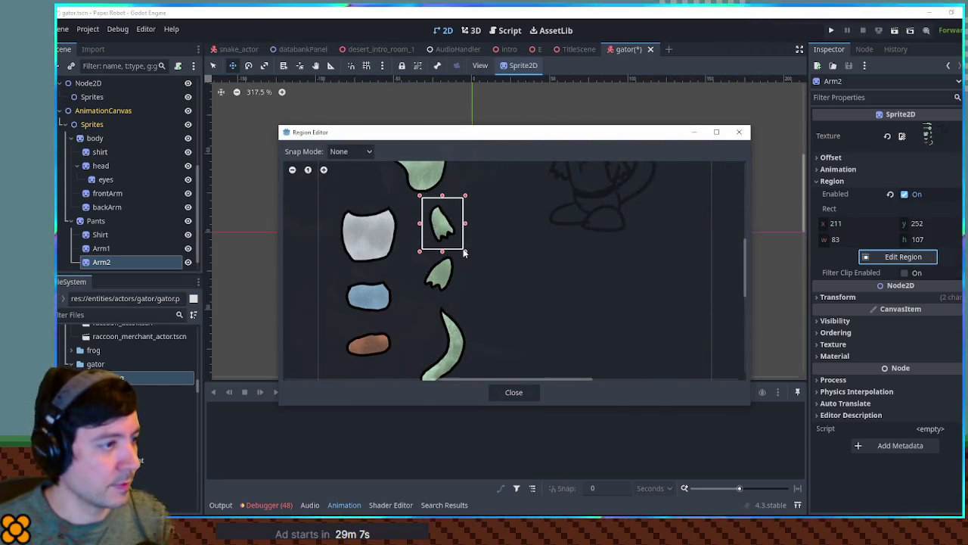
click(529, 396)
drag(510, 219, 598, 219)
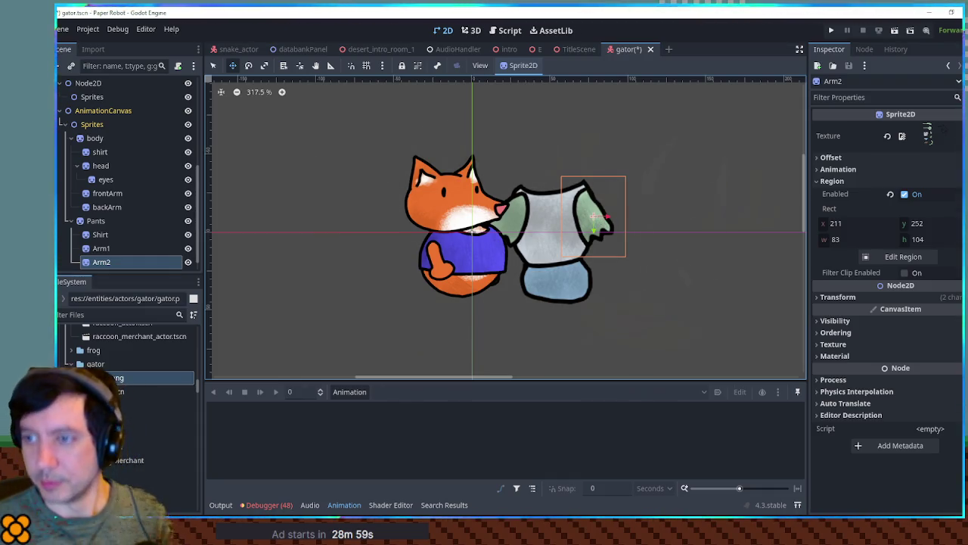
drag(550, 209, 543, 215)
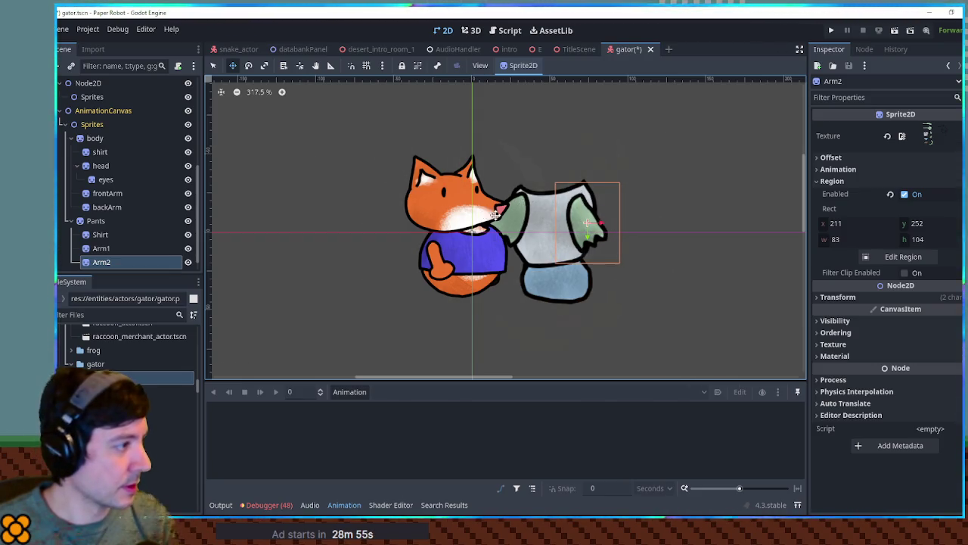
Step: Set Arm1's Z Index to -1 so it draws behind the shirt
click(104, 249)
click(905, 321)
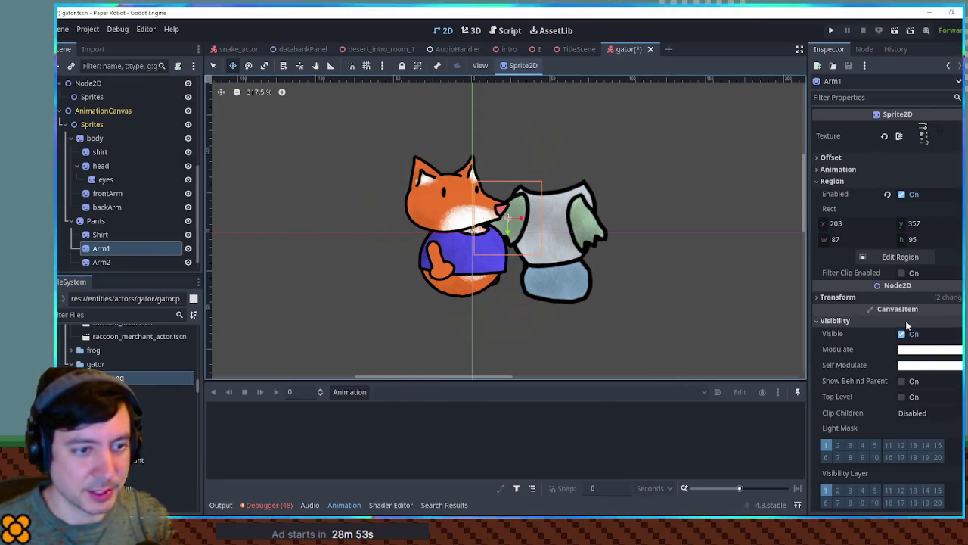
click(905, 320)
click(909, 345)
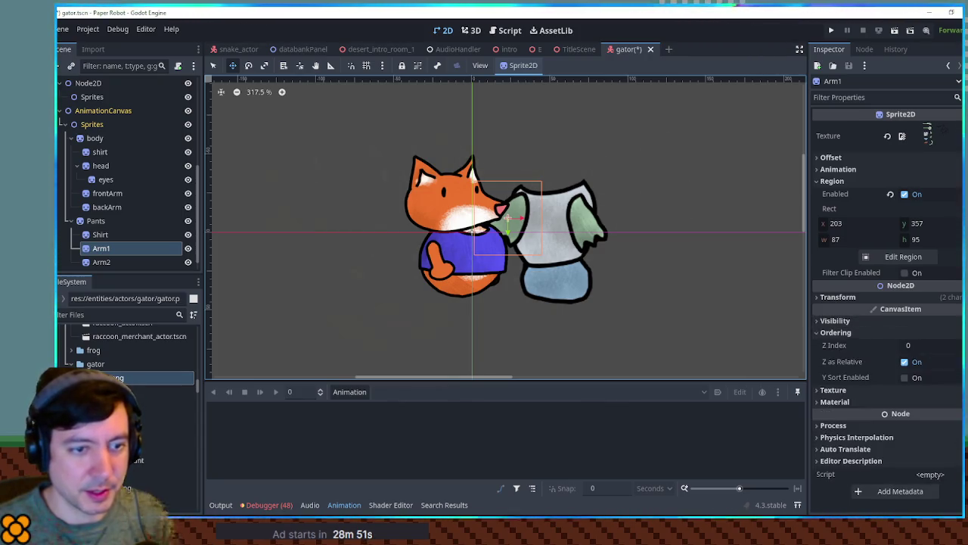
text(-1)
key(Return)
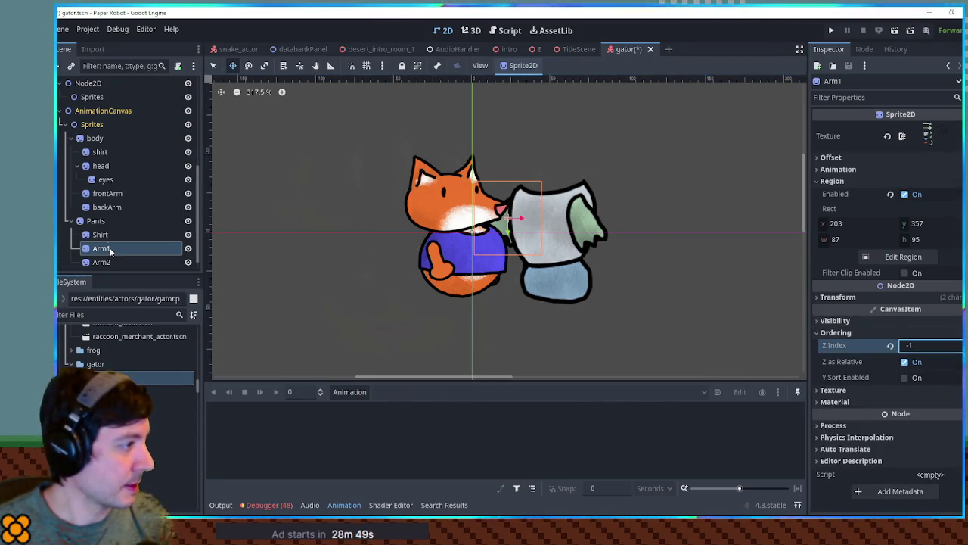
Step: Duplicate Arm1 to start a new foot sprite
click(99, 222)
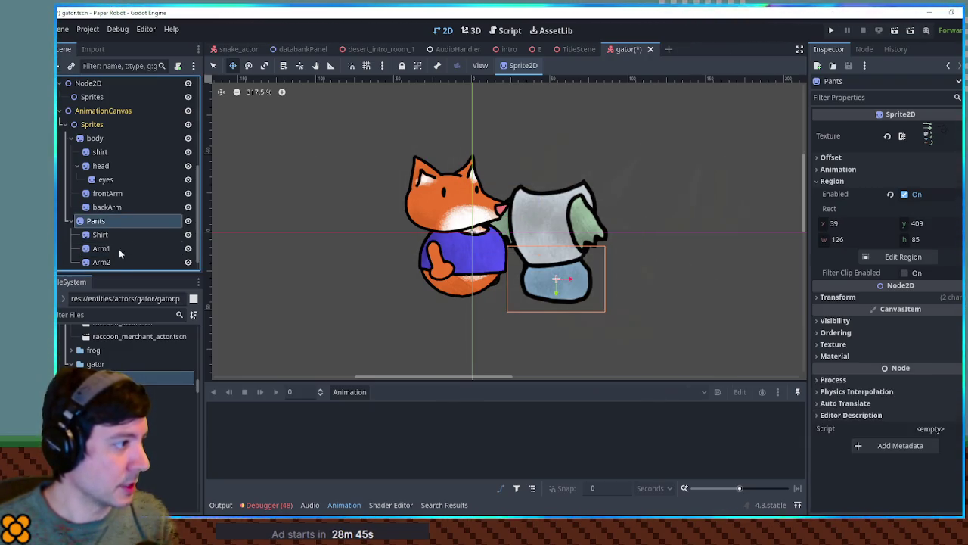
click(113, 249)
key(ctrl+d)
Step: Rename the copy Foot1, crop it to the brown foot, and move it below the pants
key(F2)
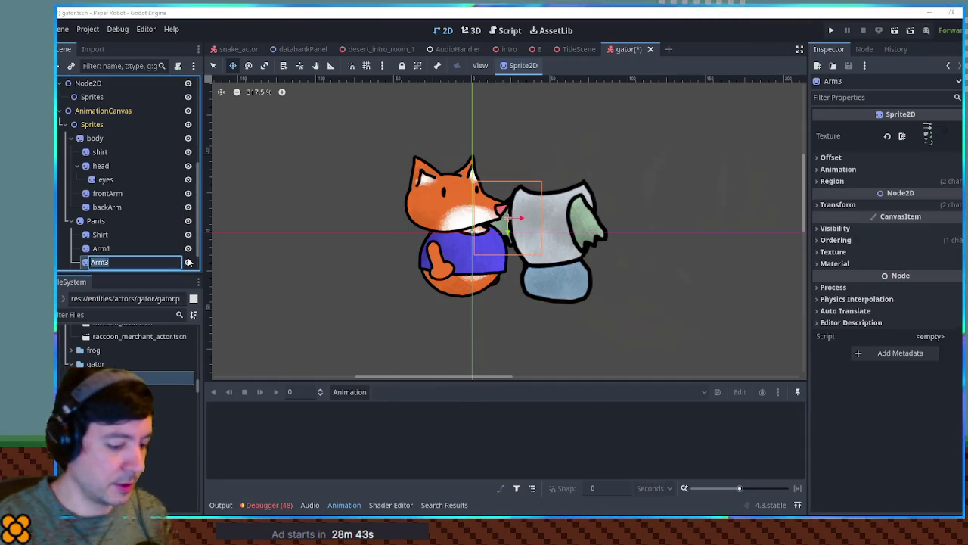
text(Foot1)
key(Return)
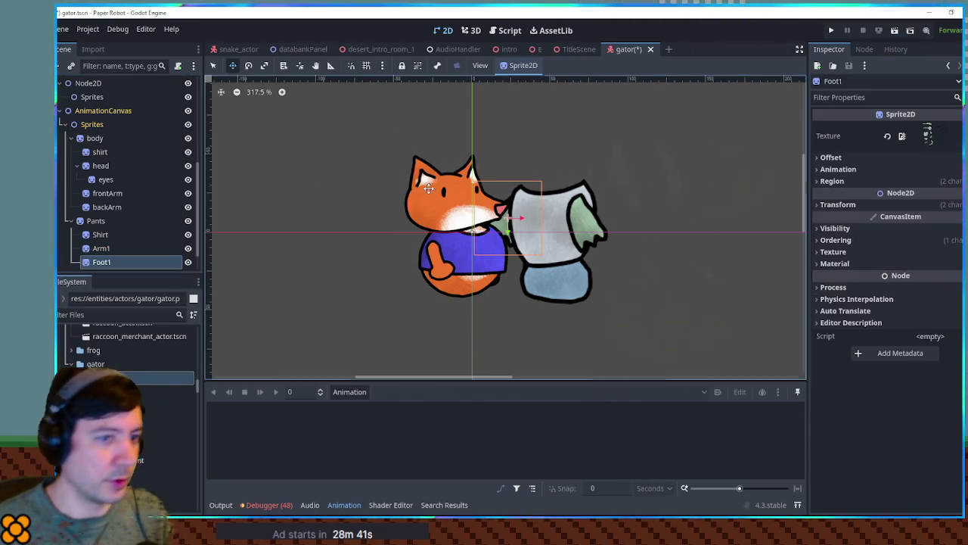
click(875, 181)
click(903, 256)
scroll(454, 284, down, 2)
drag(340, 274, 393, 312)
click(514, 391)
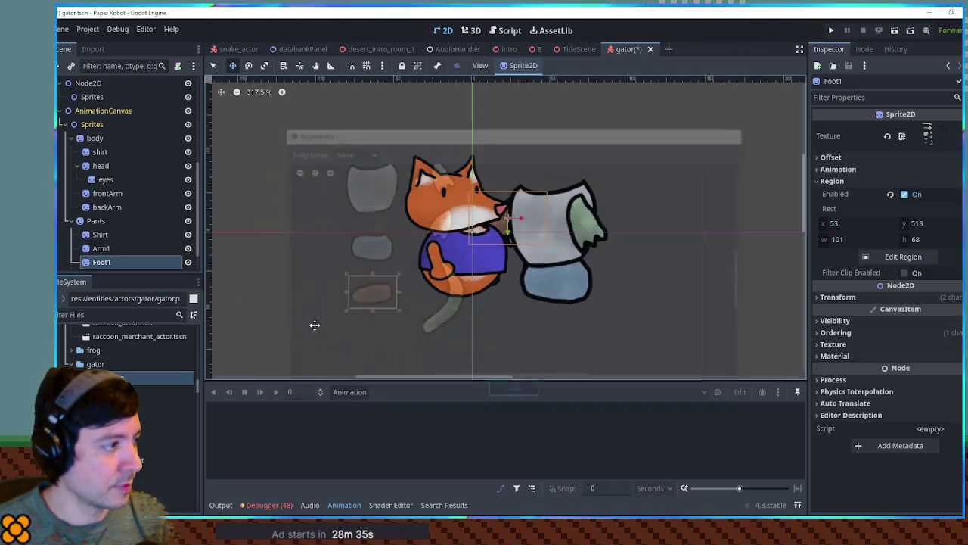
drag(519, 219, 530, 302)
Step: Duplicate Foot1 as Foot2 with Z Index 0 and move it right of Foot1
key(ctrl+d)
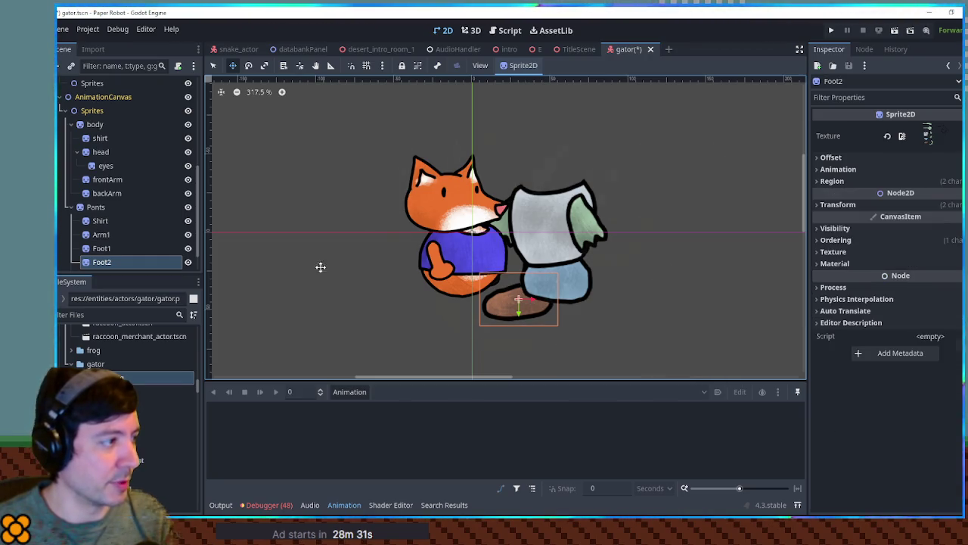
click(847, 228)
click(847, 229)
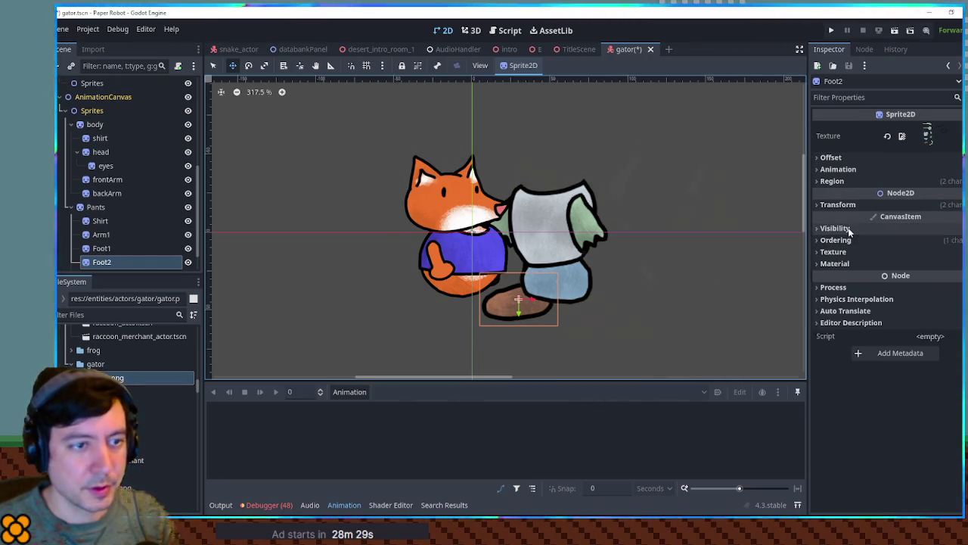
click(851, 240)
click(890, 253)
drag(520, 300, 572, 305)
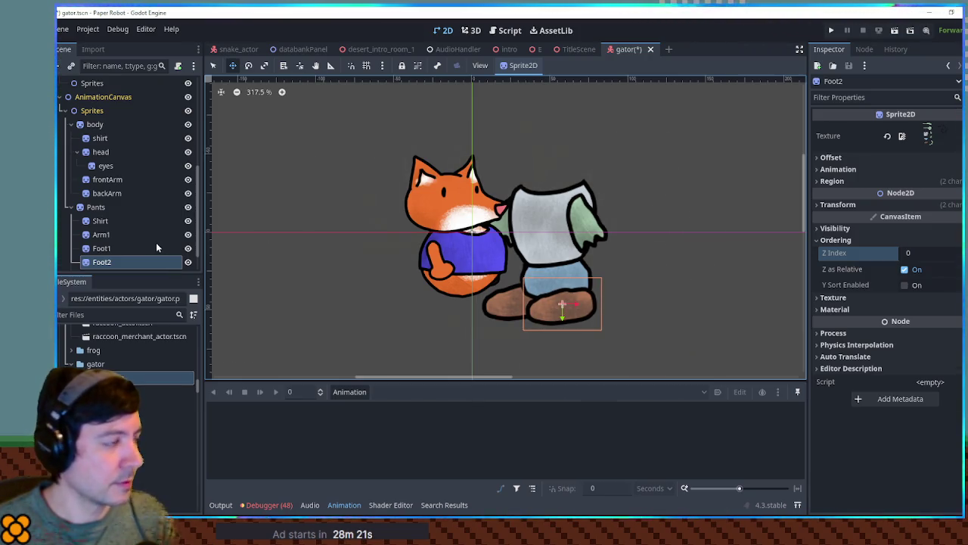
Step: Duplicate the Shirt sprite and place the copy above Shirt in the hierarchy
click(107, 219)
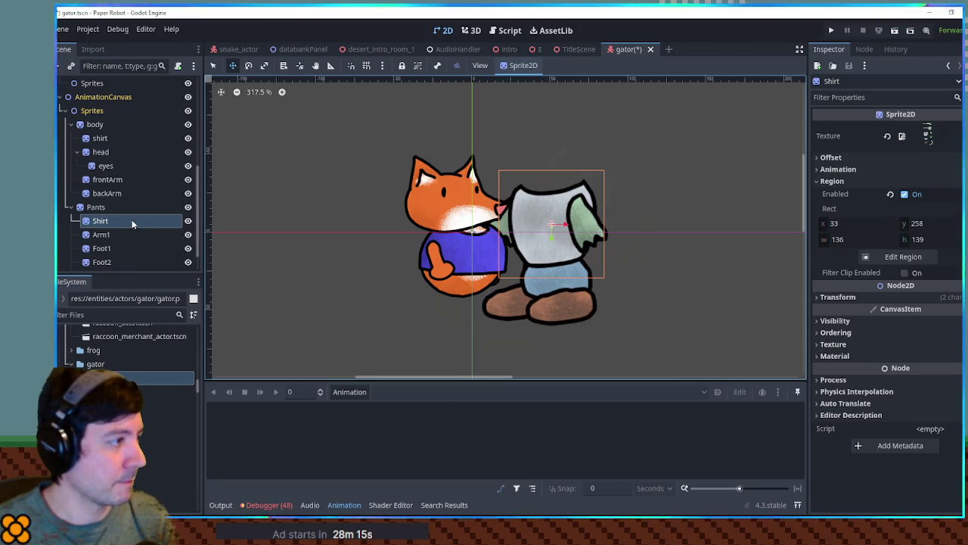
key(ctrl+d)
mouse_move(109, 232)
mouse_down()
mouse_move(104, 219)
mouse_move(113, 224)
mouse_up()
text(HeadL)
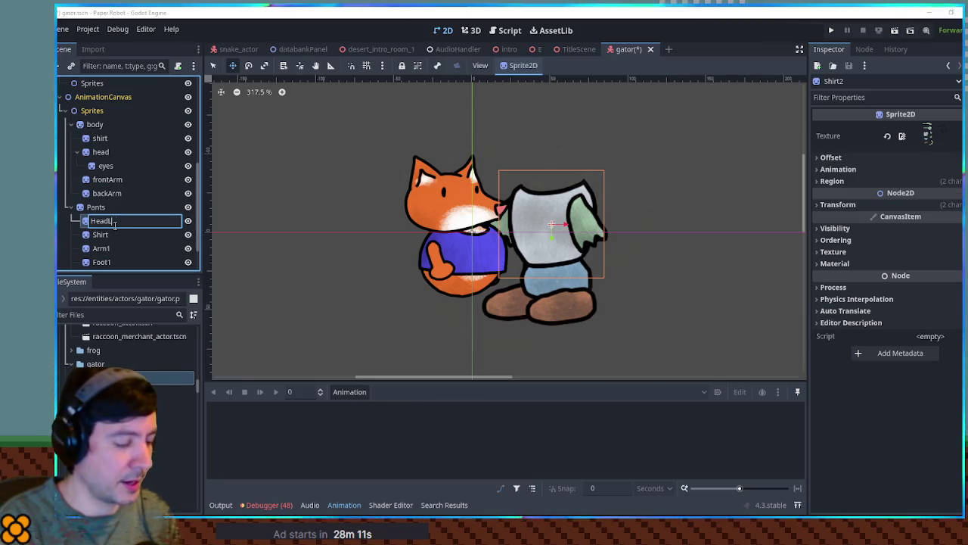
Step: Name the copy HeadLower, crop it to the long jaw piece, and move it over the fox's head
text(ower)
key(Return)
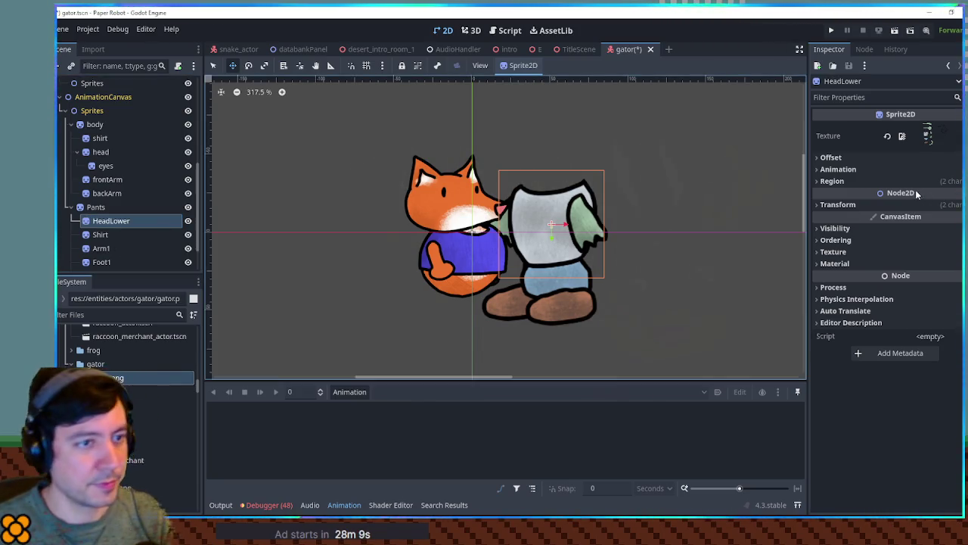
click(893, 181)
click(903, 257)
scroll(386, 238, up, 3)
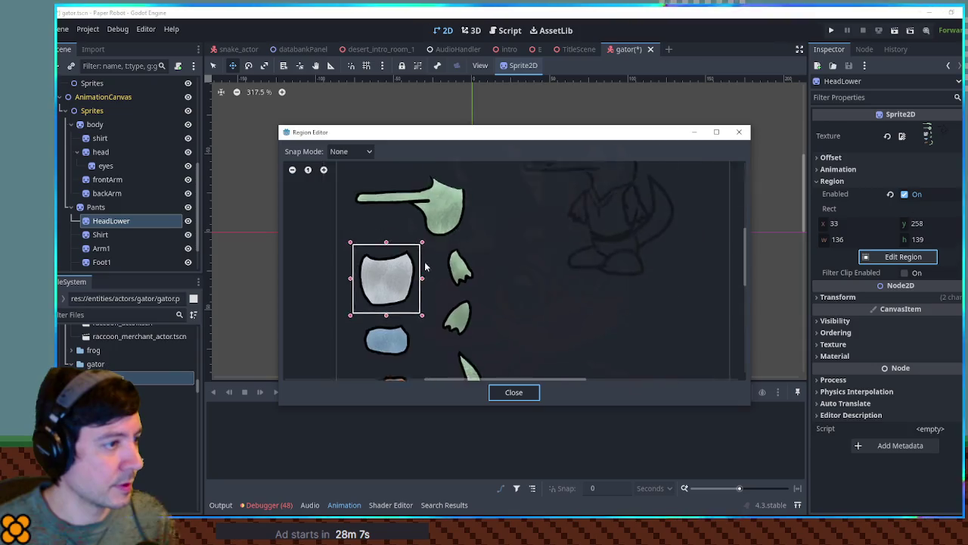
mouse_move(357, 203)
mouse_down()
mouse_move(480, 280)
mouse_move(487, 270)
mouse_up()
click(514, 392)
mouse_move(643, 250)
mouse_down()
mouse_move(582, 157)
mouse_move(580, 178)
mouse_up()
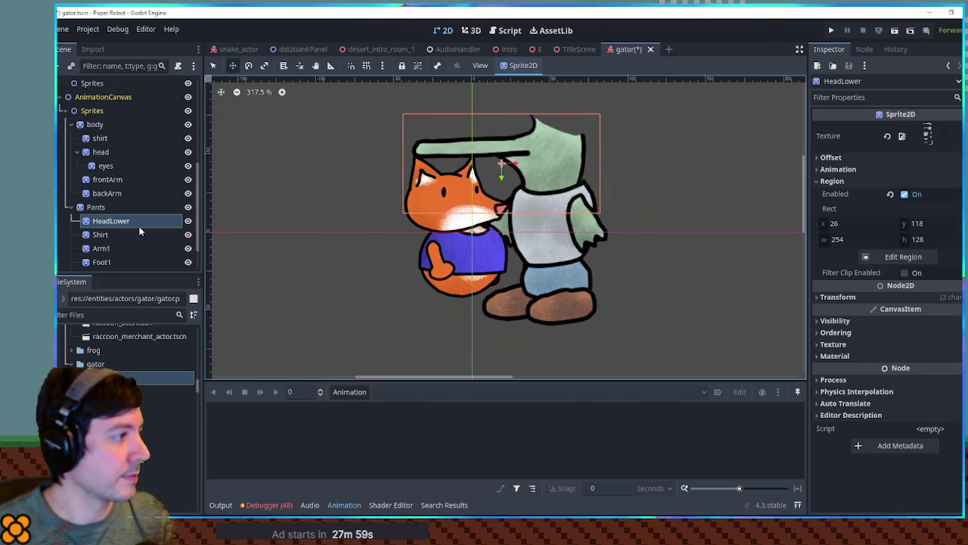
Step: Duplicate HeadLower as HeadUpper, stretch its region over the whole upper head, and raise it into place
key(ctrl+d)
double_click(114, 235)
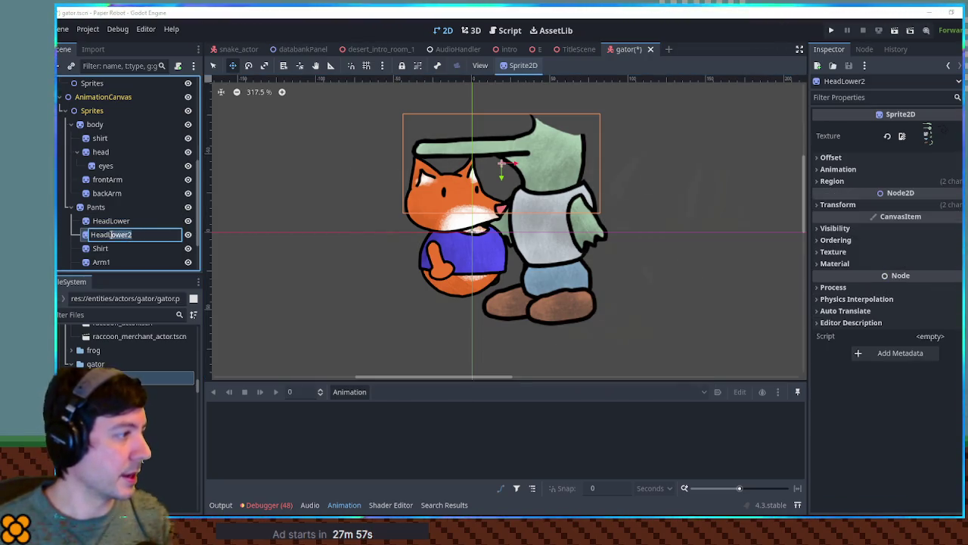
text(Upper)
key(Return)
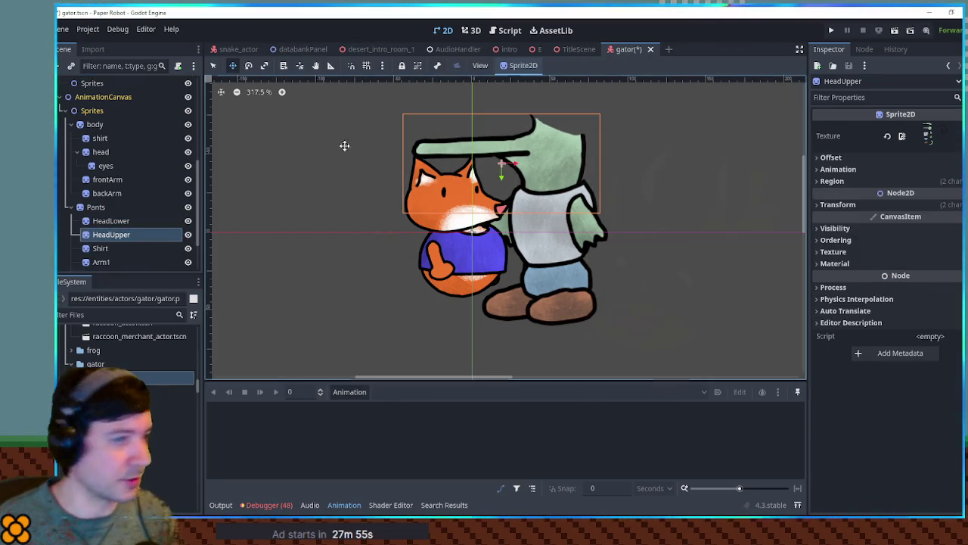
click(863, 179)
click(915, 257)
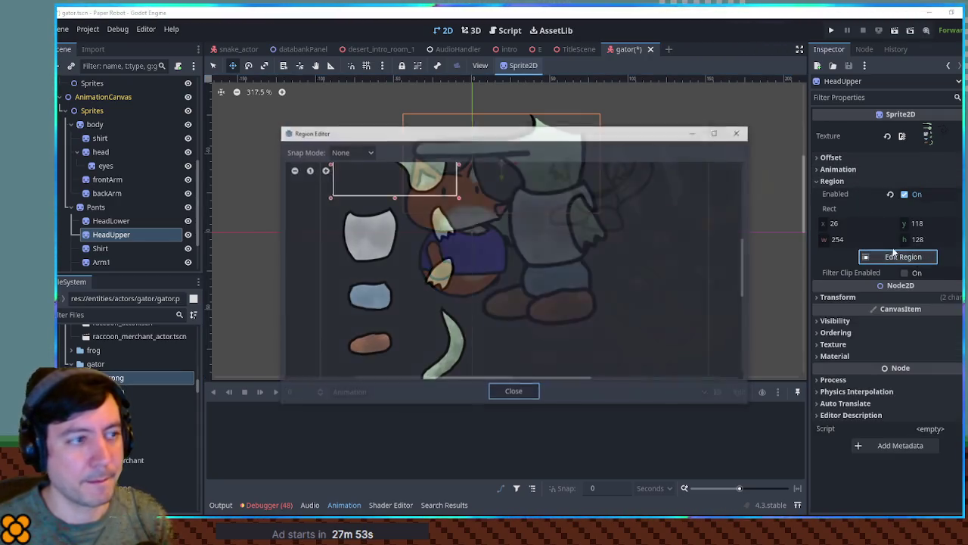
scroll(454, 220, up, 5)
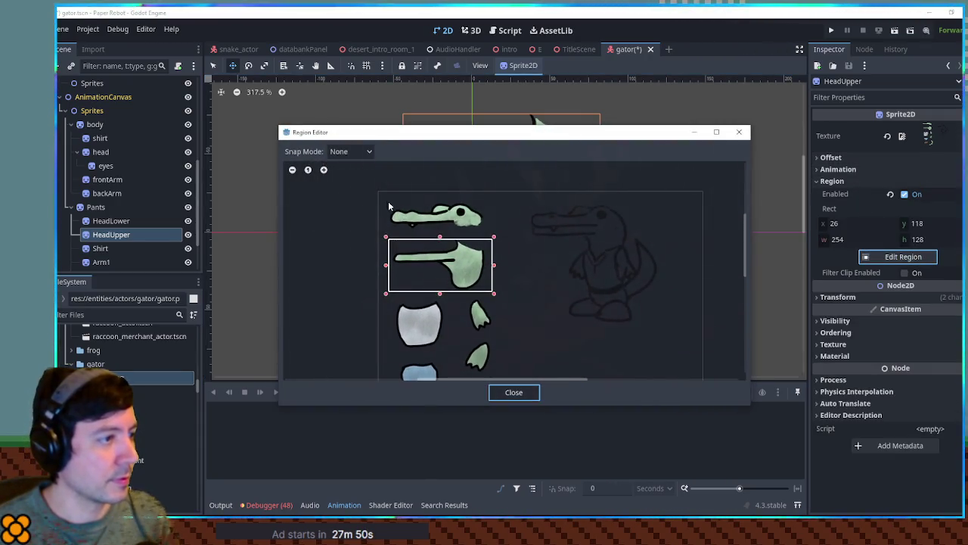
drag(473, 235, 496, 233)
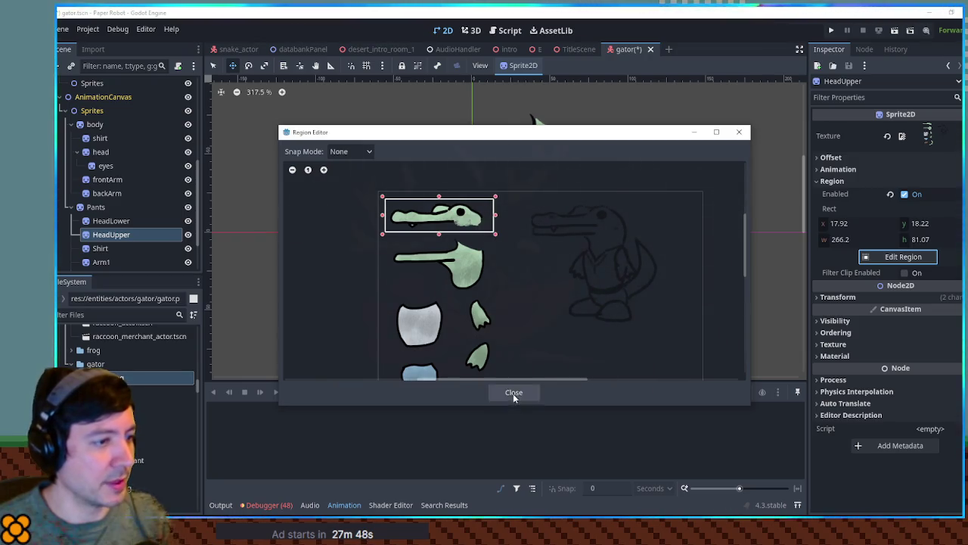
click(514, 392)
drag(558, 160, 560, 126)
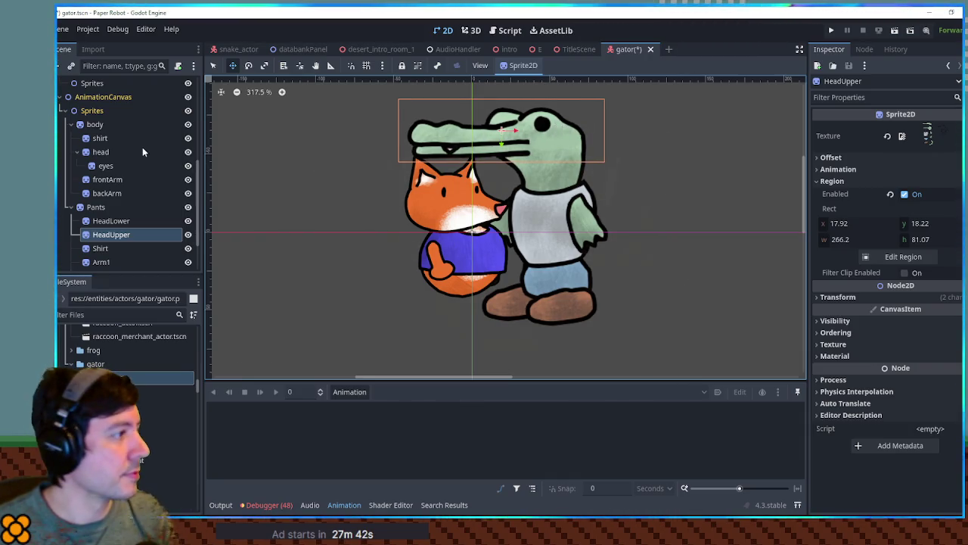
Step: Delete the fox's body node and its children
click(93, 124)
key(Delete)
key(Return)
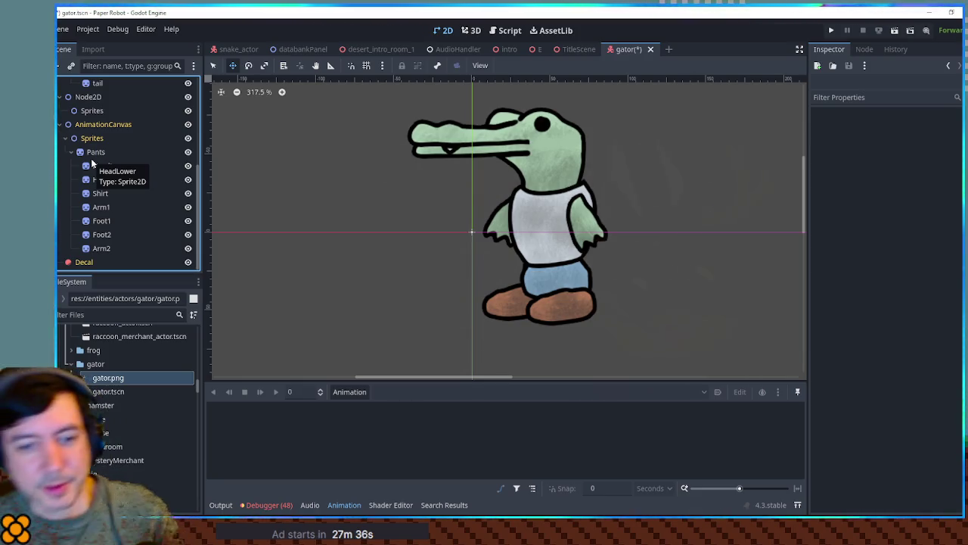
Step: Restore the body node, move the gator up via Pants, then remove the fox body again
key(ctrl+z)
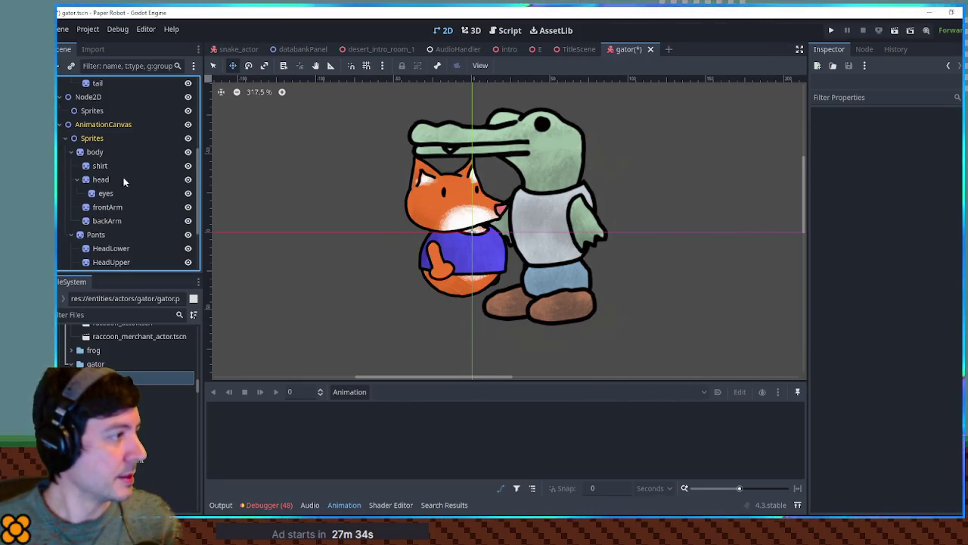
scroll(110, 227, down, 2)
scroll(109, 201, up, 1)
click(95, 175)
mouse_move(492, 274)
mouse_down()
mouse_move(492, 251)
mouse_move(503, 251)
mouse_move(488, 257)
mouse_move(507, 268)
mouse_up()
key(ctrl+z)
key(ctrl+z)
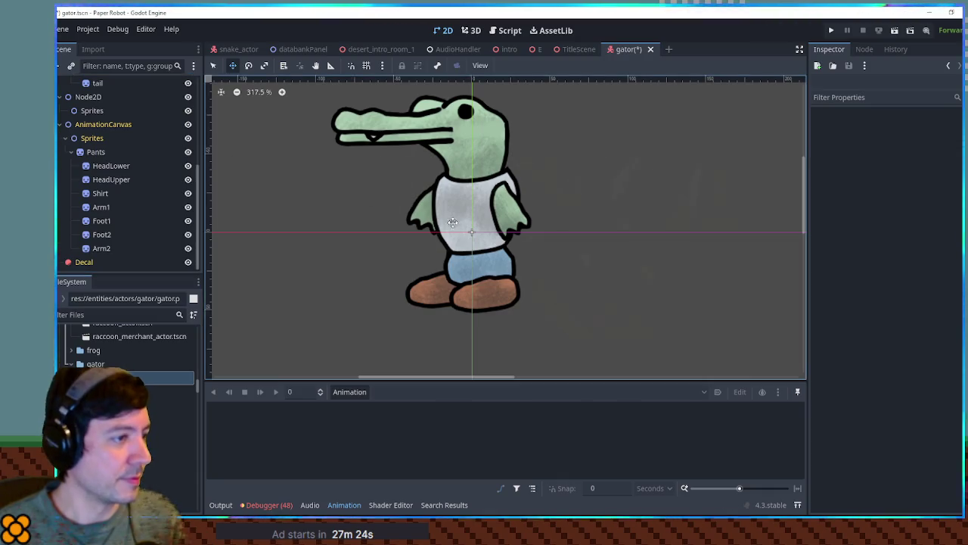
Step: Parent Arm1, Foot1, HeadLower and HeadUpper under the Shirt sprite
click(108, 195)
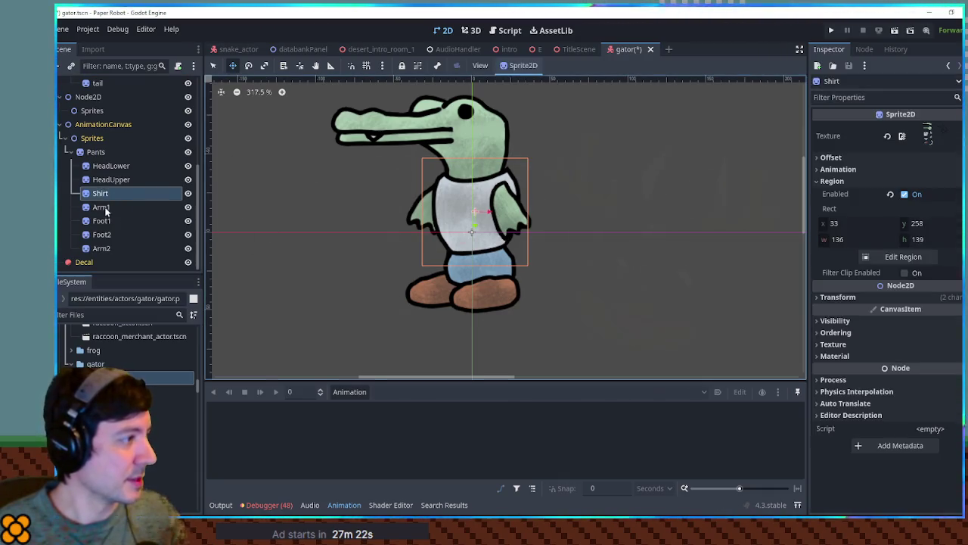
click(102, 208)
shift+click(103, 218)
drag(104, 217, 108, 195)
click(107, 179)
shift+click(109, 166)
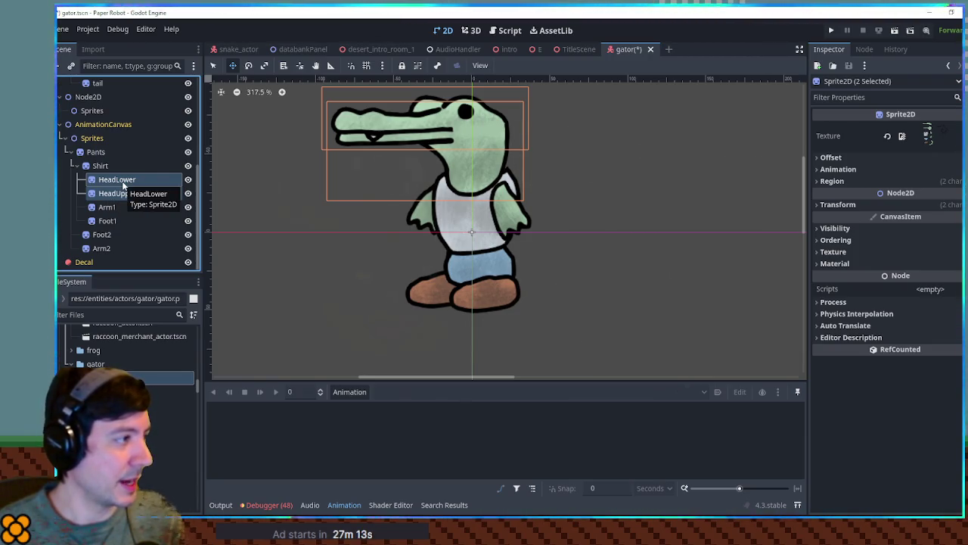
Step: Set HeadLower and HeadUpper to Z Index -1 and nudge both head sprites slightly
click(123, 183)
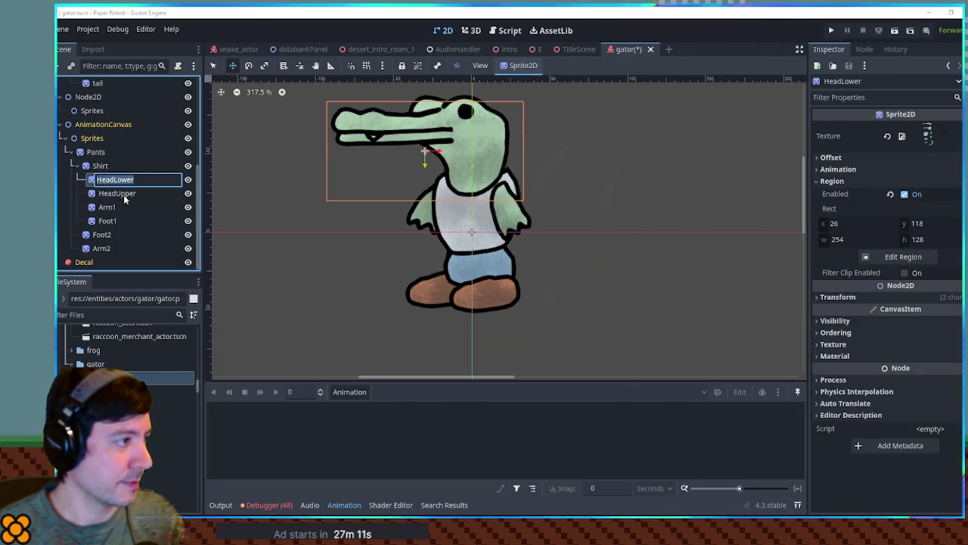
shift+click(124, 195)
click(853, 240)
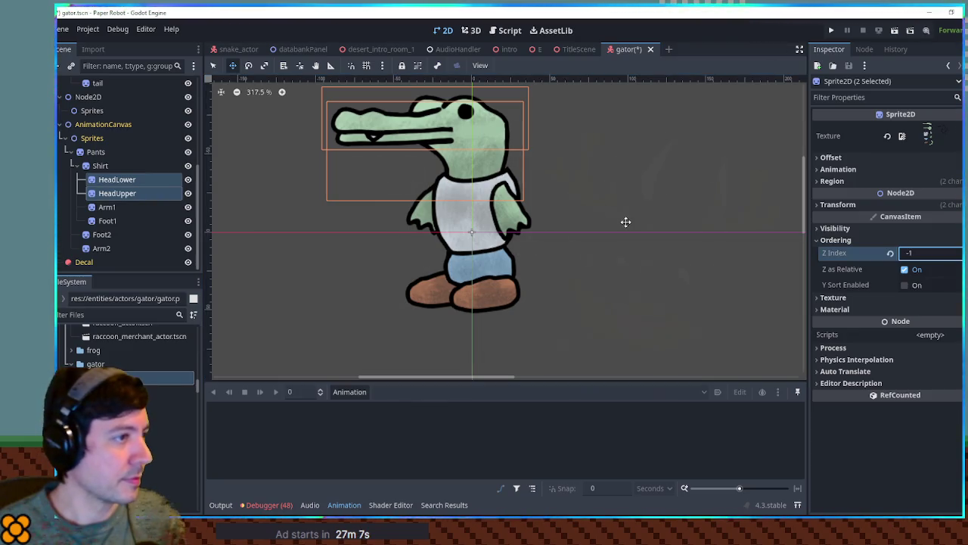
click(580, 223)
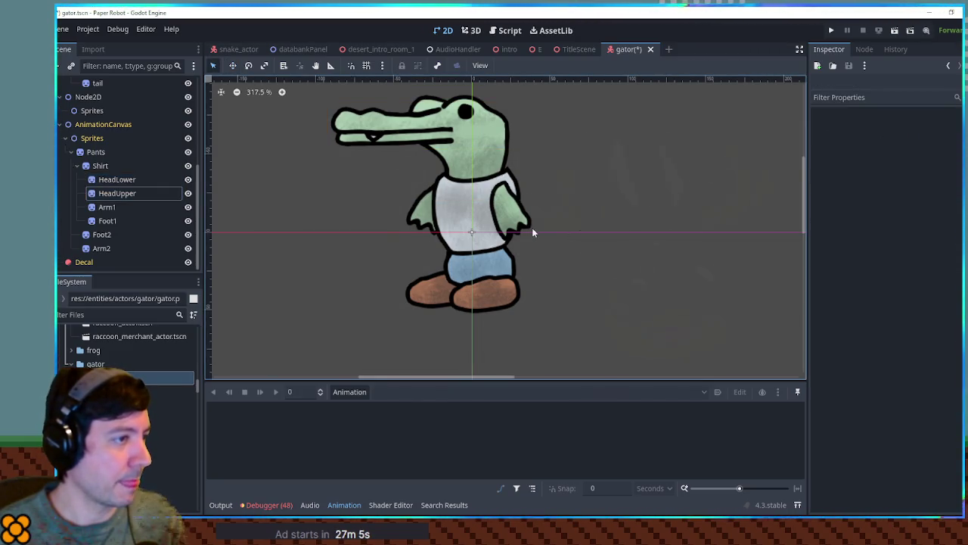
click(472, 163)
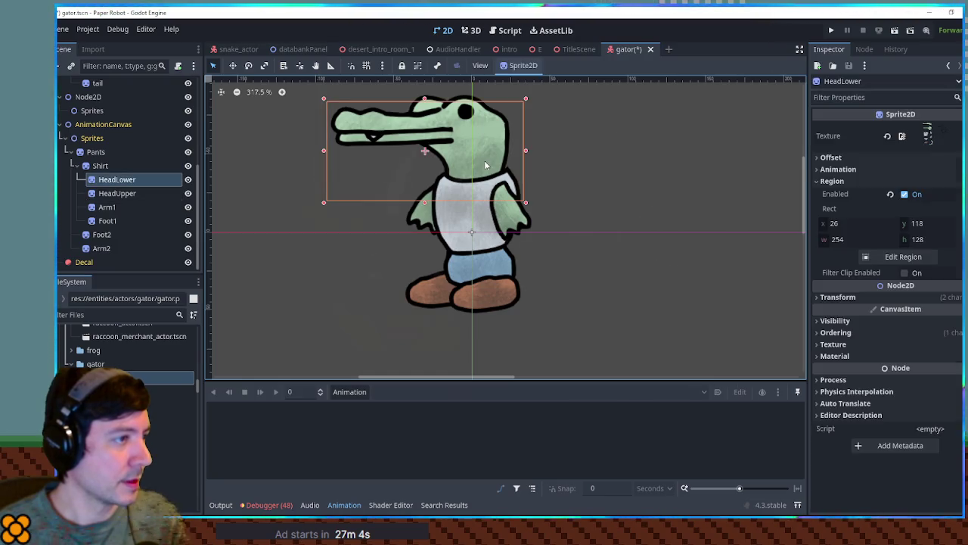
ctrl+click(115, 194)
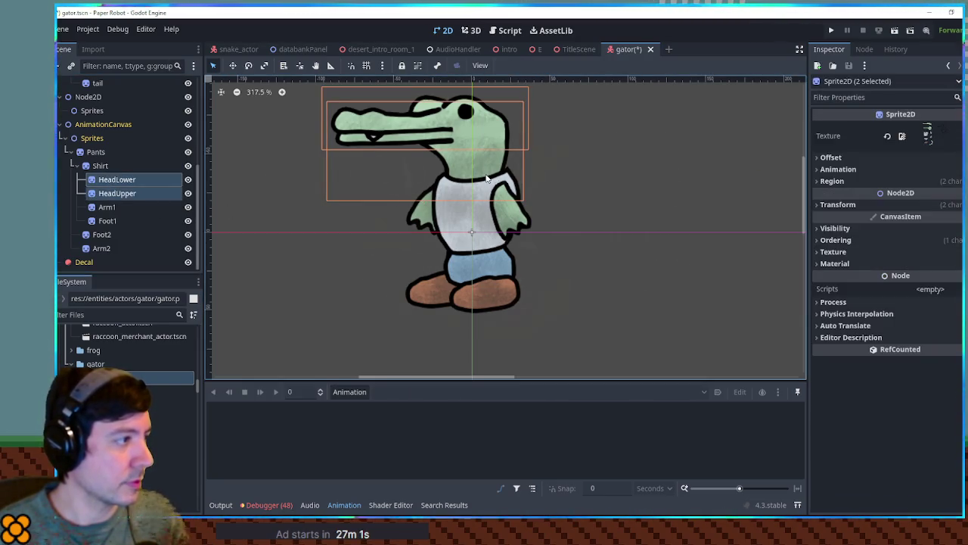
drag(485, 175, 485, 171)
click(667, 214)
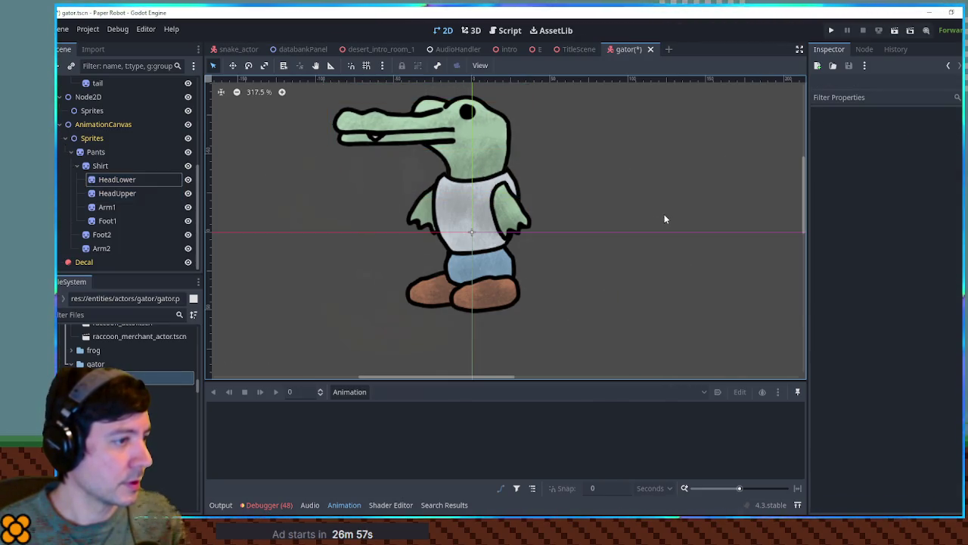
Step: Nudge the Shirt sprite slightly down
click(109, 169)
key(w)
drag(492, 248, 491, 239)
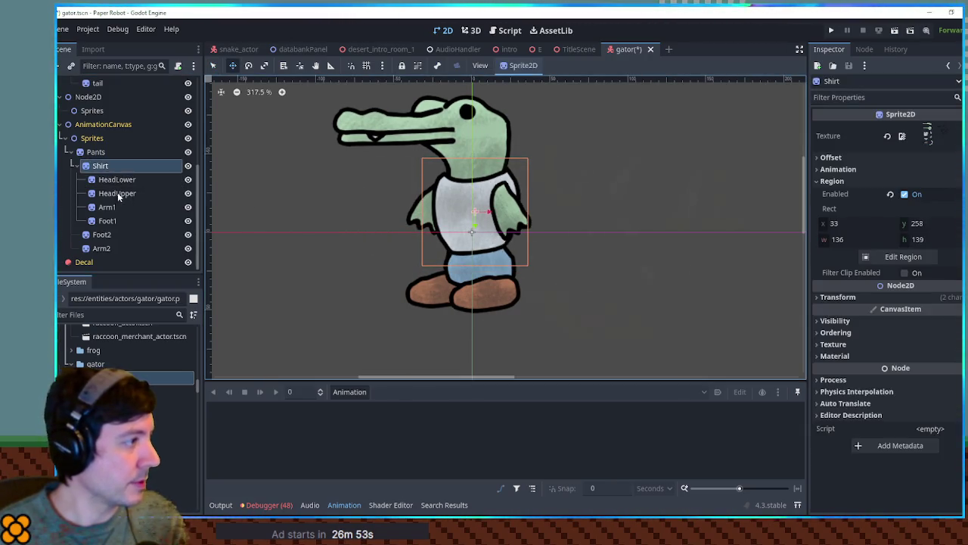
Step: Reparent Foot1 under Pants and lower the Shirt sprite slightly with its attached parts
mouse_move(108, 220)
mouse_down()
mouse_move(110, 195)
mouse_move(108, 235)
mouse_move(111, 214)
mouse_up()
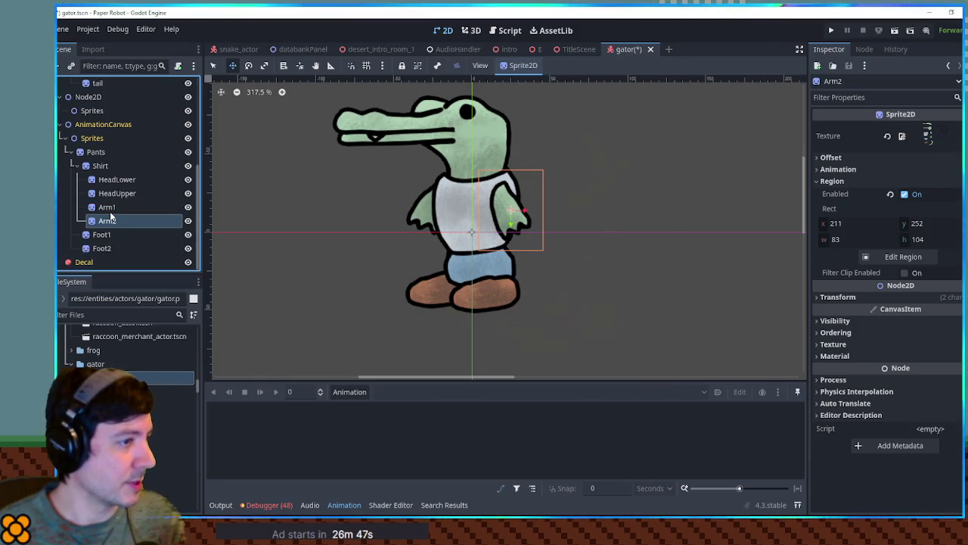
click(100, 165)
drag(494, 221, 496, 235)
Step: Recentre the viewport on the gator and reselect the Shirt sprite
key(q)
click(622, 257)
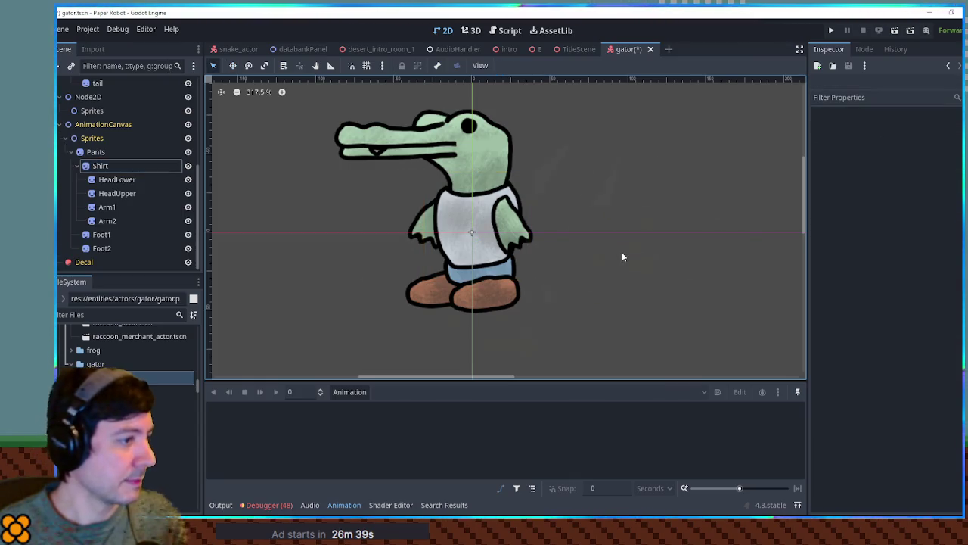
mouse_move(567, 197)
mouse_down()
mouse_move(605, 287)
mouse_move(607, 209)
mouse_up()
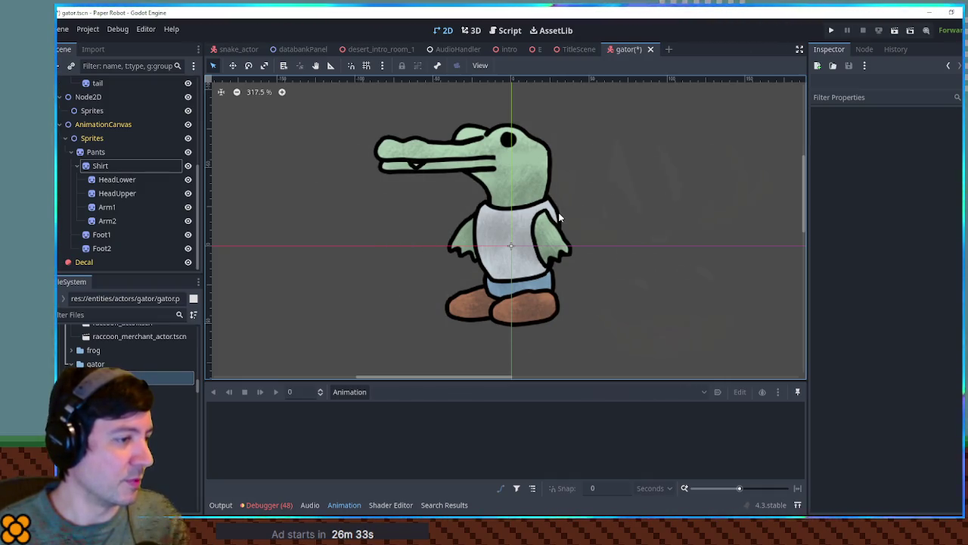
mouse_move(578, 189)
mouse_down()
mouse_move(597, 222)
mouse_move(596, 208)
mouse_up()
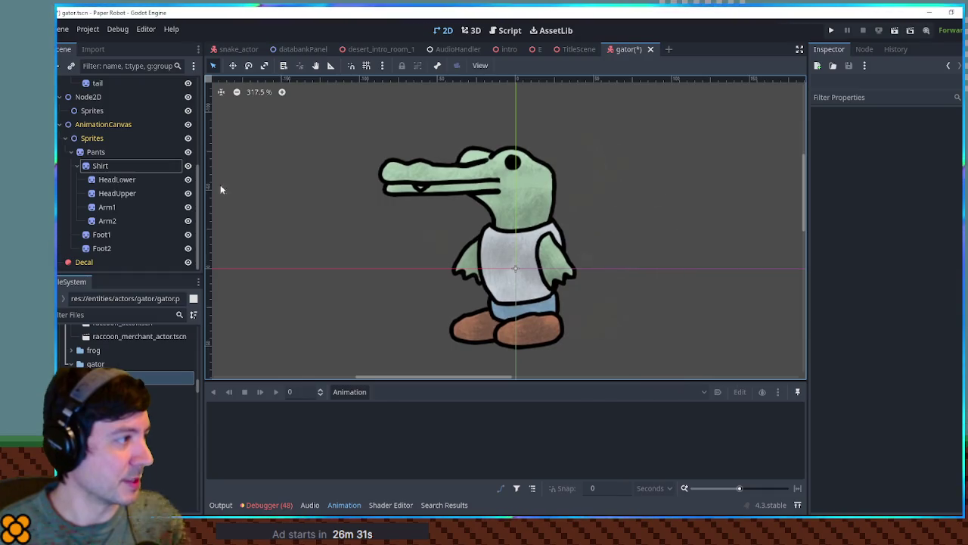
click(116, 207)
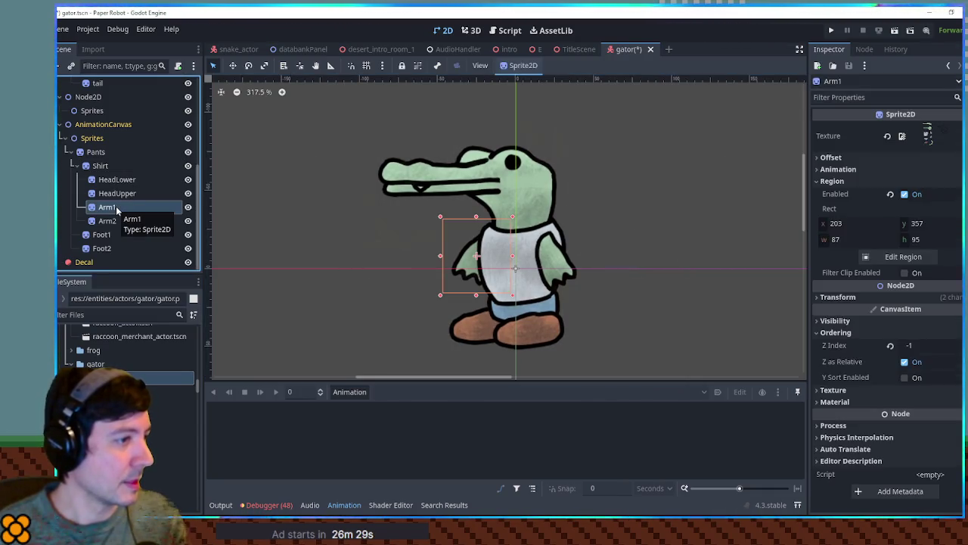
click(99, 168)
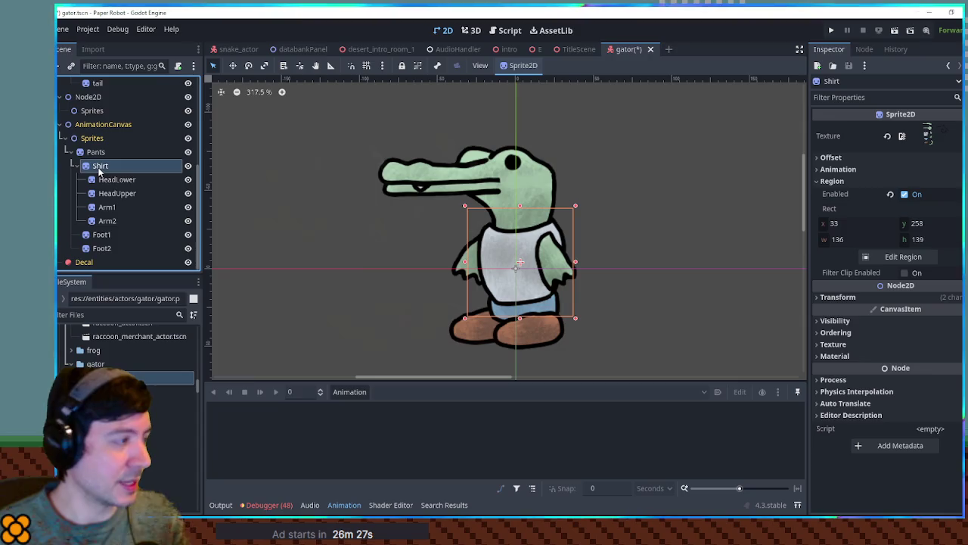
Step: Duplicate Arm1 as a new sprite named Tail and place it under Pants
click(107, 207)
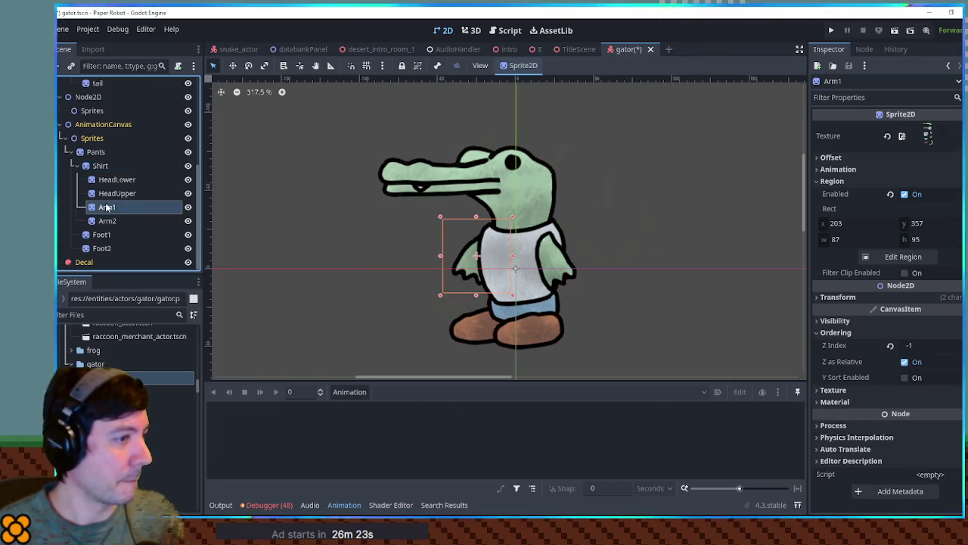
key(ctrl+d)
double_click(165, 224)
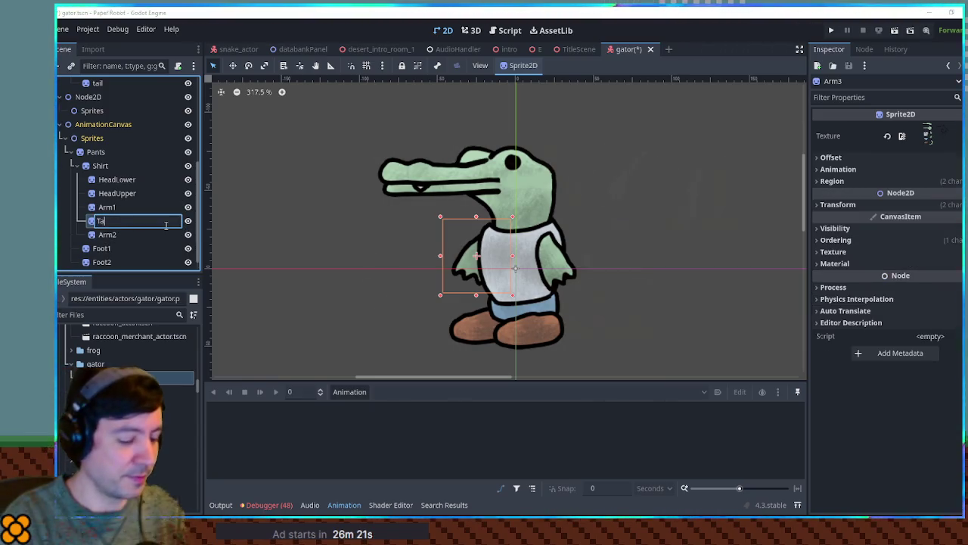
text(il)
key(Return)
drag(167, 224, 132, 160)
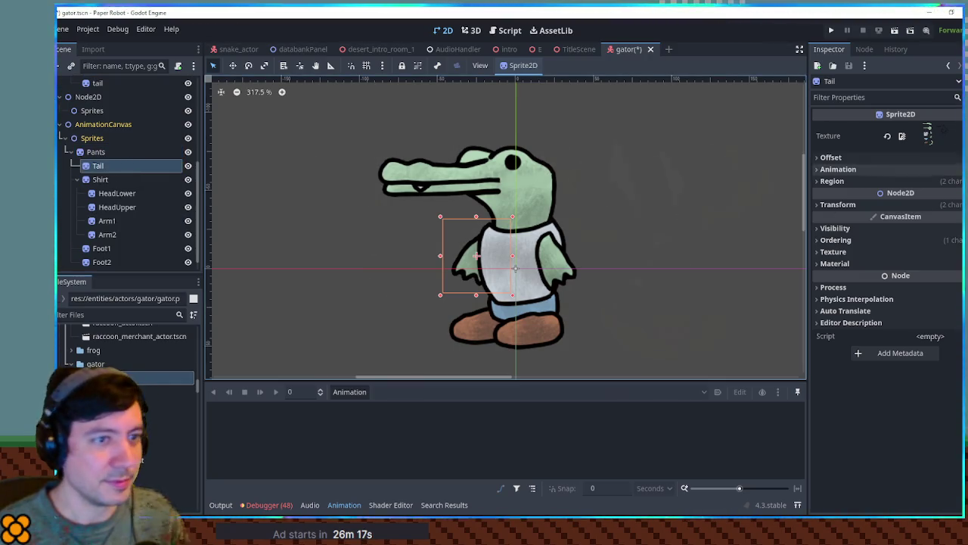
Step: Crop Tail's region to the curved tail piece and move it to the gator's back
click(832, 181)
click(903, 257)
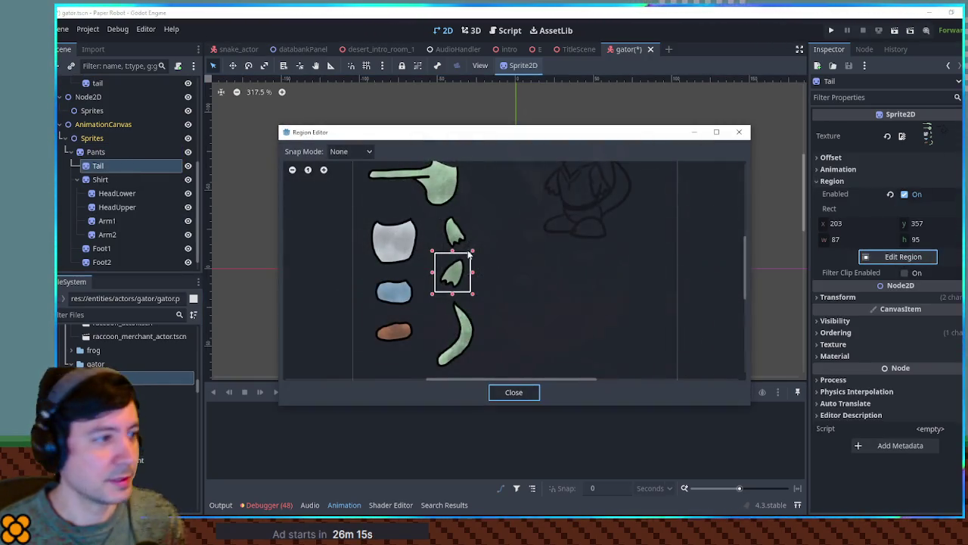
mouse_move(473, 251)
mouse_down()
mouse_move(469, 356)
mouse_move(428, 371)
mouse_up()
mouse_move(487, 295)
mouse_down()
mouse_move(419, 371)
mouse_move(432, 374)
mouse_up()
drag(486, 333, 479, 334)
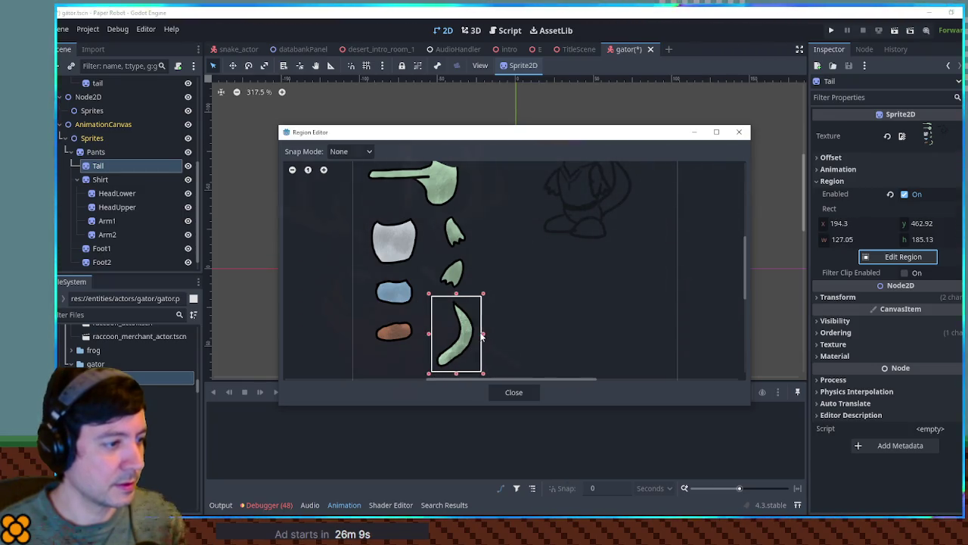
click(514, 392)
key(w)
mouse_move(443, 272)
mouse_down()
mouse_move(607, 253)
mouse_move(582, 252)
mouse_up()
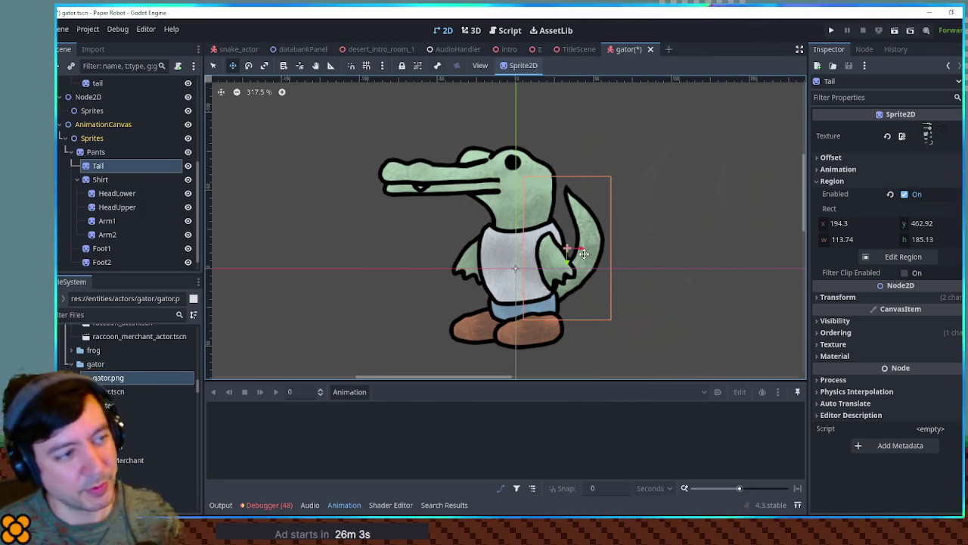
key(q)
click(668, 246)
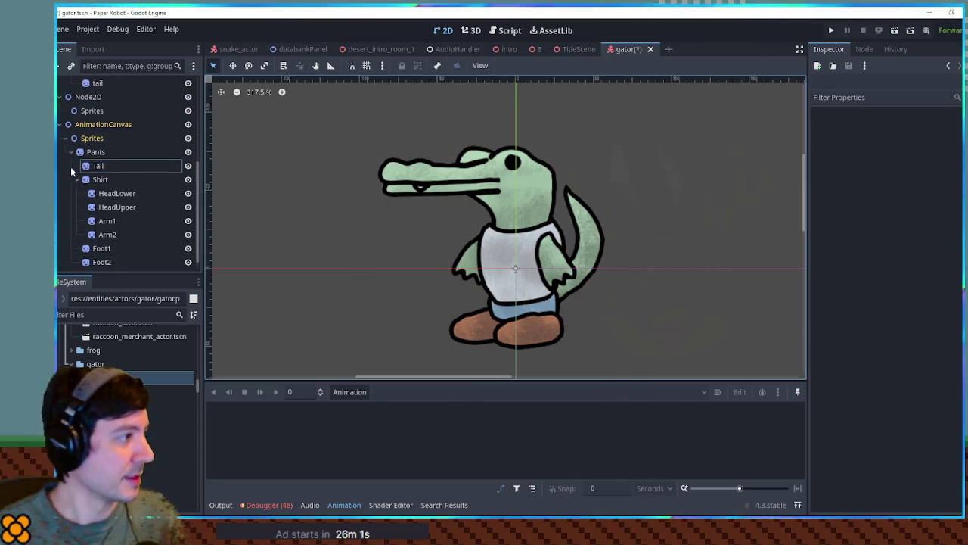
Step: Create an Arm1Container Node2D under Shirt at the left shoulder and put Arm1 inside it
click(115, 195)
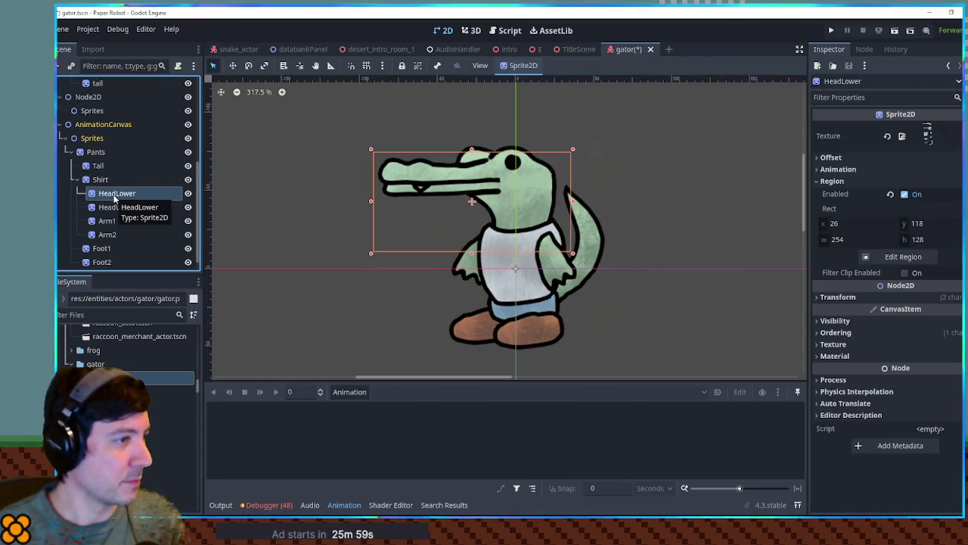
scroll(109, 179, down, 1)
click(115, 205)
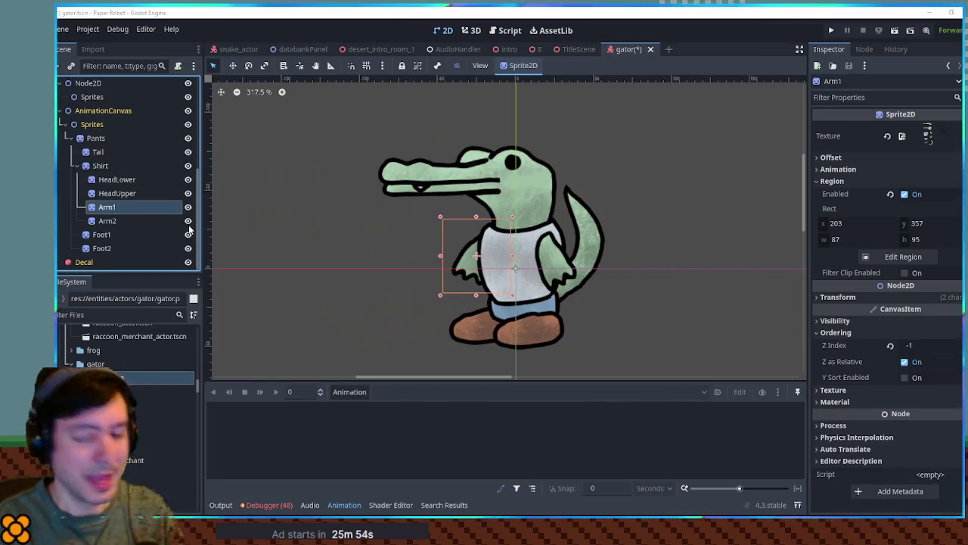
key(ctrl+a)
key(Return)
key(F2)
text(Arm1)
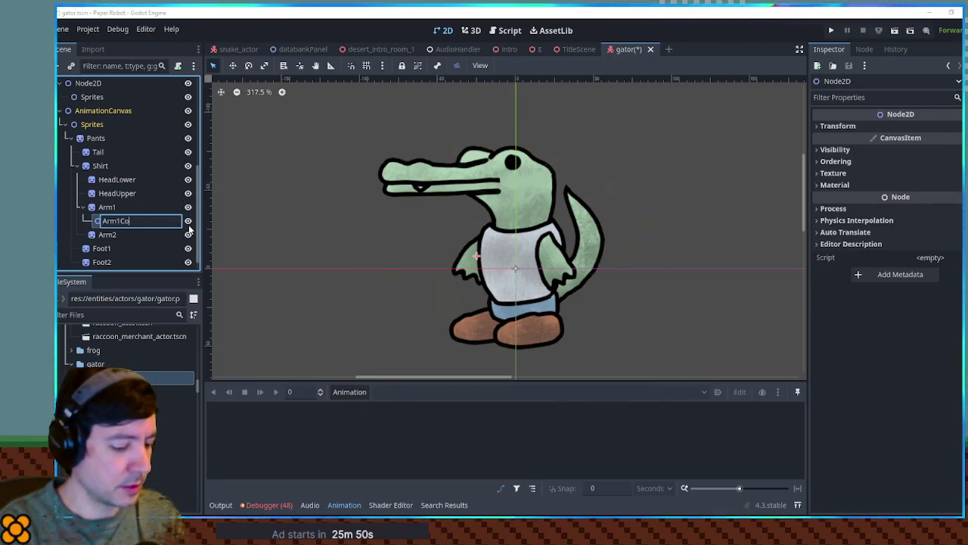
key(Return)
drag(141, 221, 125, 203)
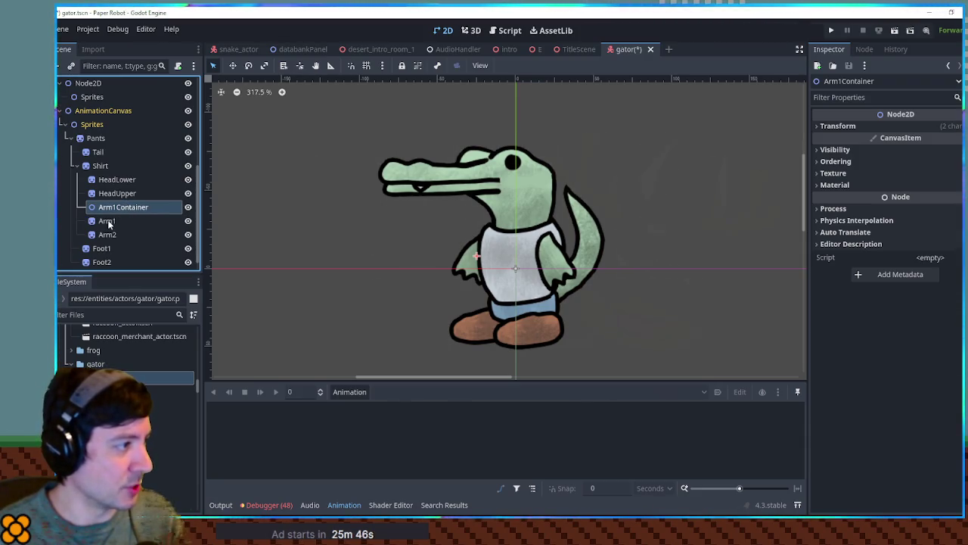
key(w)
drag(470, 258, 491, 246)
drag(113, 221, 122, 208)
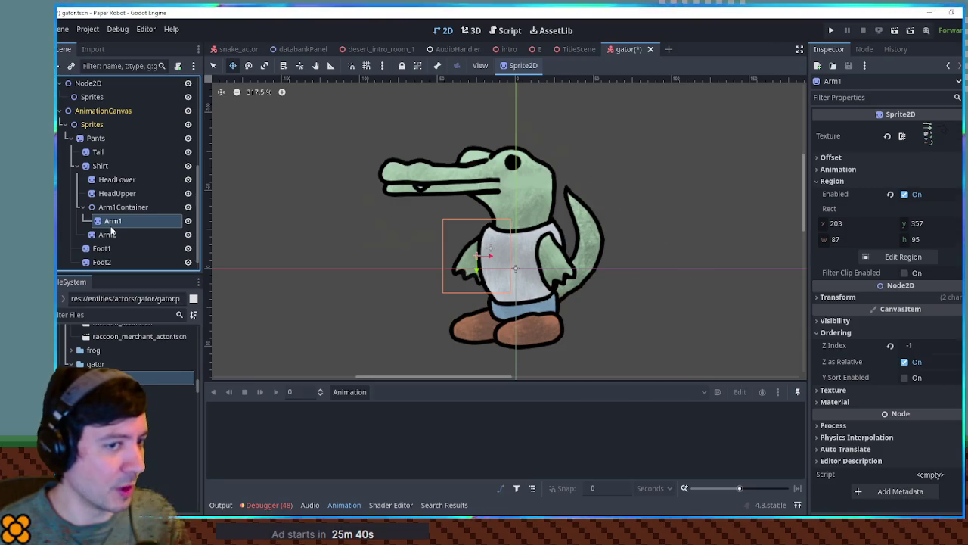
Step: Create an Arm2Container Node2D at the right shoulder and make Arm2 its child
click(110, 235)
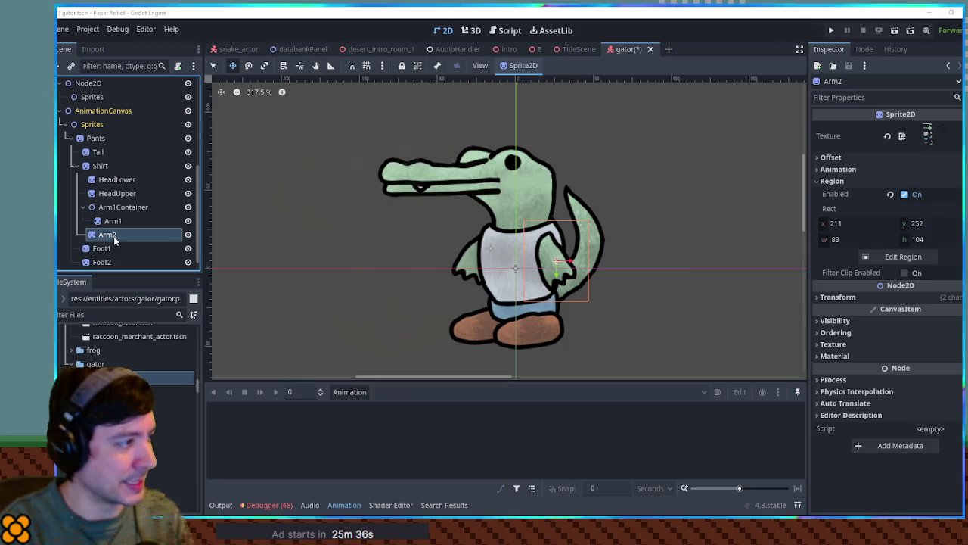
key(ctrl+a)
key(Return)
key(F2)
text(A)
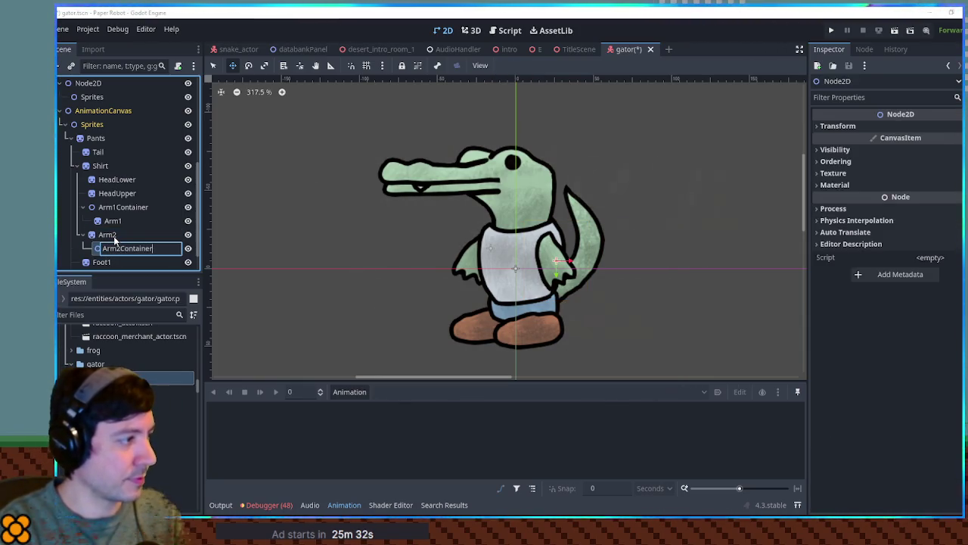
key(Return)
drag(549, 253, 547, 242)
drag(124, 248, 110, 236)
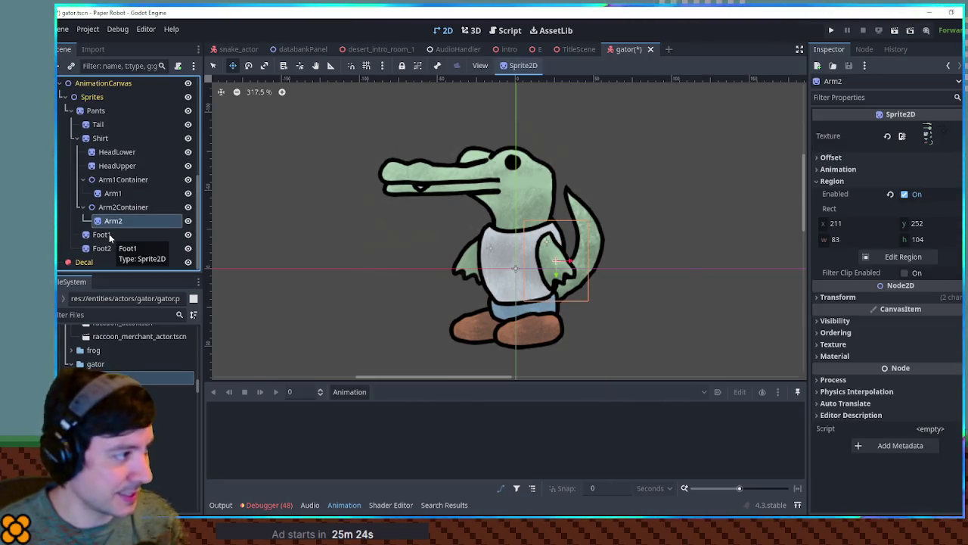
click(109, 236)
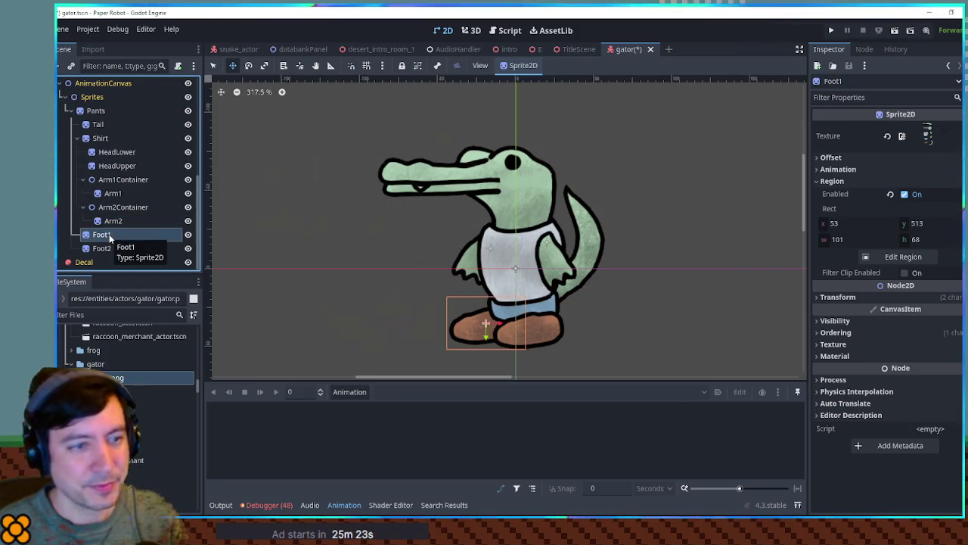
click(861, 157)
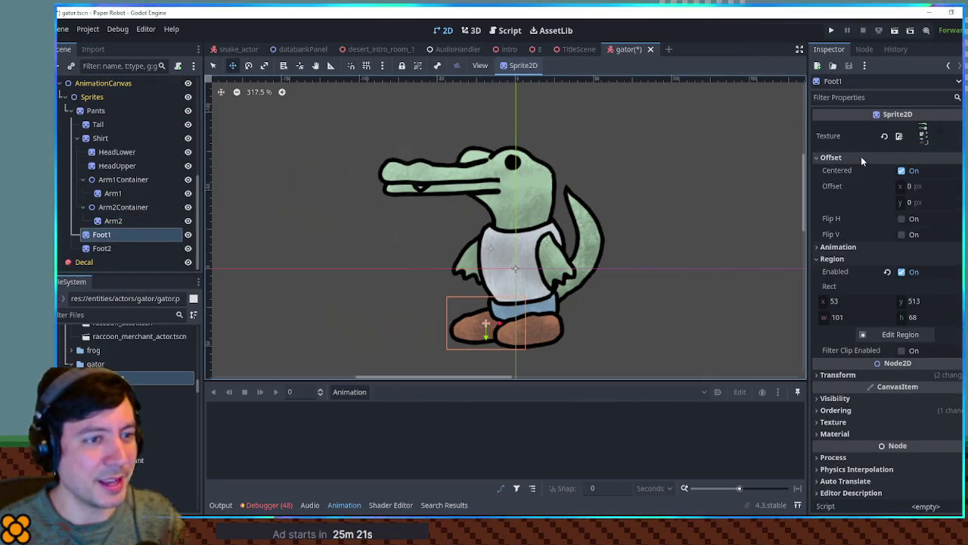
mouse_move(916, 186)
mouse_down()
mouse_move(873, 186)
mouse_move(926, 205)
mouse_up()
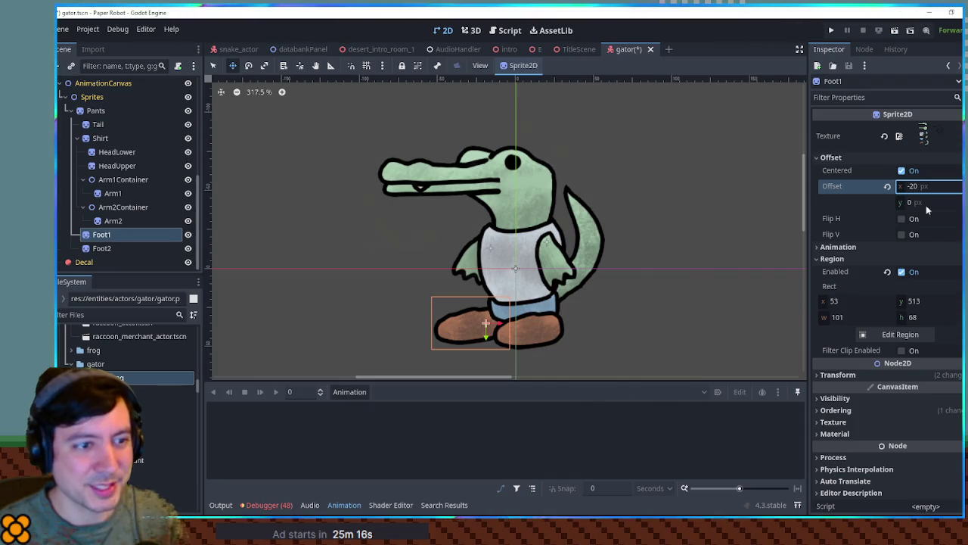
click(902, 249)
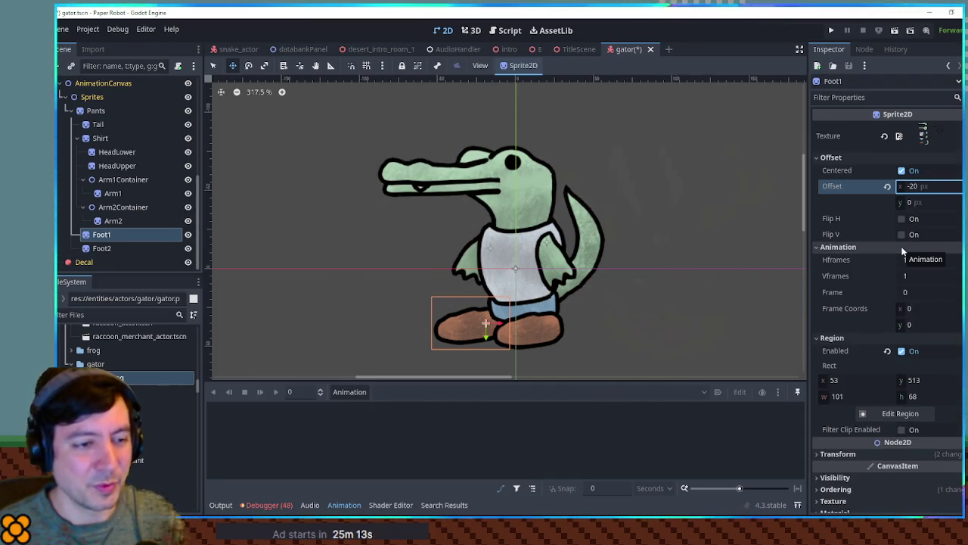
click(900, 248)
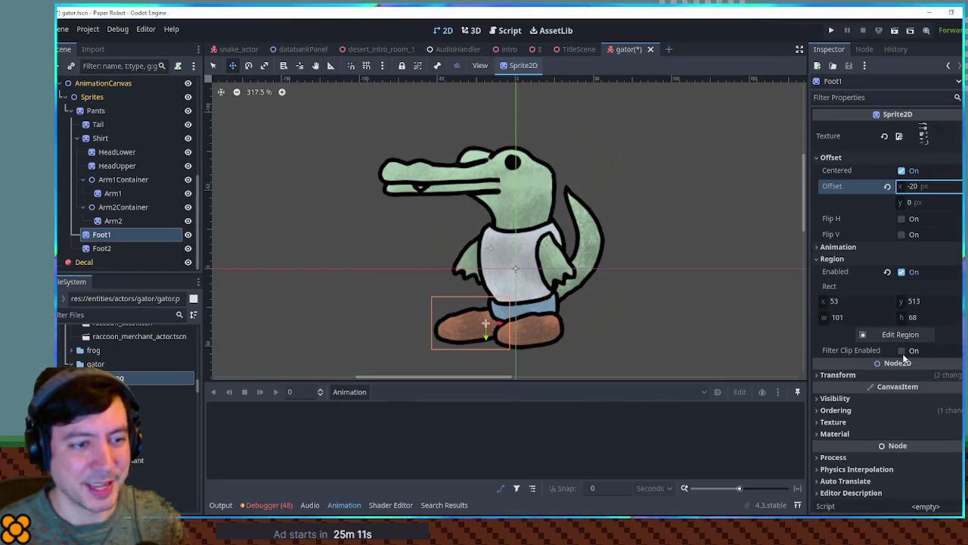
click(861, 377)
mouse_move(944, 429)
mouse_down()
mouse_move(929, 429)
mouse_move(944, 430)
mouse_up()
key(ctrl+z)
key(ctrl+z)
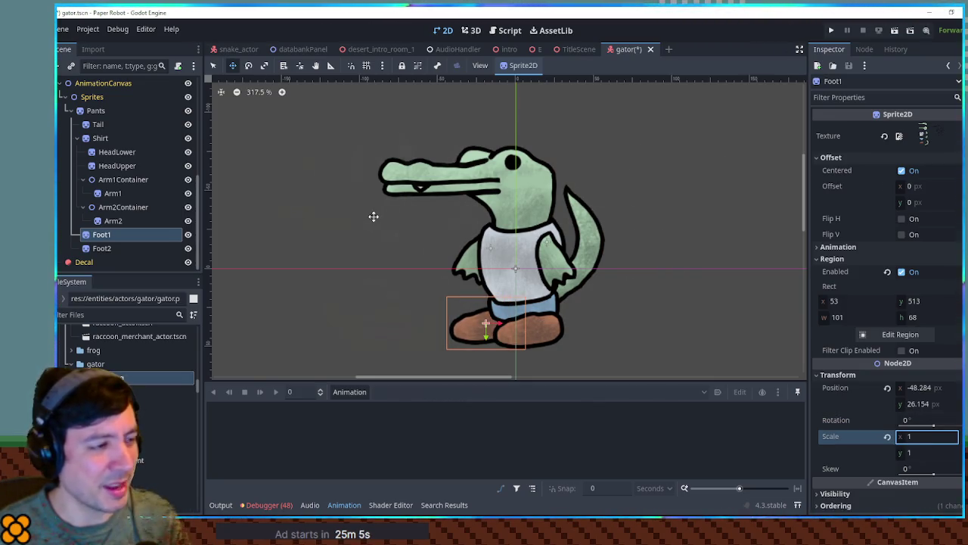
click(110, 235)
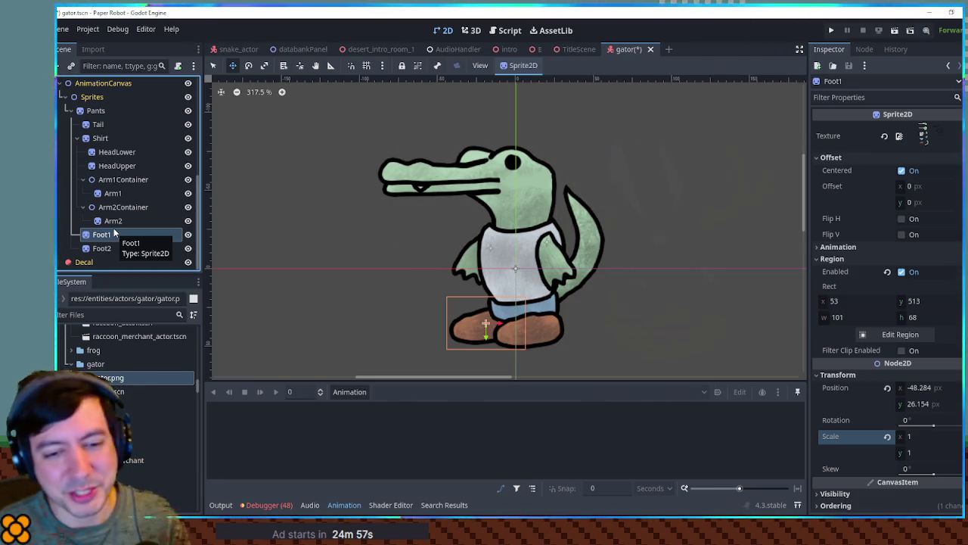
click(117, 207)
click(118, 236)
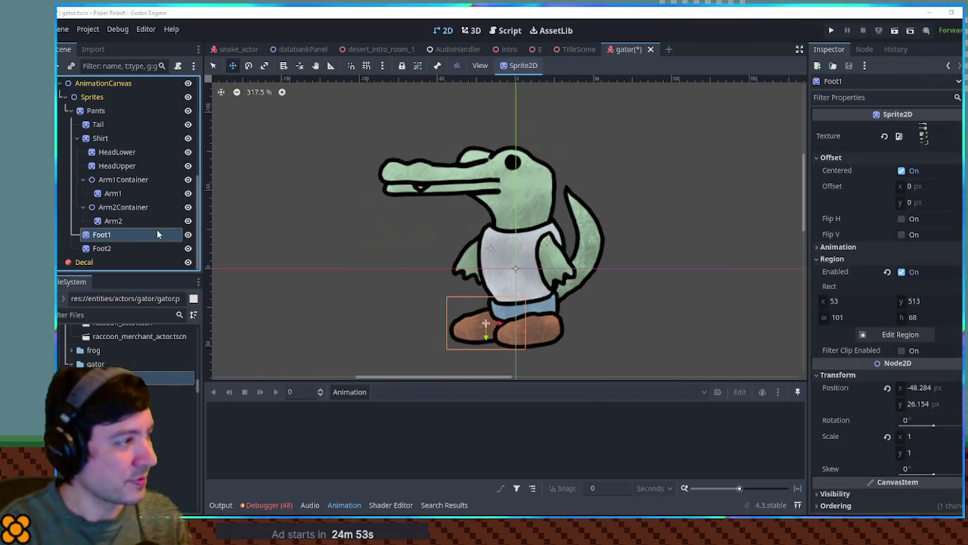
key(ctrl+a)
key(Return)
Step: Remove the empty new node under Foot1
key(F2)
text(Foota)
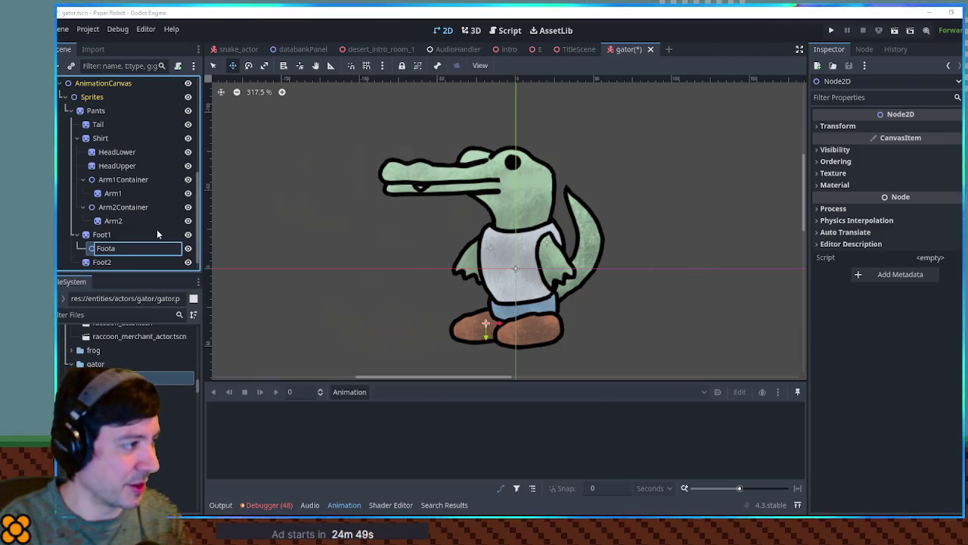
key(Escape)
key(Delete)
click(110, 237)
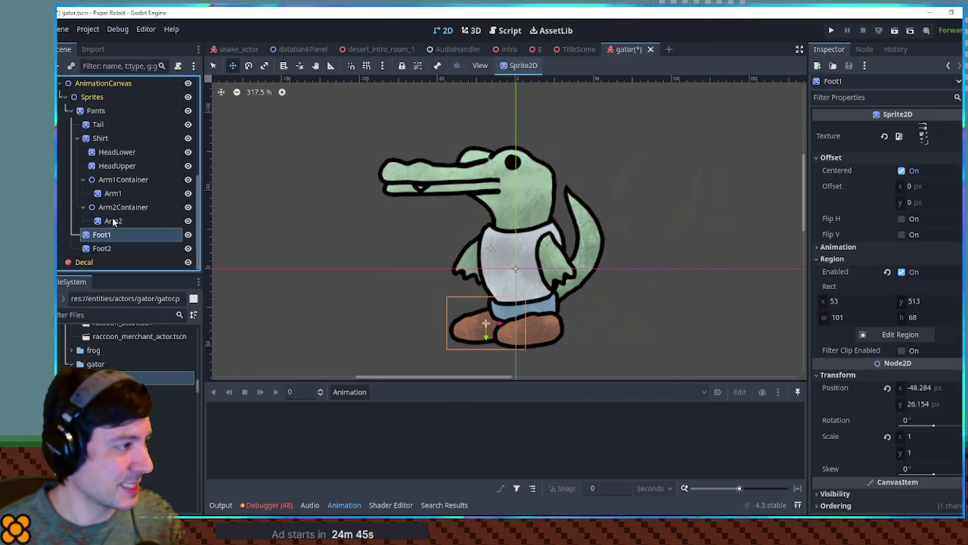
Step: Move Arm1 and Arm2 back under Shirt and delete Arm1Container and Arm2Container
drag(114, 223, 112, 179)
click(121, 193)
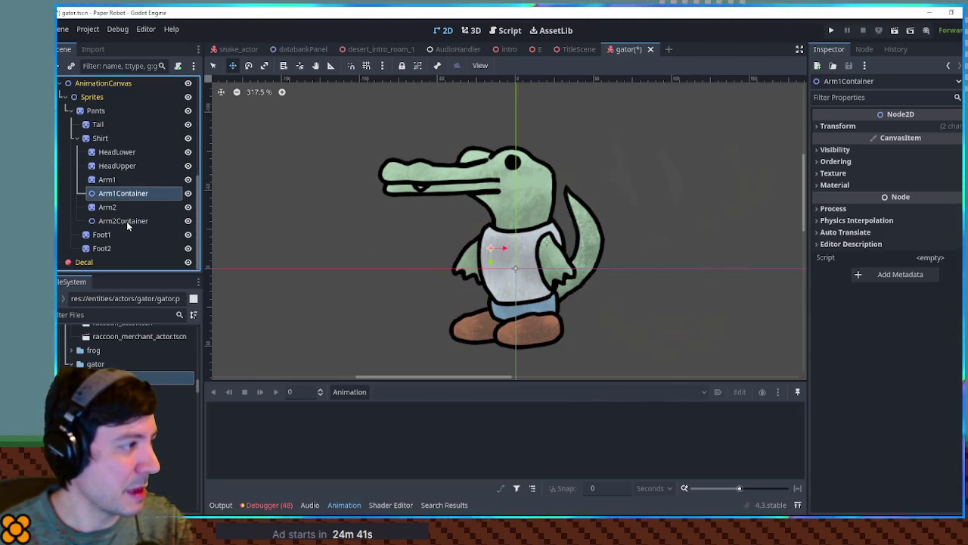
shift+click(126, 221)
ctrl+click(116, 206)
key(Delete)
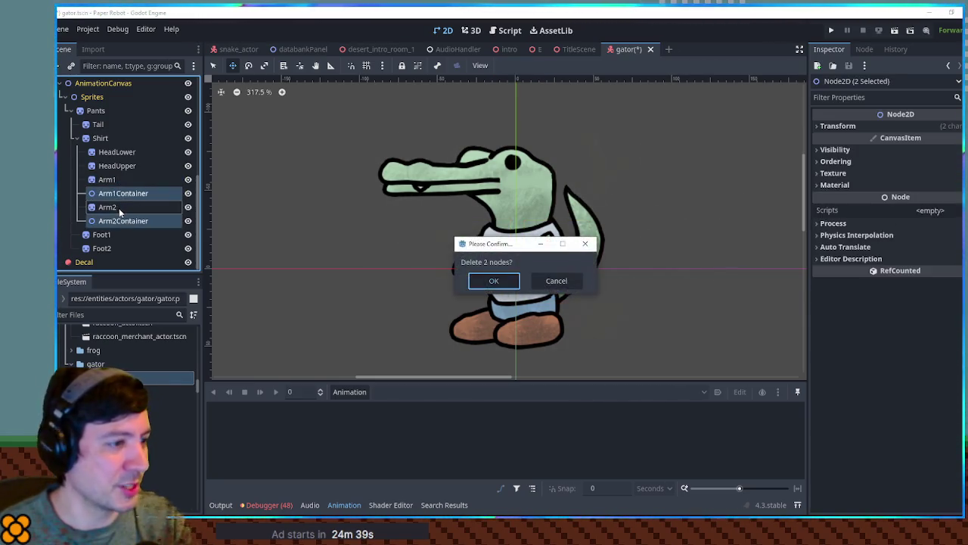
key(Return)
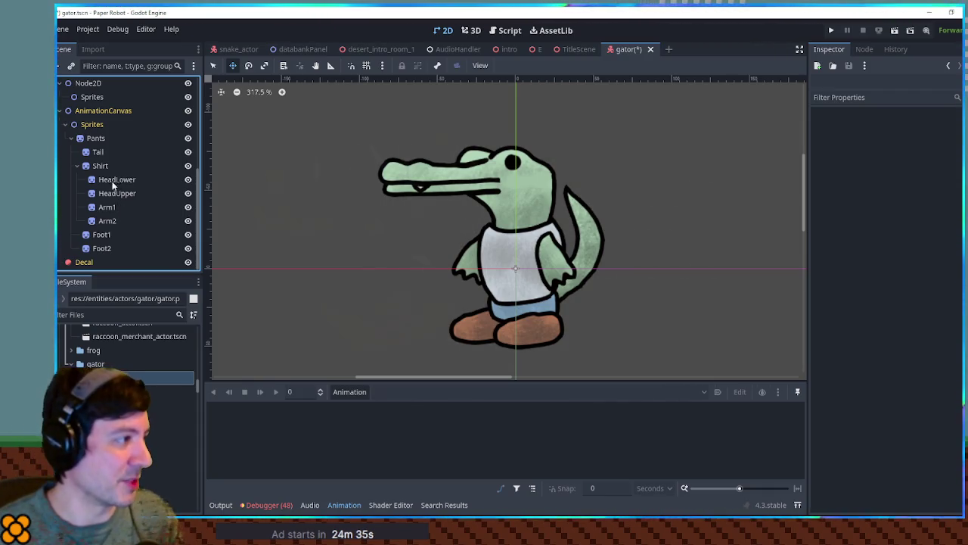
click(108, 210)
Step: Move Arm1 onto the shoulder and shift its sprite offset so the pivot sits there
drag(481, 255, 497, 242)
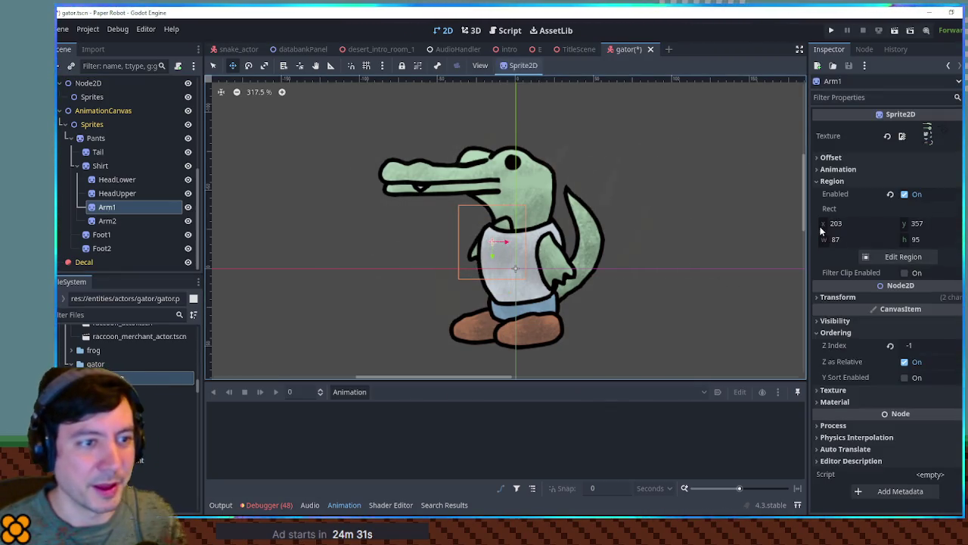
click(844, 159)
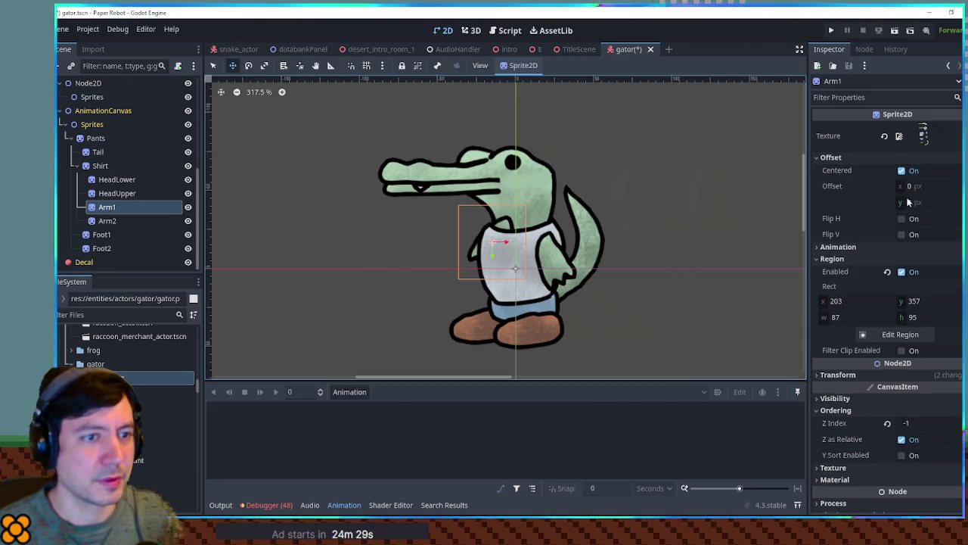
mouse_move(904, 186)
mouse_down()
mouse_move(884, 186)
mouse_move(918, 202)
mouse_up()
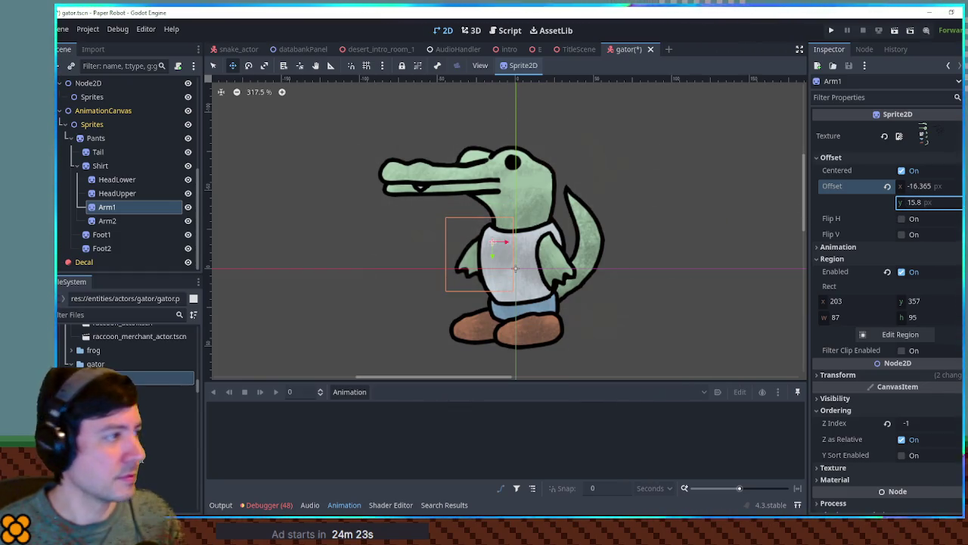
Step: Reposition Arm2 and set its sprite offset to 11, 22.525 px, pivoting at the shoulder
click(151, 220)
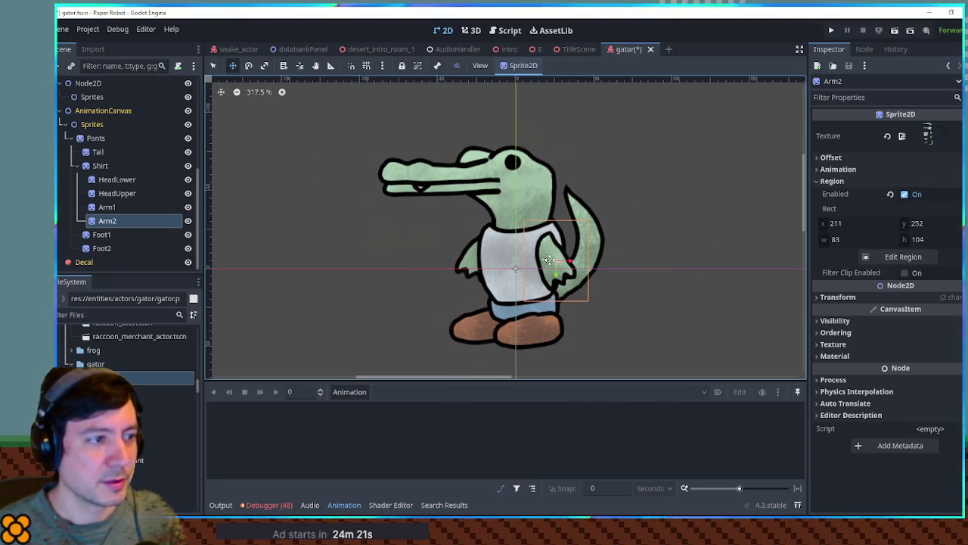
drag(558, 266, 546, 240)
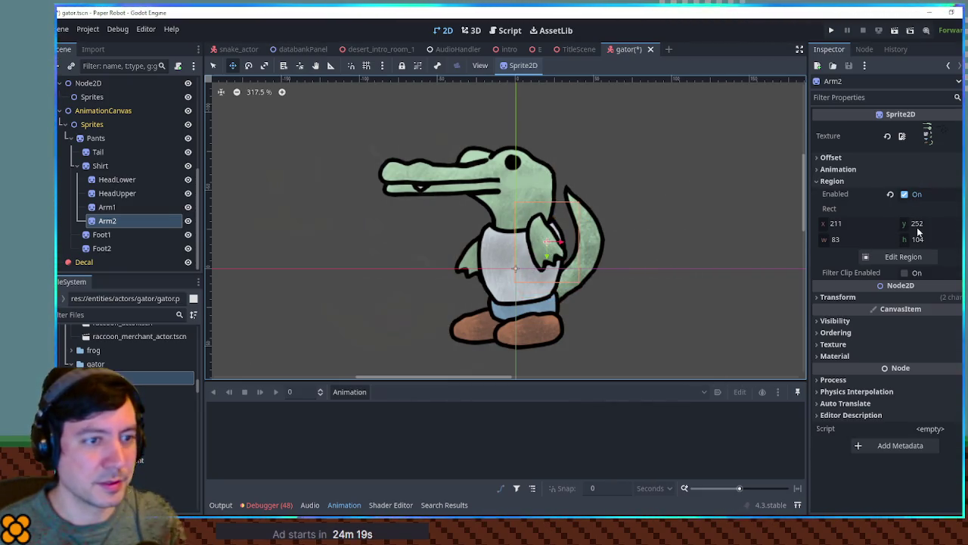
click(870, 158)
mouse_move(929, 186)
mouse_down()
mouse_move(938, 186)
mouse_move(896, 191)
mouse_move(941, 202)
mouse_move(924, 186)
mouse_up()
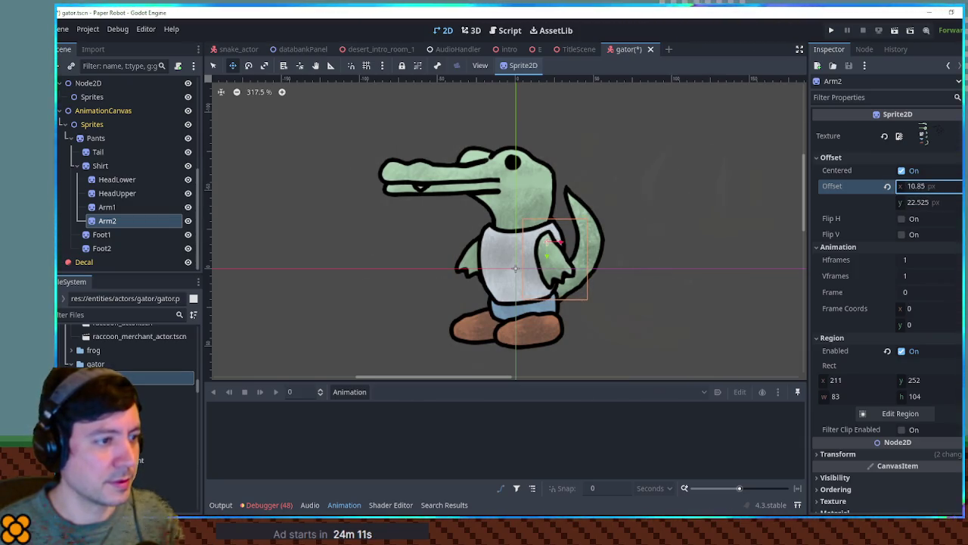
drag(544, 247, 546, 246)
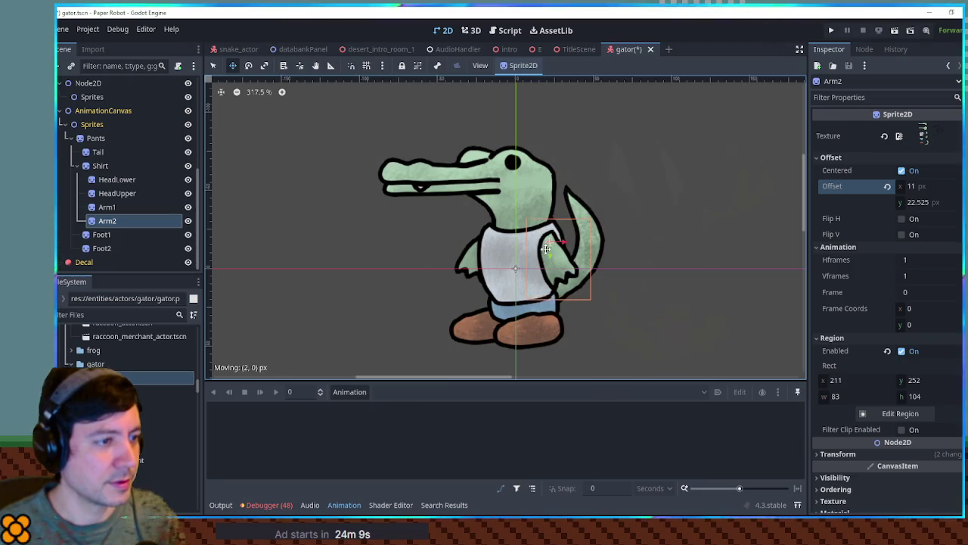
click(111, 181)
click(108, 192)
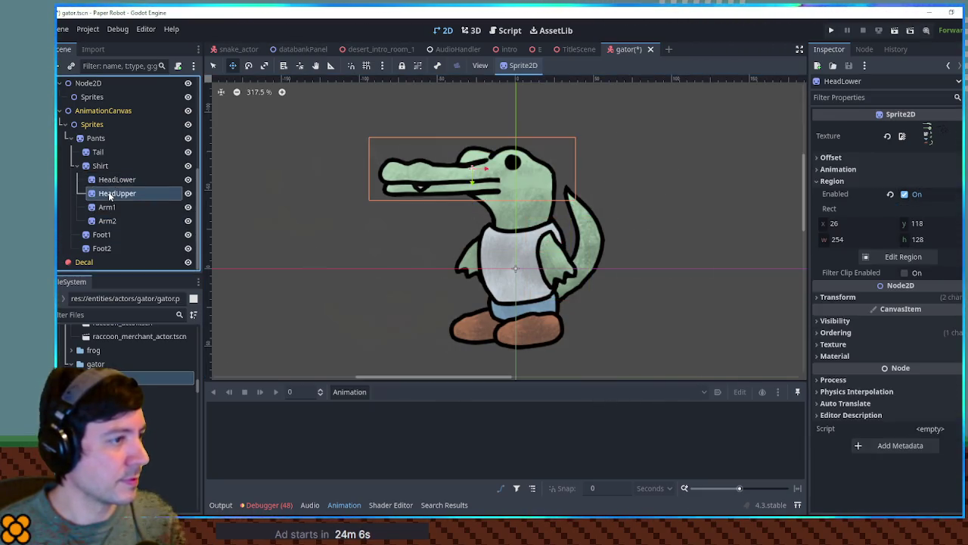
Step: Shift Foot1 and Foot2 sprite offsets left and move both feet back into place
click(111, 234)
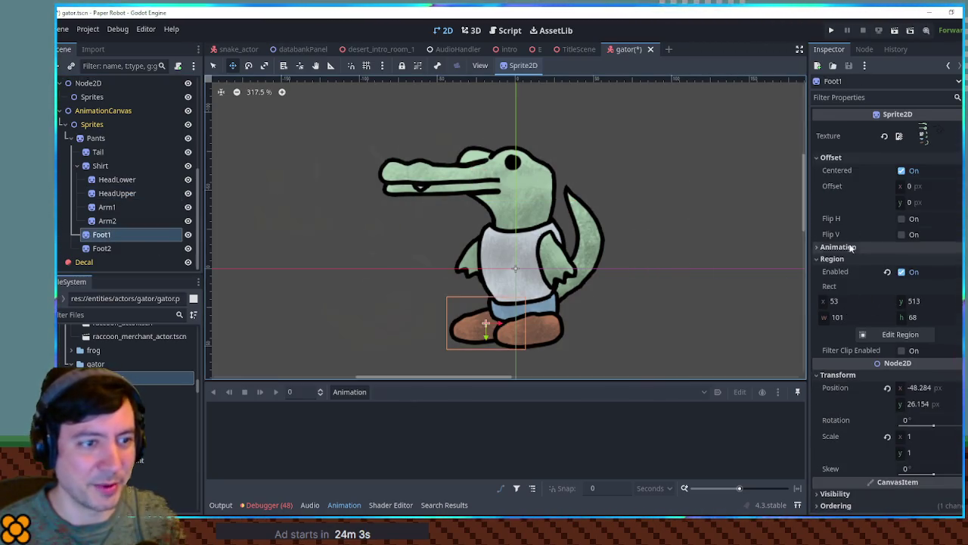
mouse_move(904, 190)
mouse_down()
mouse_move(881, 186)
mouse_move(923, 202)
mouse_up()
drag(460, 331, 482, 326)
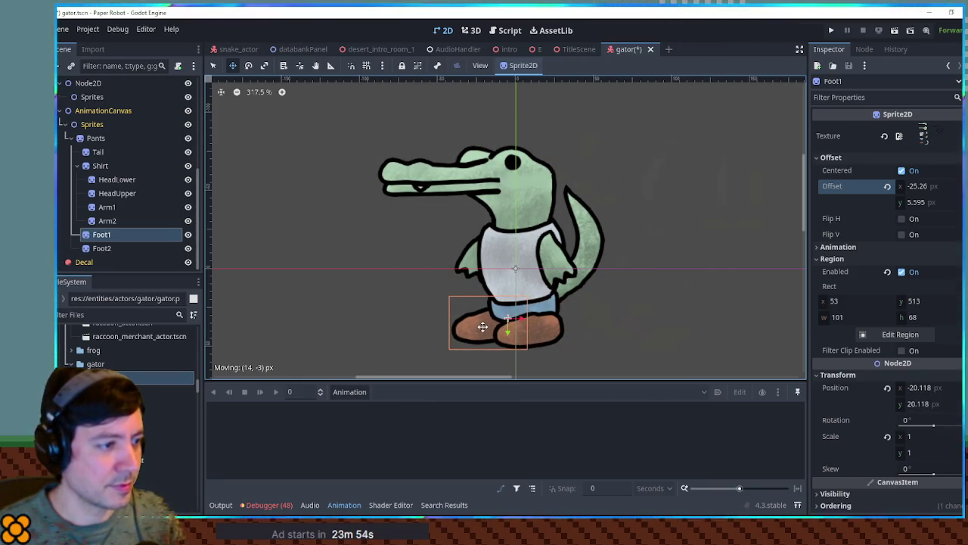
drag(482, 327, 482, 326)
click(113, 248)
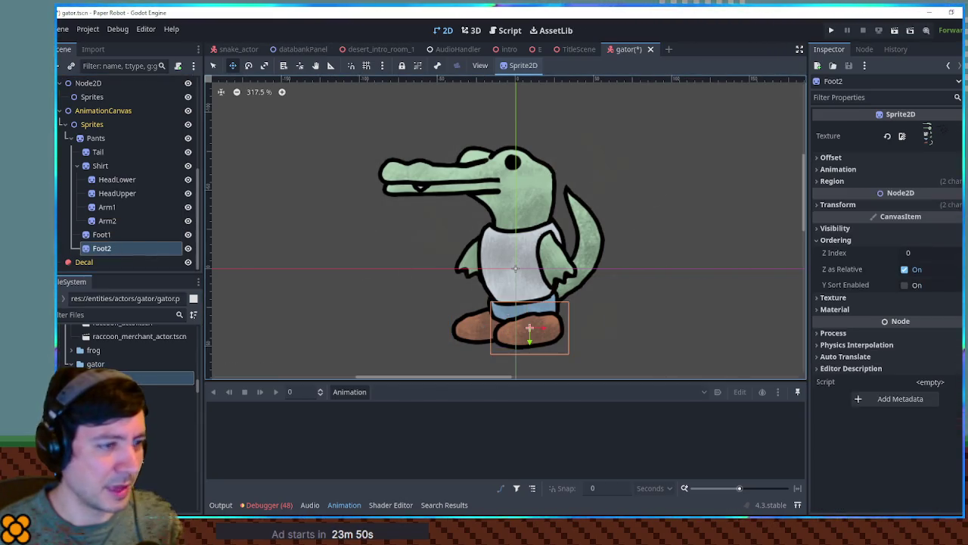
click(852, 158)
mouse_move(905, 190)
mouse_down()
mouse_move(888, 190)
mouse_move(891, 206)
mouse_move(933, 203)
mouse_move(876, 210)
mouse_up()
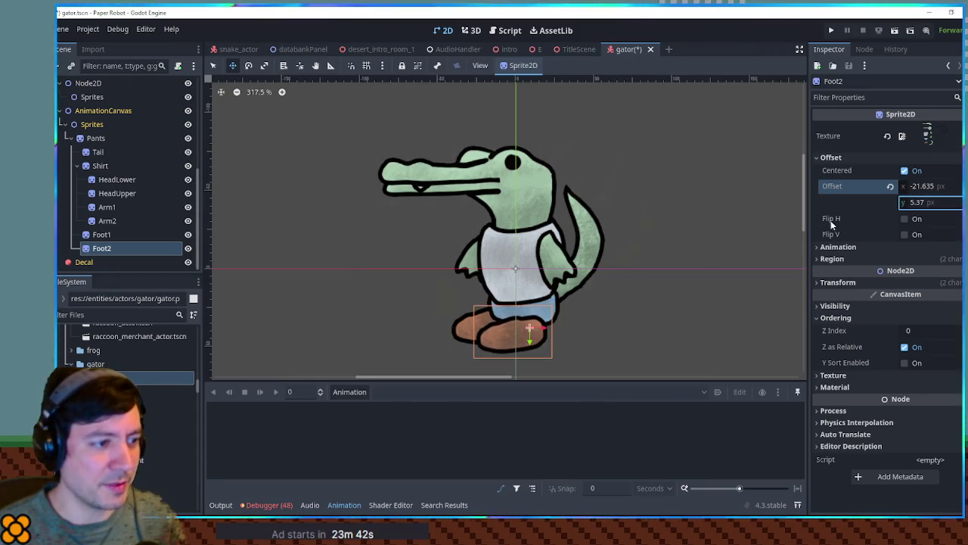
drag(536, 334, 547, 330)
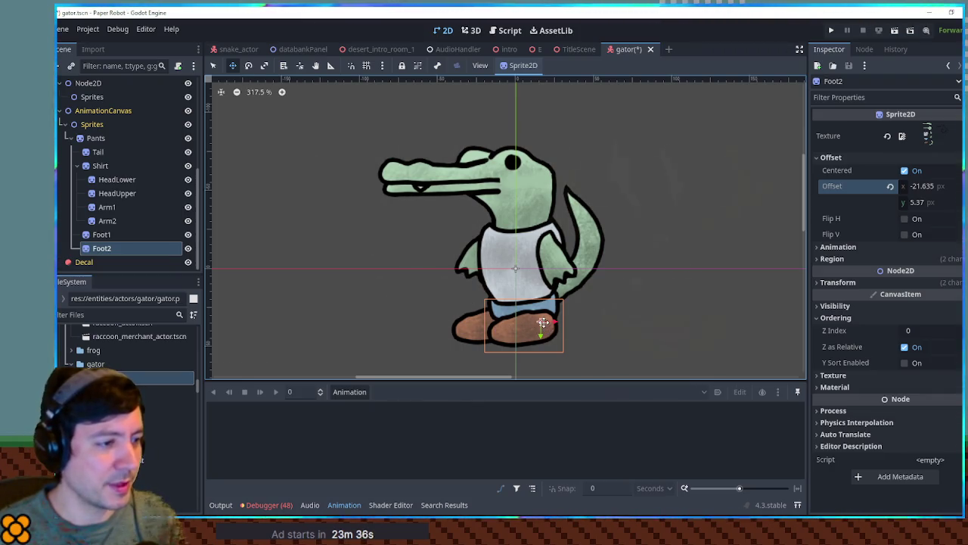
key(q)
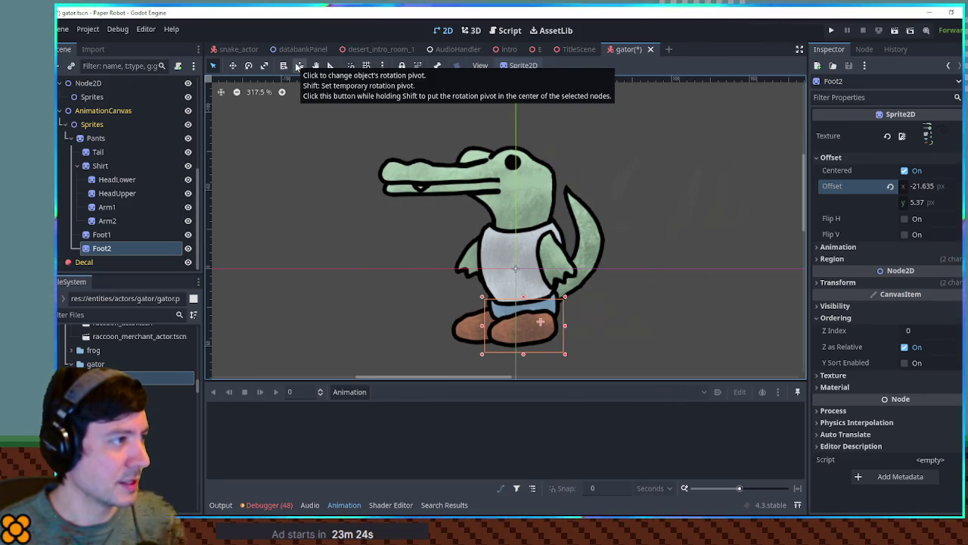
Step: Drag Foot2's rotation pivot toward the top of the foot, giving offset -25.659, 3.358
click(299, 67)
mouse_move(539, 321)
mouse_down()
mouse_move(546, 314)
mouse_move(543, 323)
mouse_up()
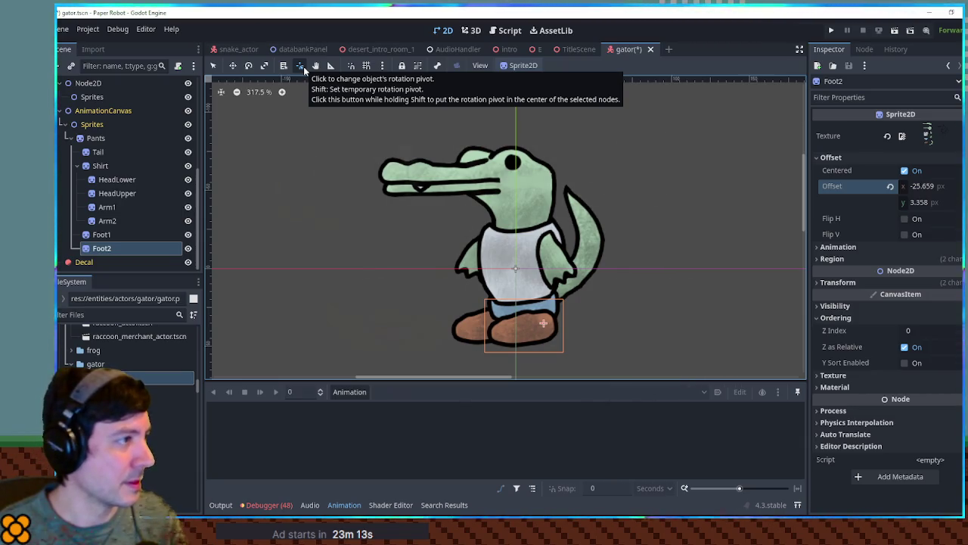
click(303, 66)
click(114, 231)
click(114, 224)
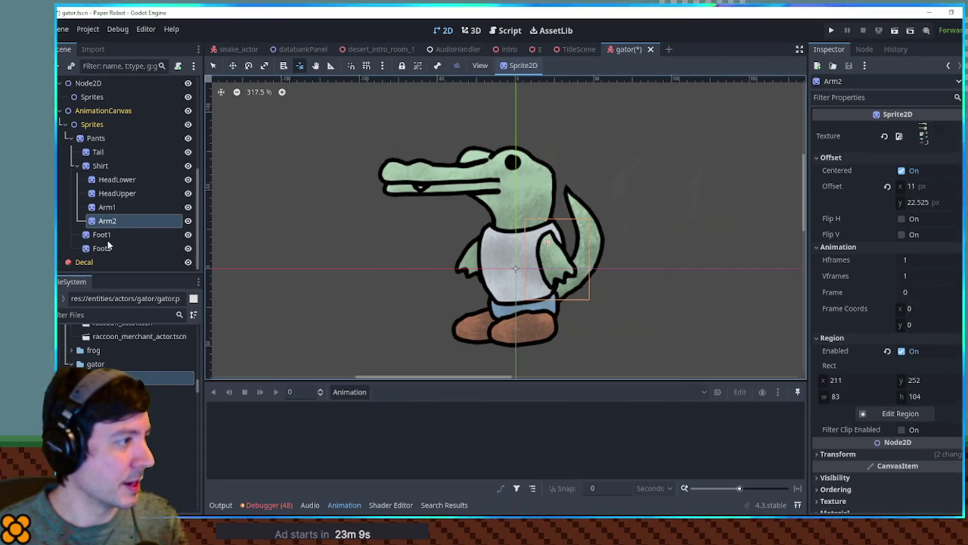
Step: Move HeadUpper's pivot to the back of the head, testing rotation and resetting it to 0°
click(106, 153)
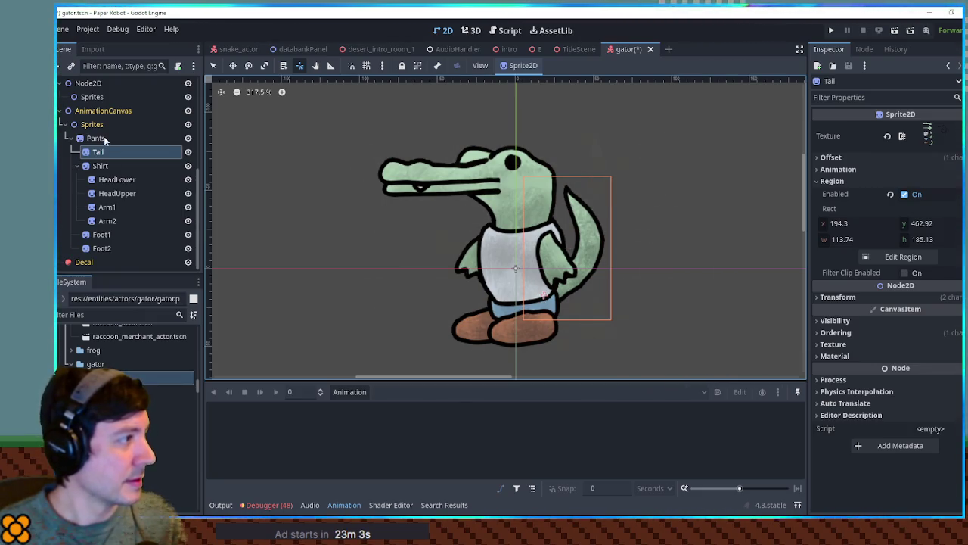
click(117, 193)
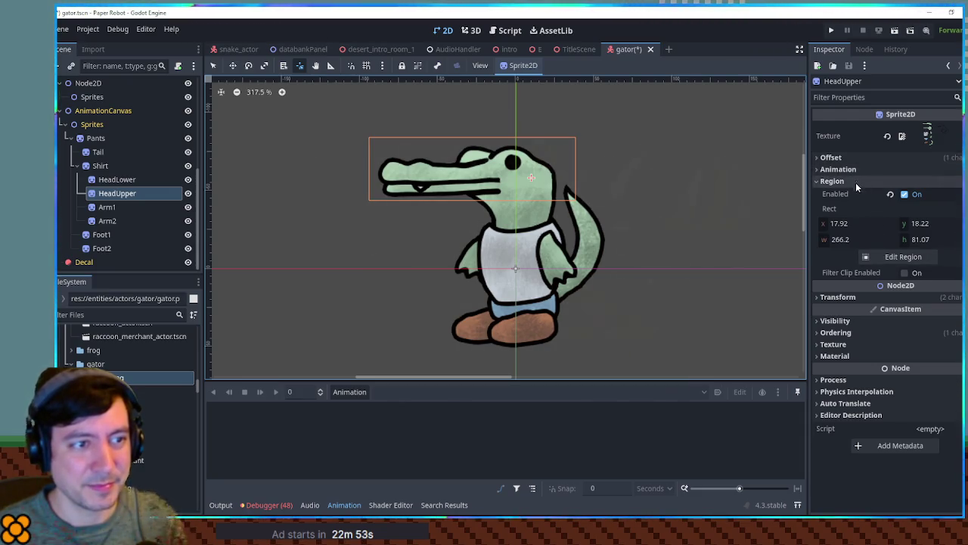
click(858, 182)
click(870, 204)
mouse_move(939, 257)
mouse_down()
mouse_move(951, 257)
mouse_move(939, 257)
mouse_up()
click(891, 250)
drag(531, 178, 540, 176)
mouse_move(909, 251)
mouse_down()
mouse_move(938, 251)
mouse_move(910, 260)
mouse_up()
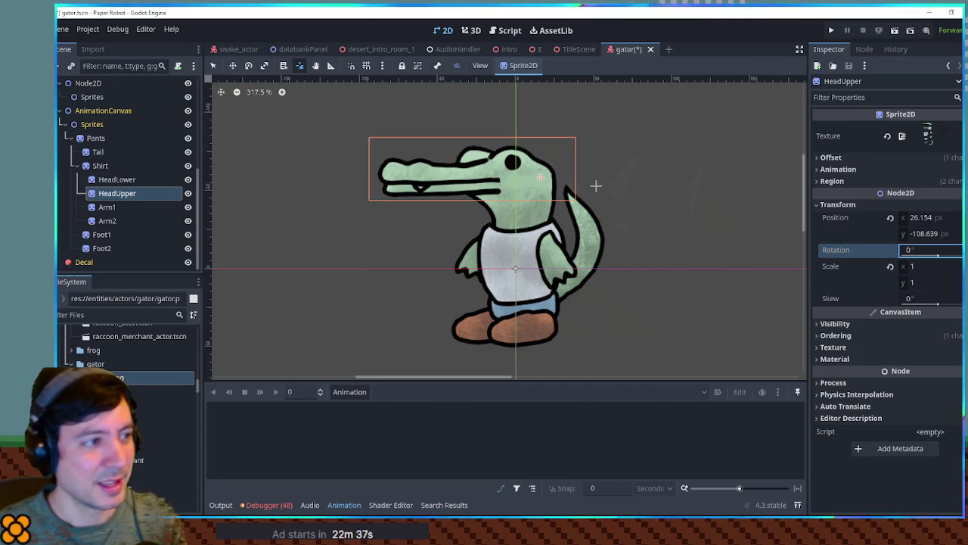
Step: Preview HeadUpper swinging open about 25°, reset its rotation to 0°, and save the scene
key(Return)
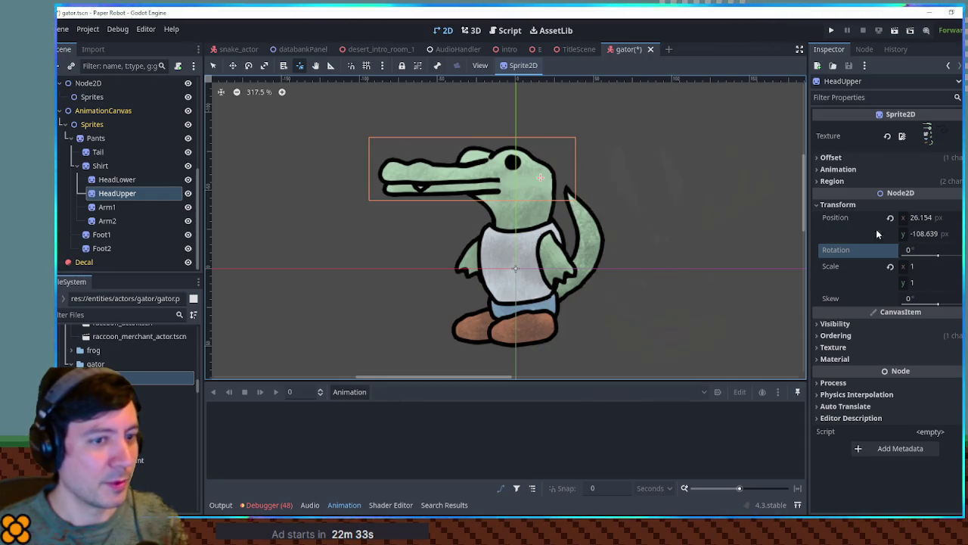
mouse_move(928, 255)
mouse_down()
mouse_move(938, 255)
mouse_move(615, 205)
mouse_up()
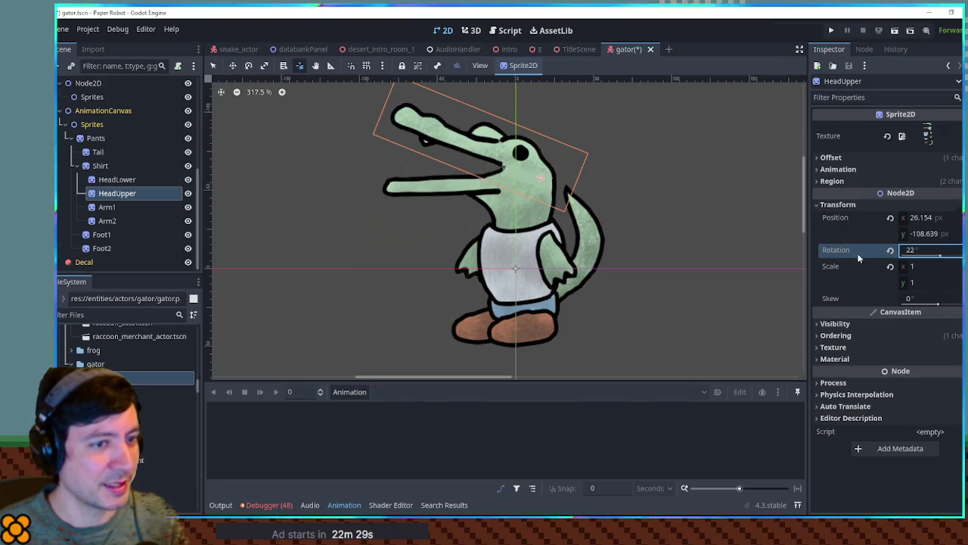
click(891, 252)
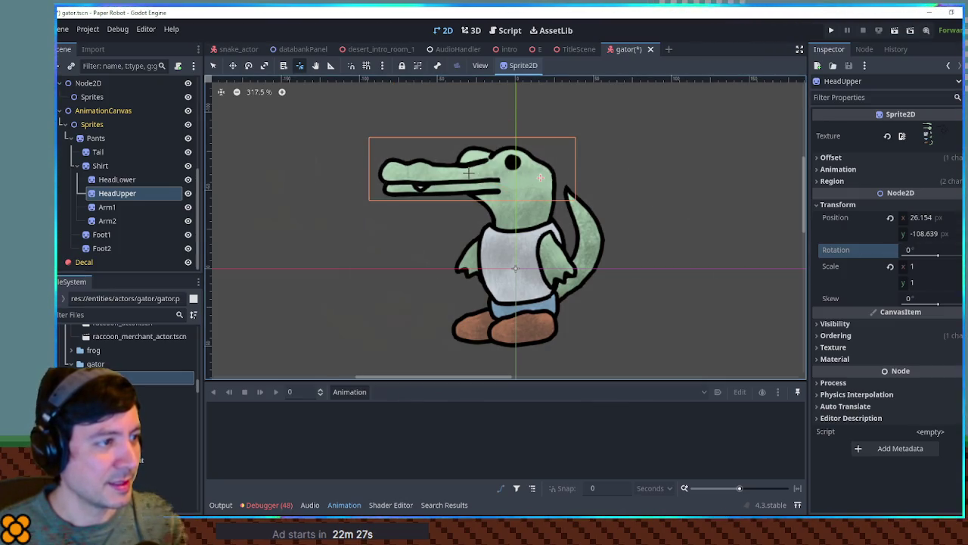
key(ctrl+s)
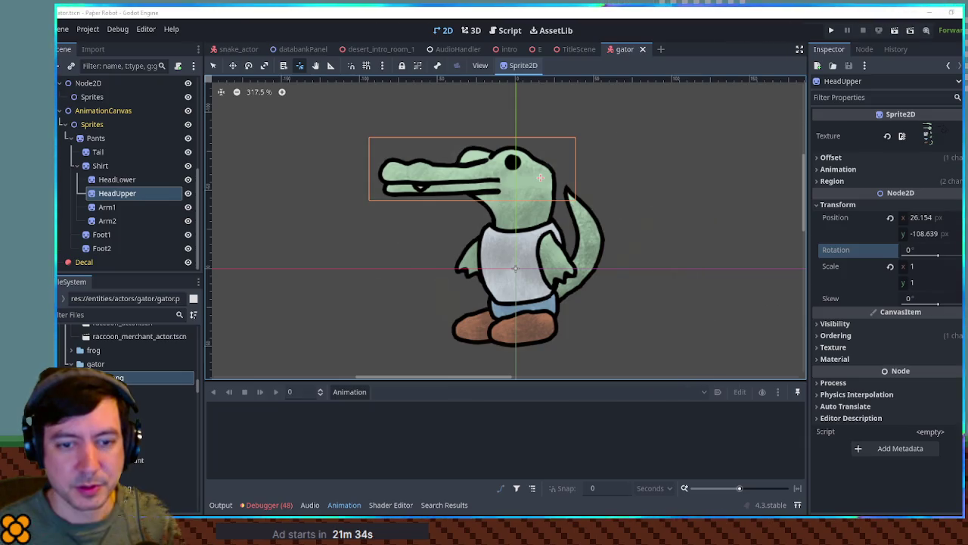
drag(919, 249, 946, 249)
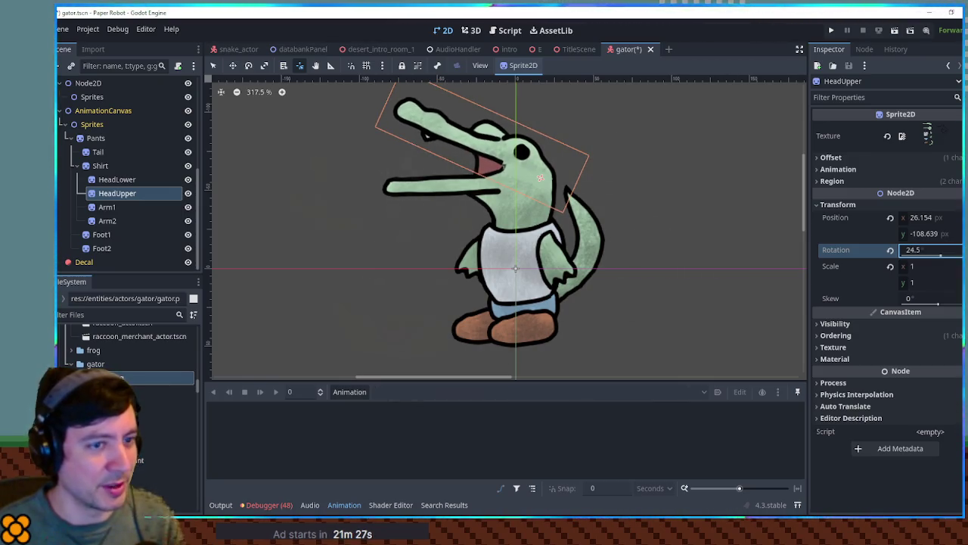
click(892, 250)
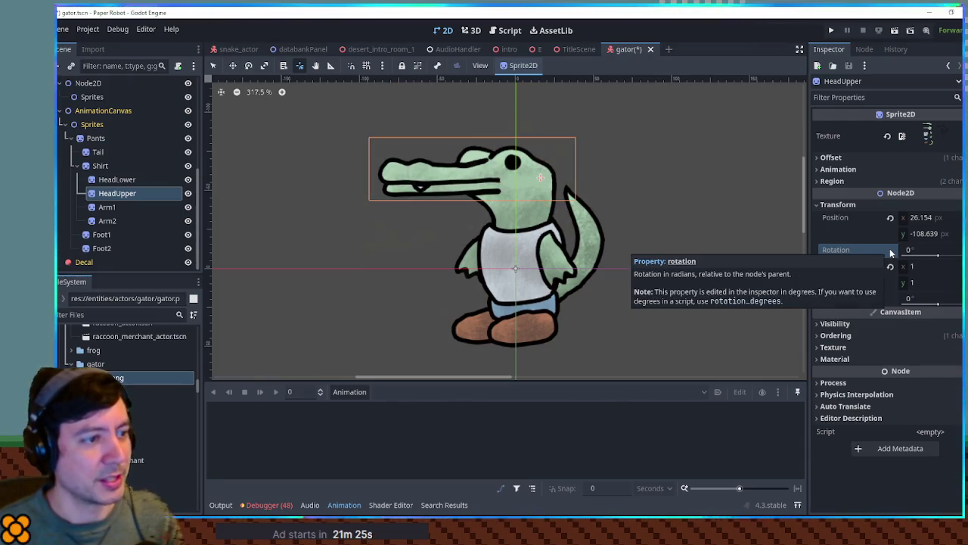
key(ctrl+s)
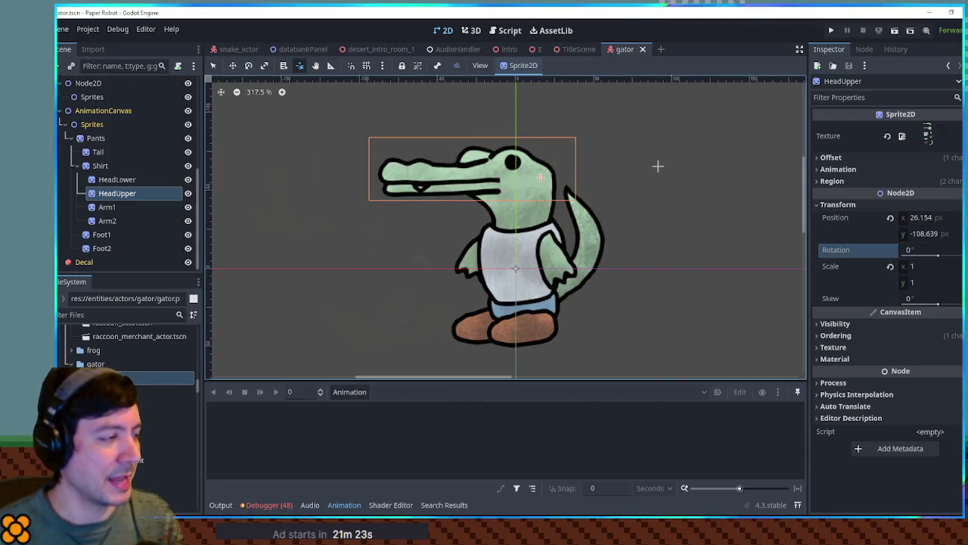
click(96, 138)
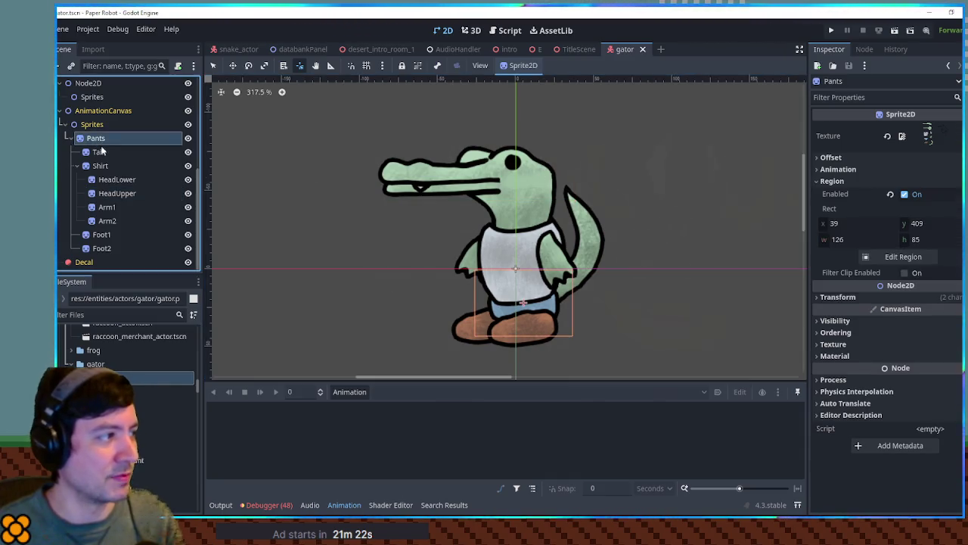
Step: Set Pants' scale x to -0.497 to mirror the gator, nudge it to -2, 22 px, and save
click(846, 296)
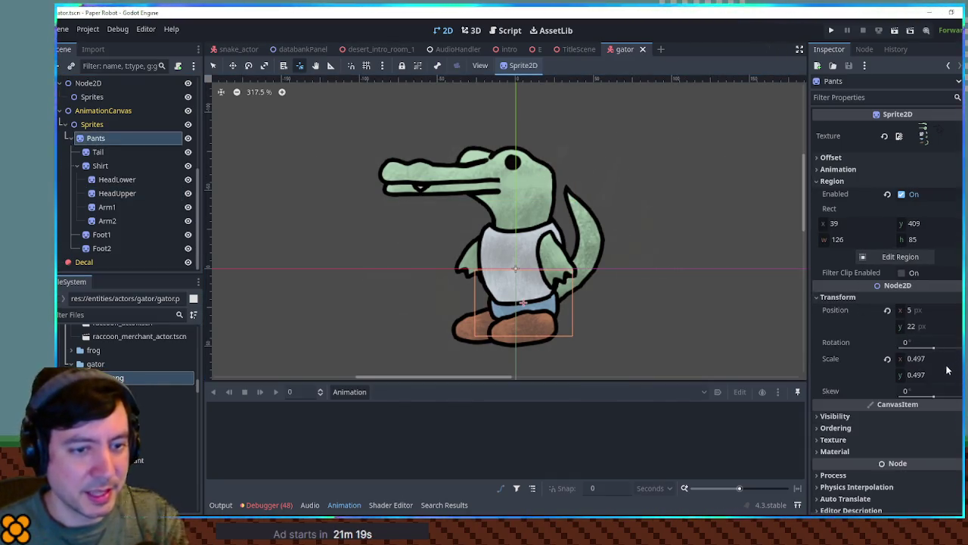
click(912, 359)
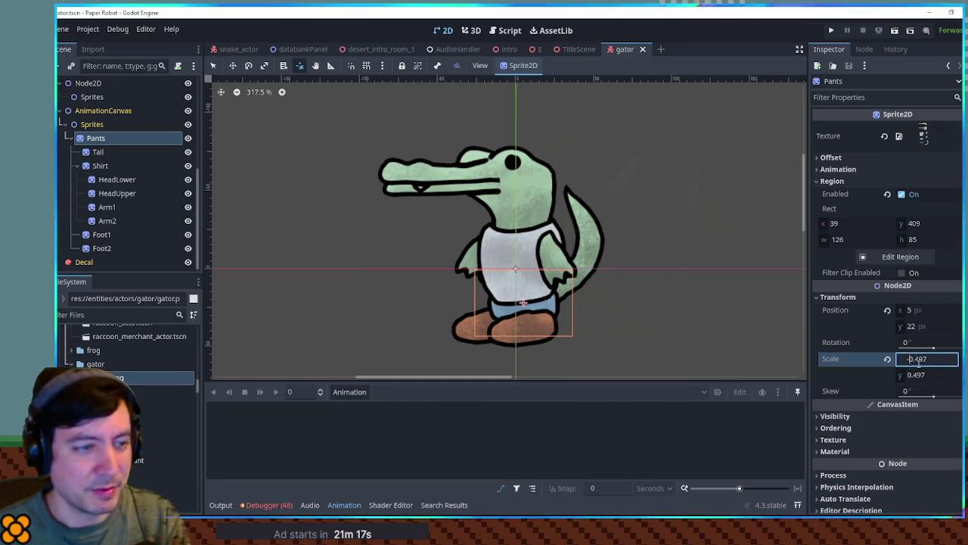
key(Return)
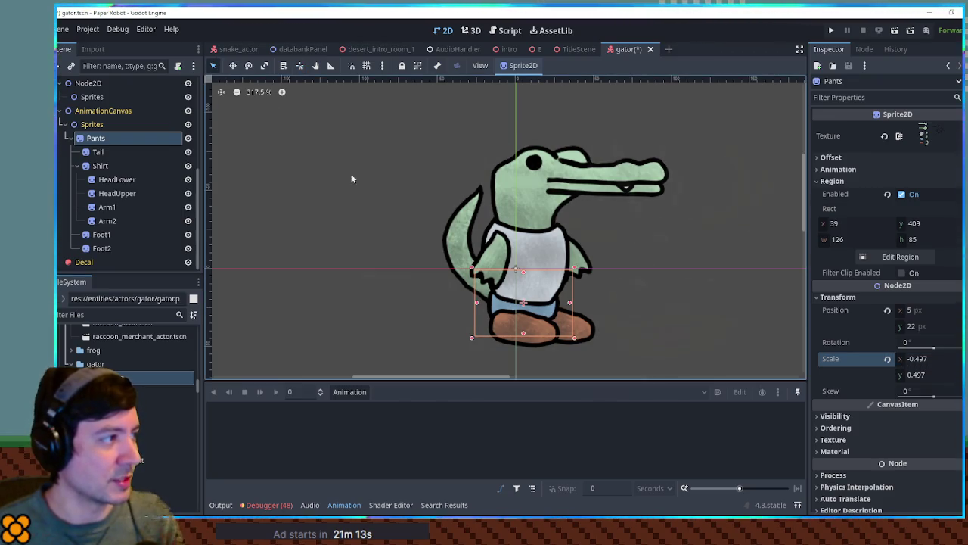
key(w)
drag(536, 262, 519, 262)
key(ctrl+s)
scroll(136, 136, up, 3)
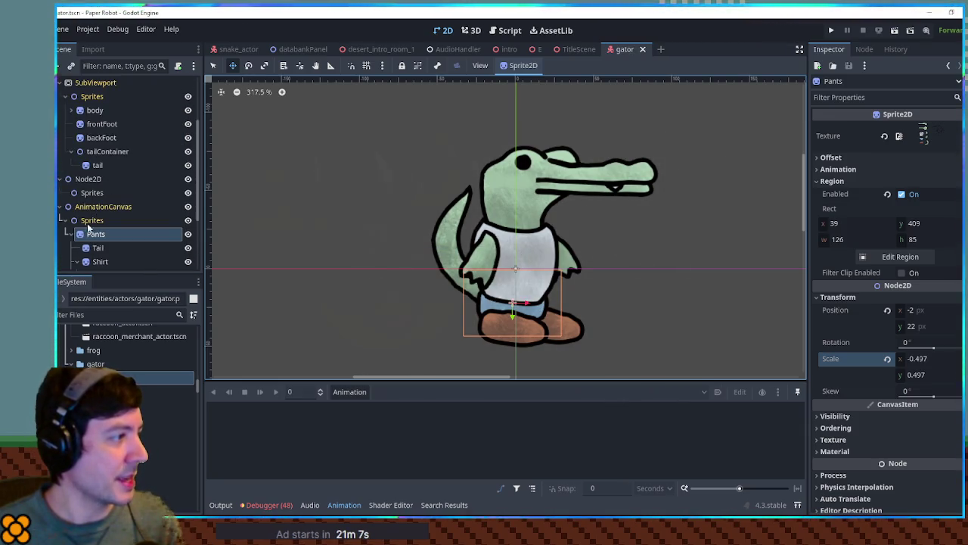
Step: Delete the old body, feet and tail sprite nodes
click(72, 235)
click(95, 124)
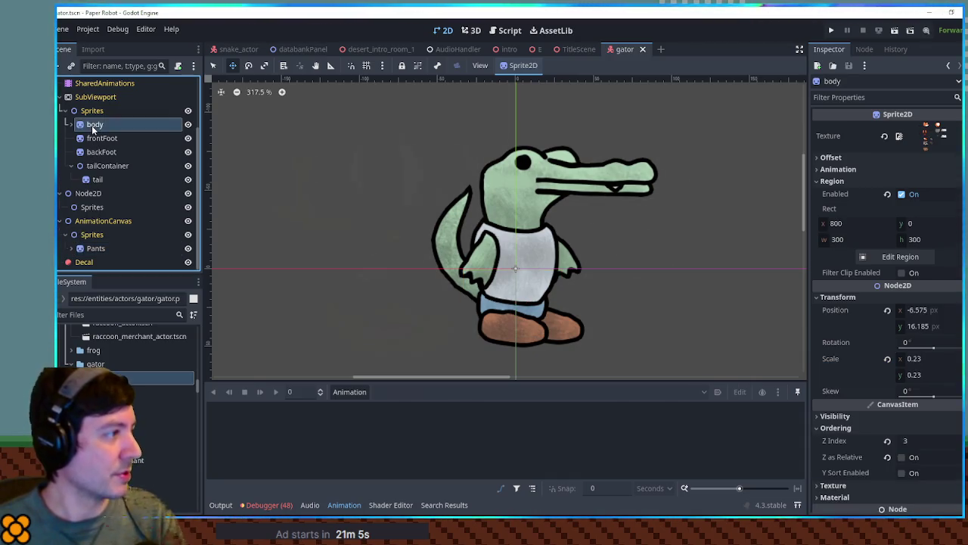
scroll(96, 201, up, 1)
shift+click(97, 220)
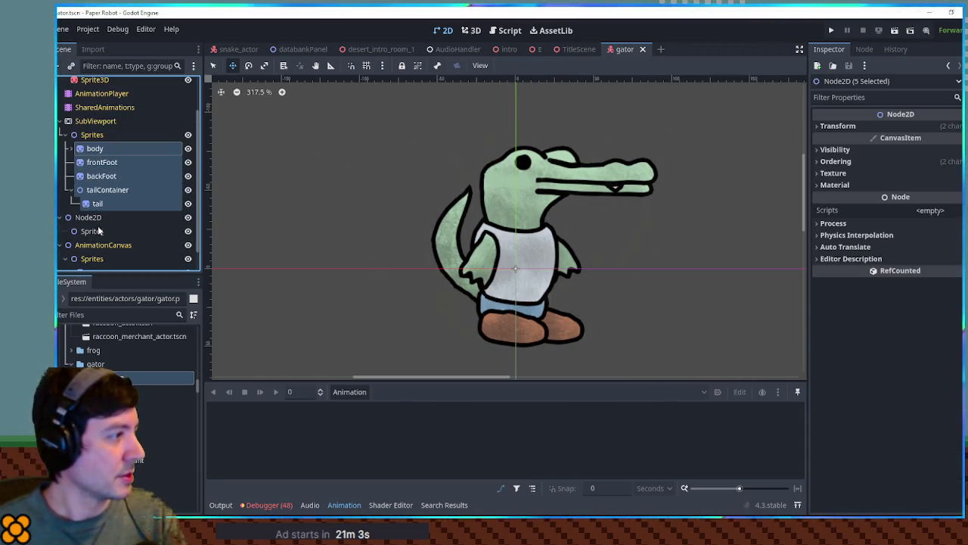
shift+click(98, 230)
key(Delete)
key(Return)
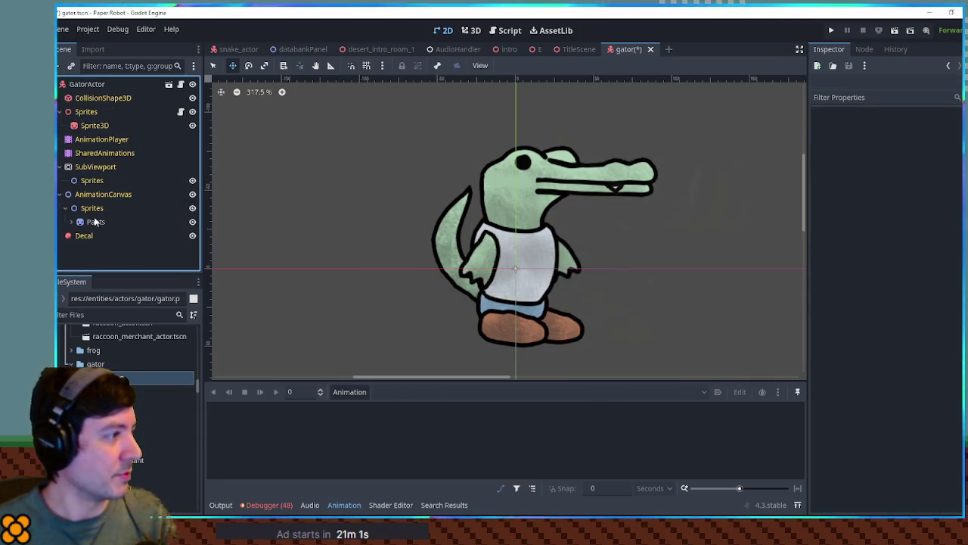
Step: Place the Pants rig under SubViewport's Sprites, save, and preview the gator in 3D
click(96, 221)
scroll(97, 182, down, 3)
key(ctrl+s)
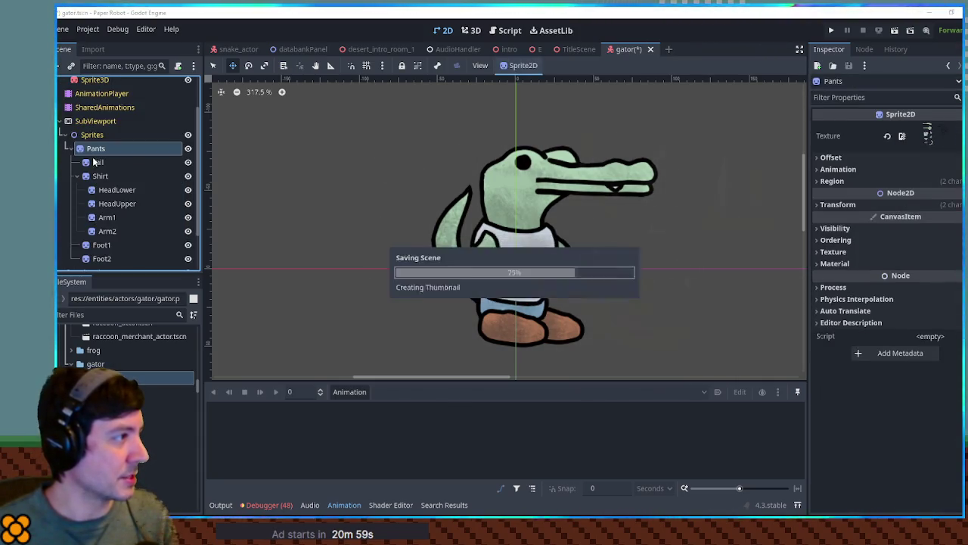
scroll(97, 140, up, 3)
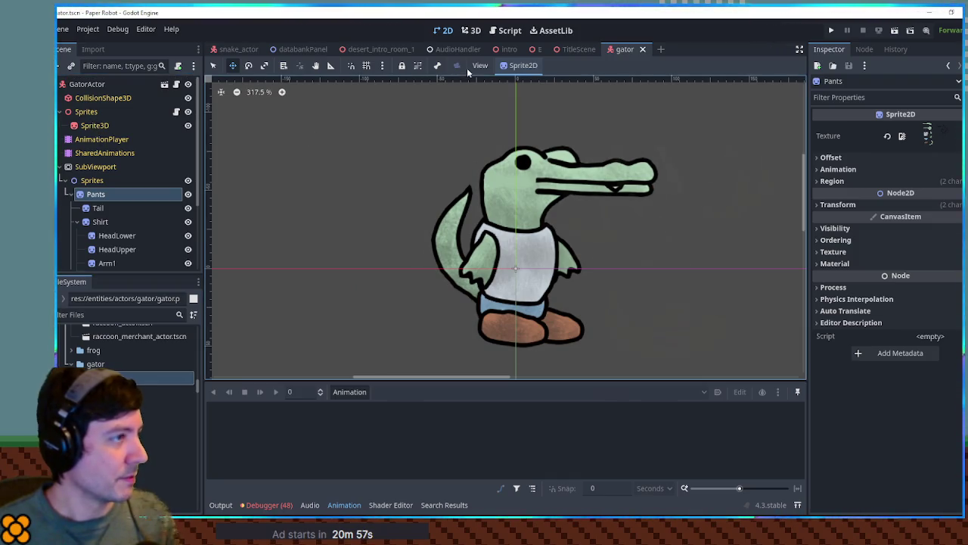
click(476, 31)
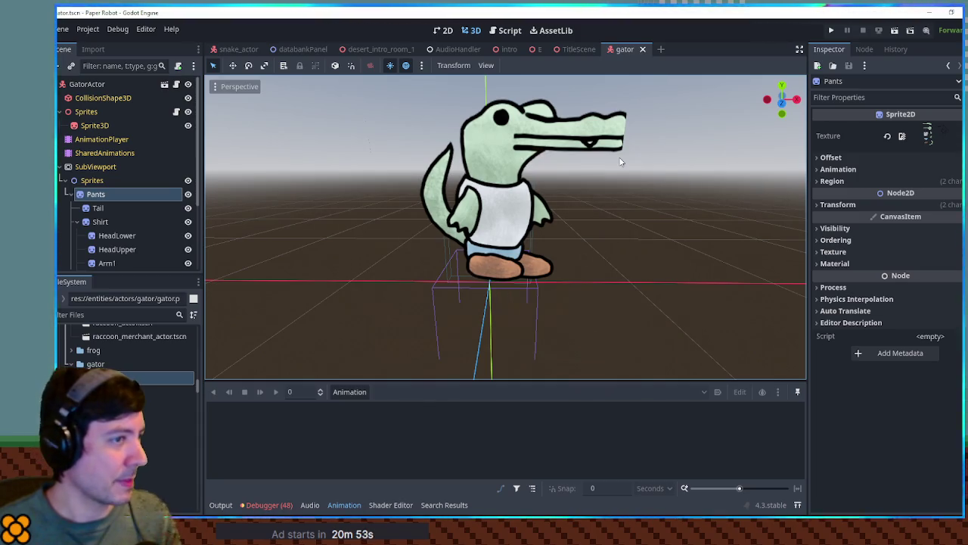
Step: Place the Pants sprite at position (-11, 22) with scale 0.497, checking the gator in the 3D preview
click(101, 168)
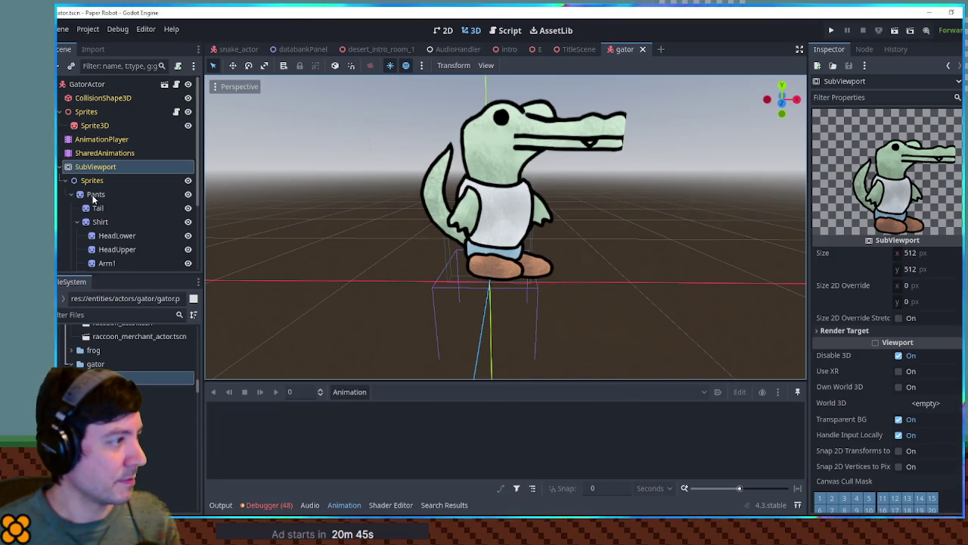
click(94, 194)
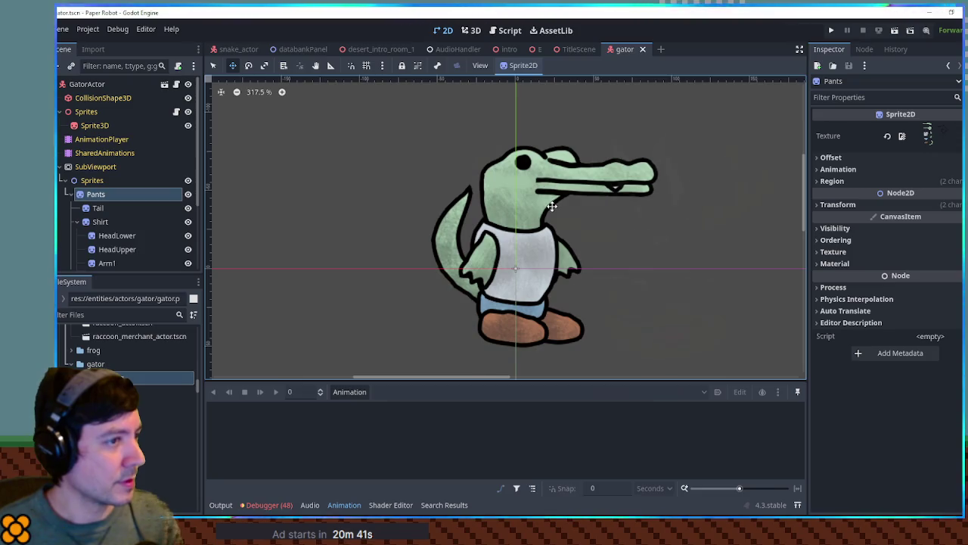
drag(552, 205, 548, 206)
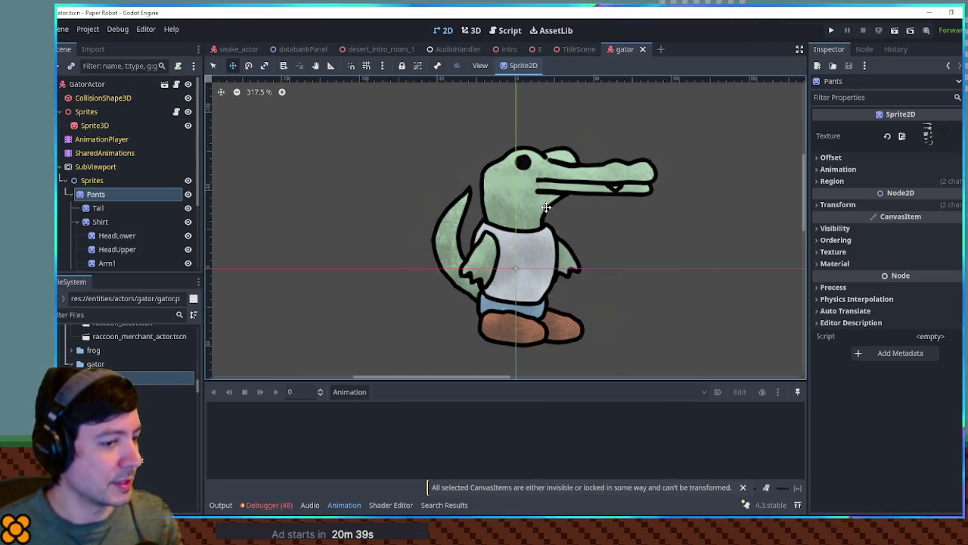
click(852, 204)
click(477, 31)
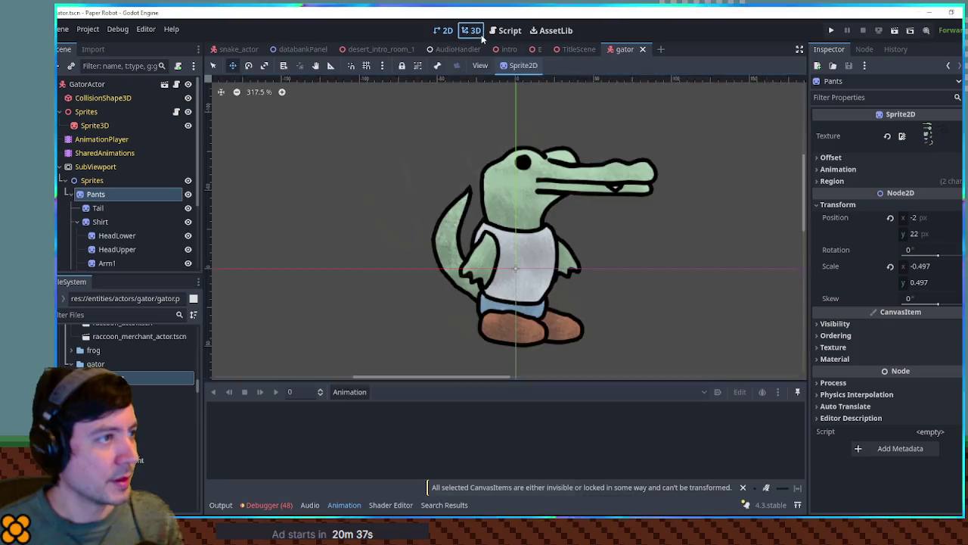
drag(905, 222, 886, 221)
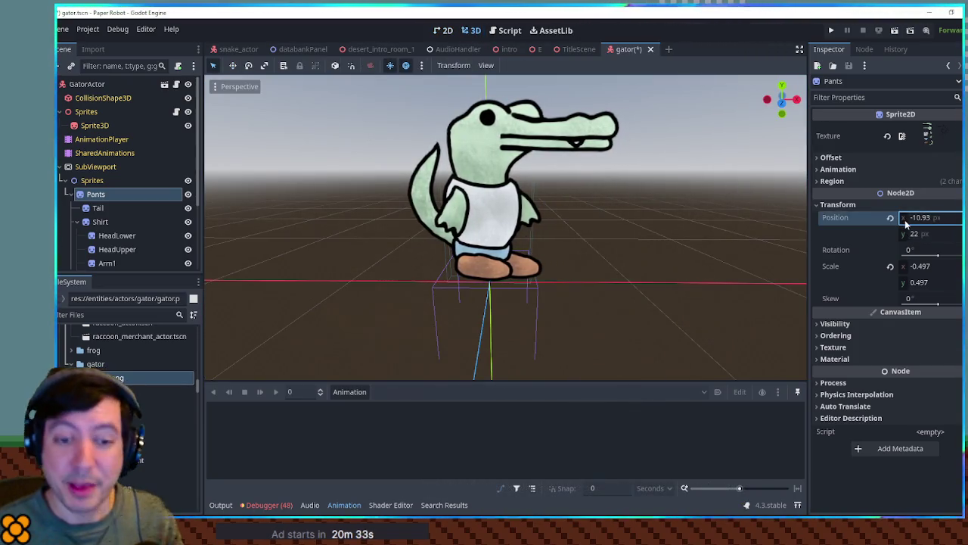
key(ctrl+s)
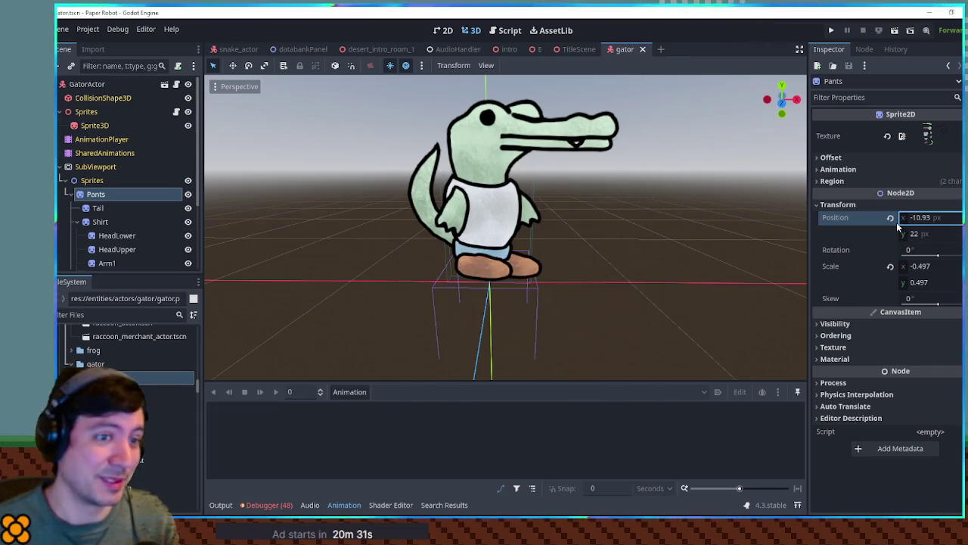
text(-1)
key(Return)
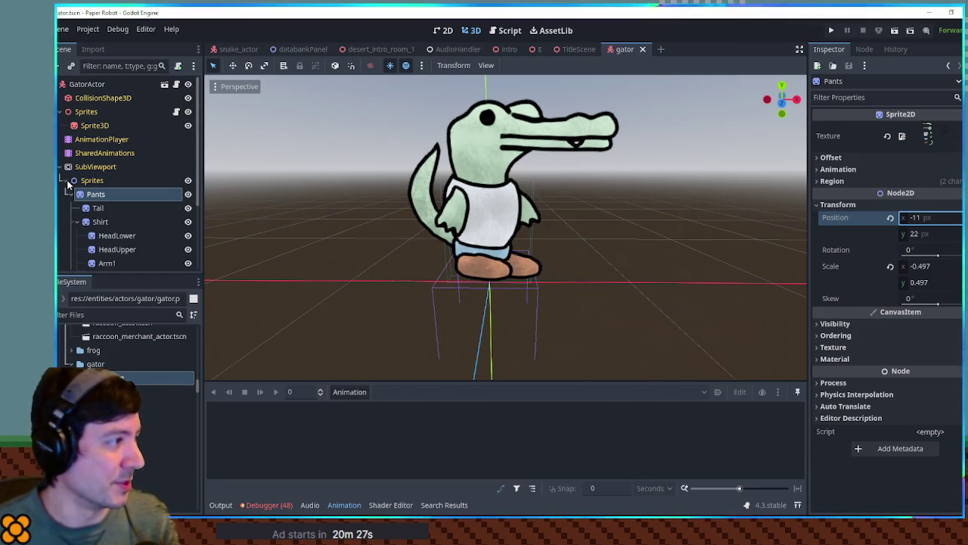
click(60, 167)
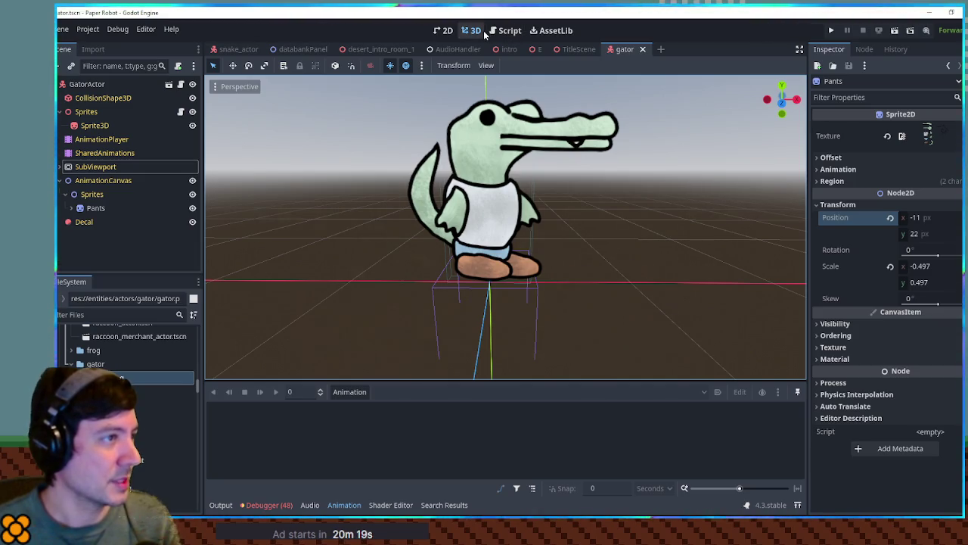
Step: Set AnimationCanvas as the AnimationPlayer's Root Node and save the scene
click(84, 180)
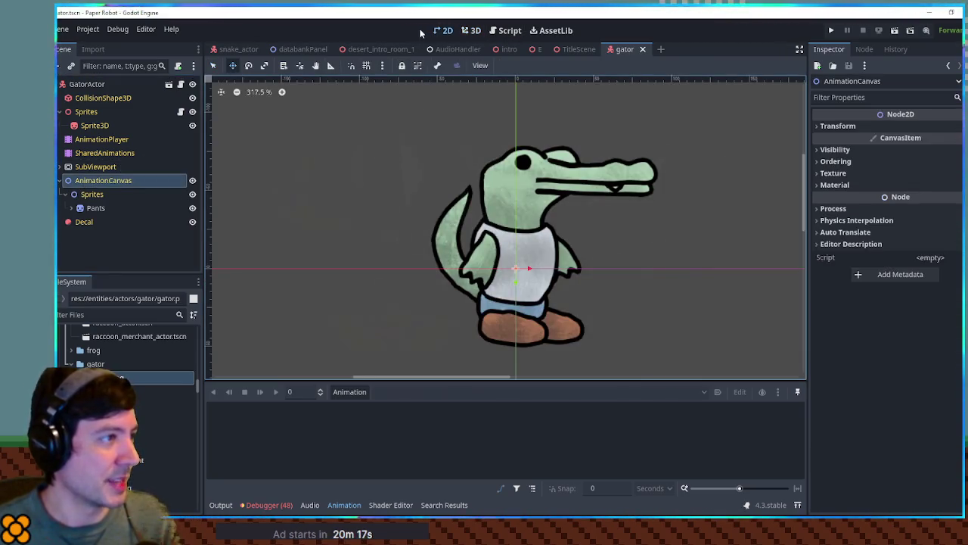
click(71, 208)
click(90, 141)
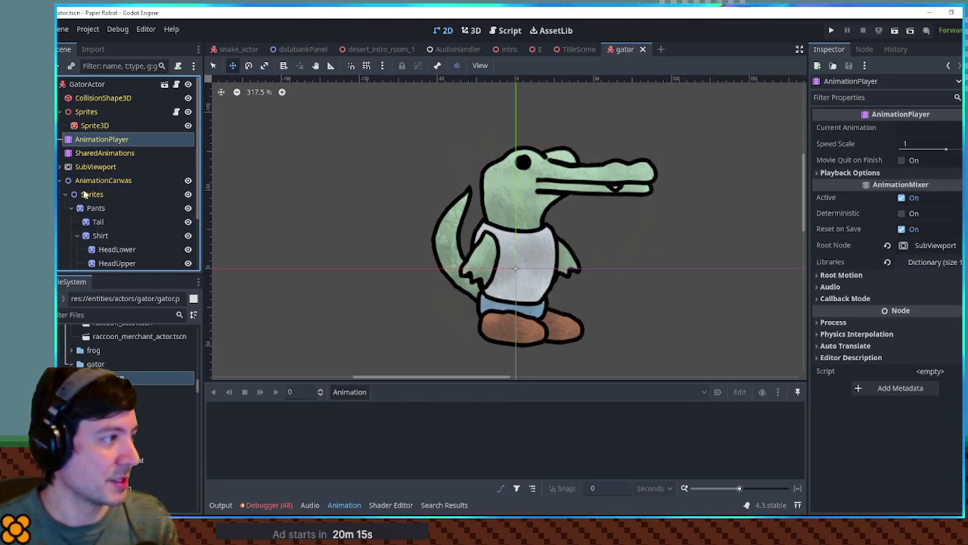
mouse_move(90, 183)
mouse_down()
mouse_move(515, 227)
mouse_move(940, 249)
mouse_up()
key(ctrl+s)
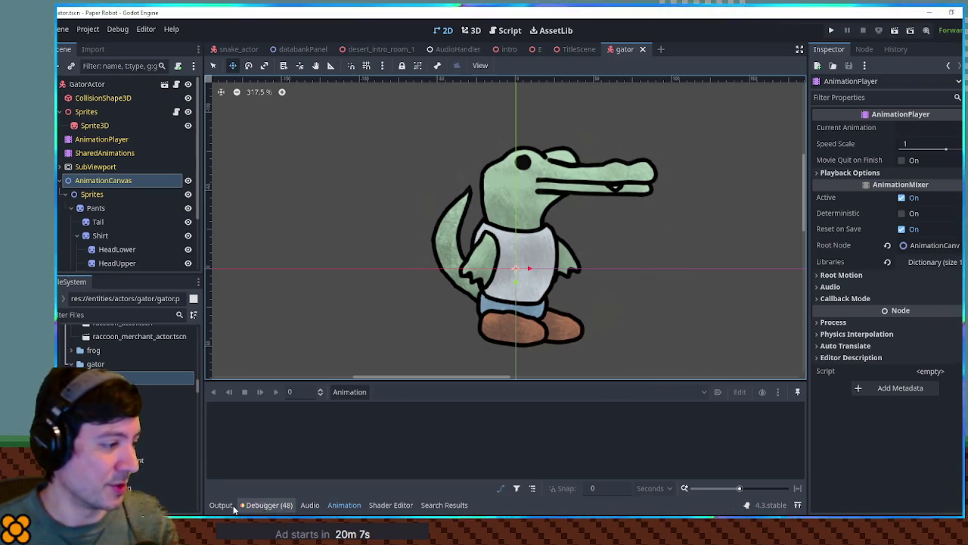
Step: Create a new animation named 'idle' in the AnimationPlayer
click(350, 392)
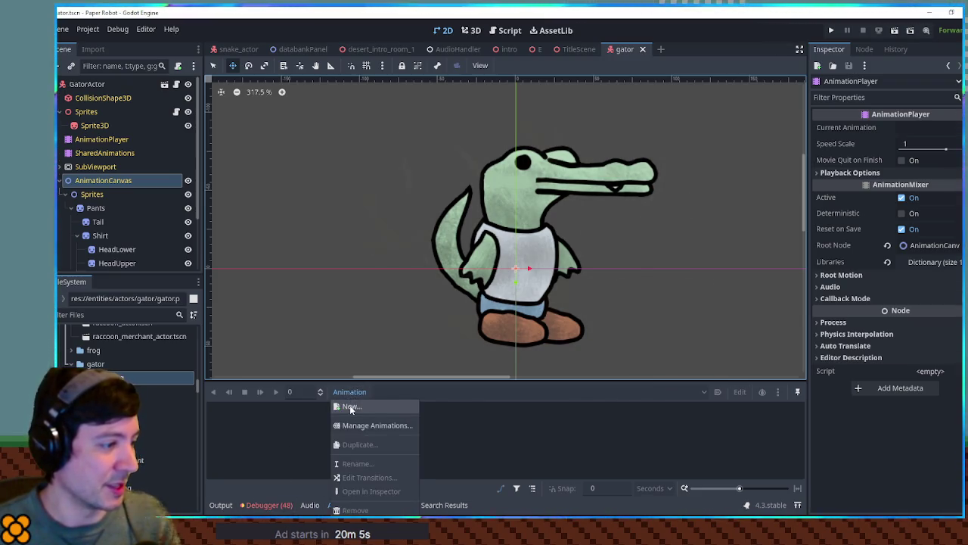
click(87, 205)
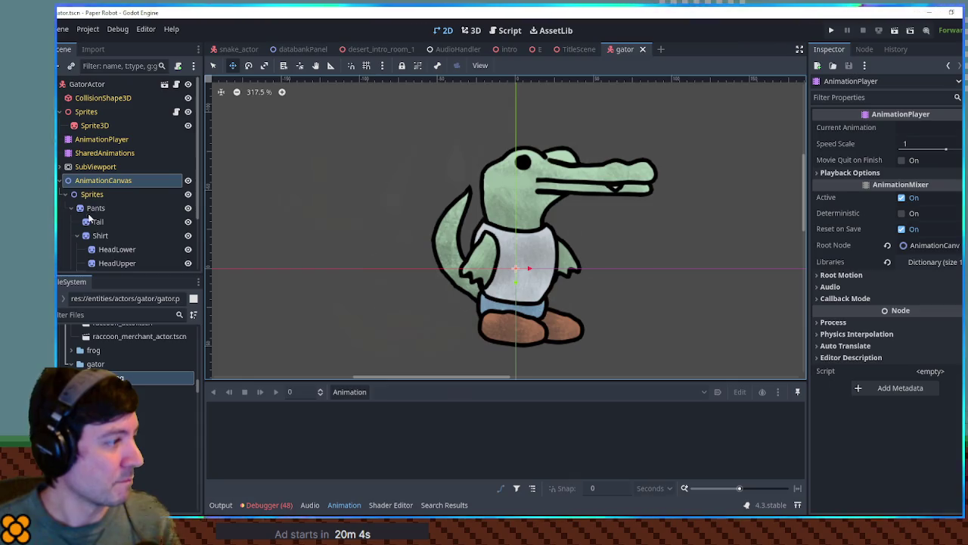
click(350, 392)
click(353, 405)
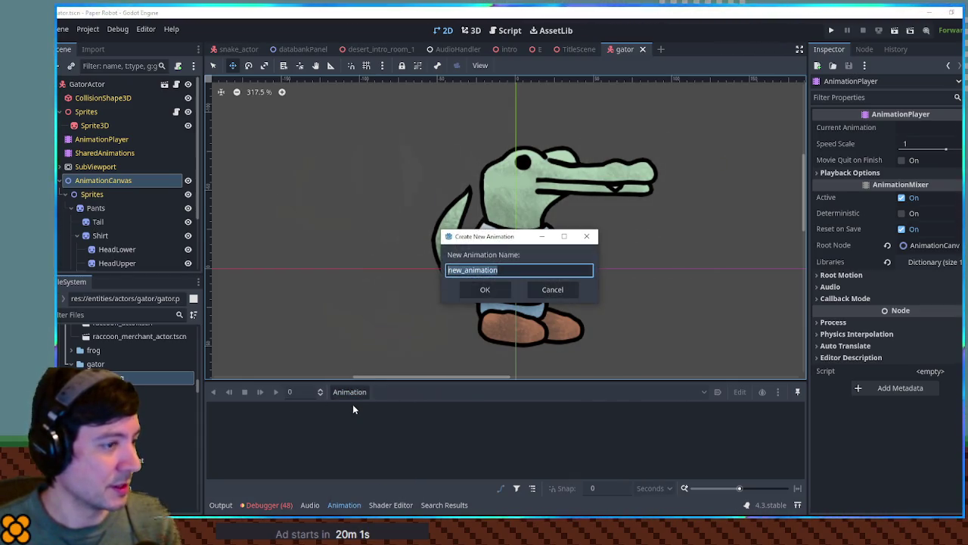
text(idle)
key(Return)
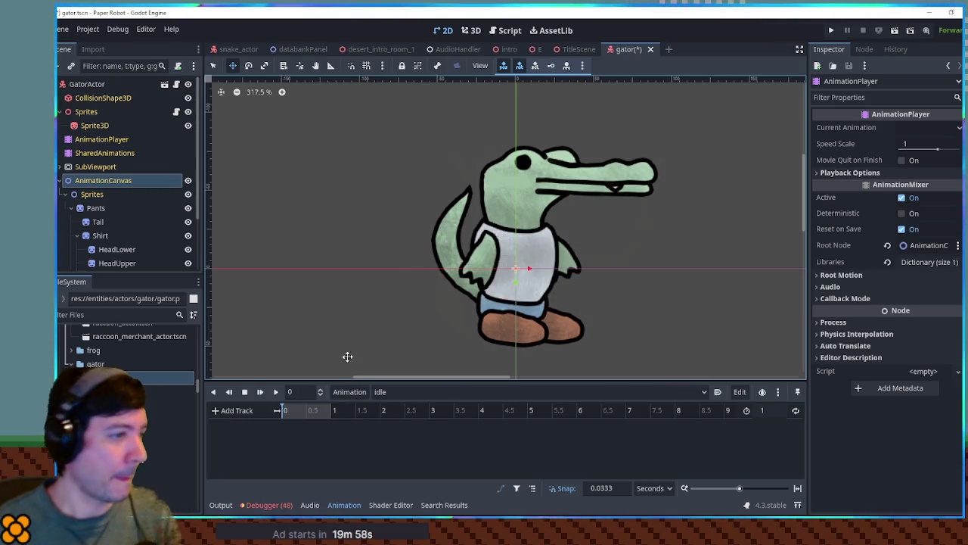
scroll(623, 262, up, 1)
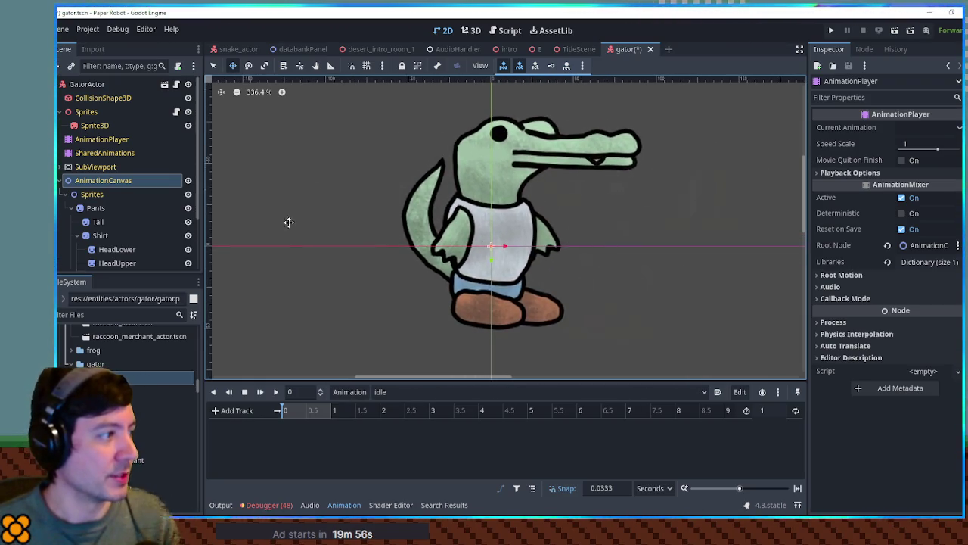
click(96, 238)
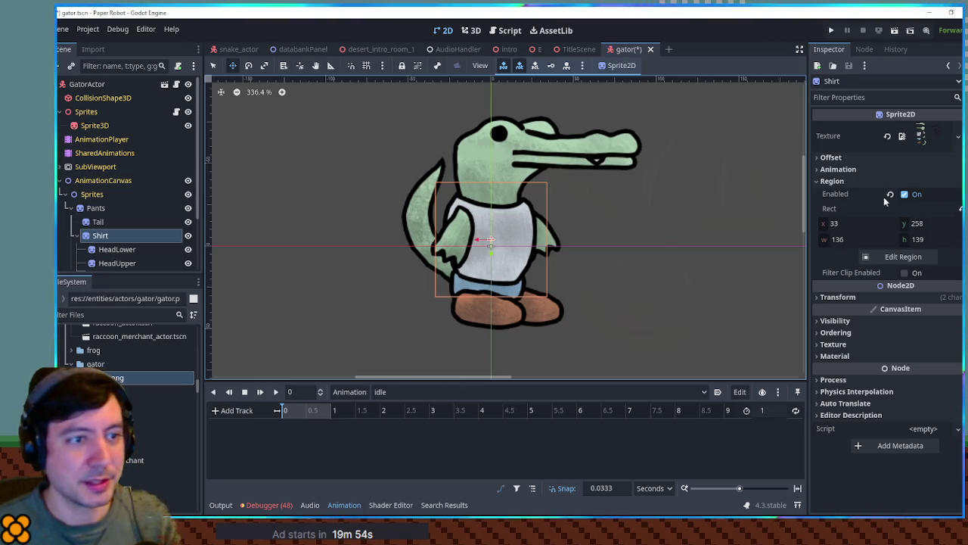
Step: Key the Shirt's position at time 0 and set the idle animation length to 2 seconds
click(860, 298)
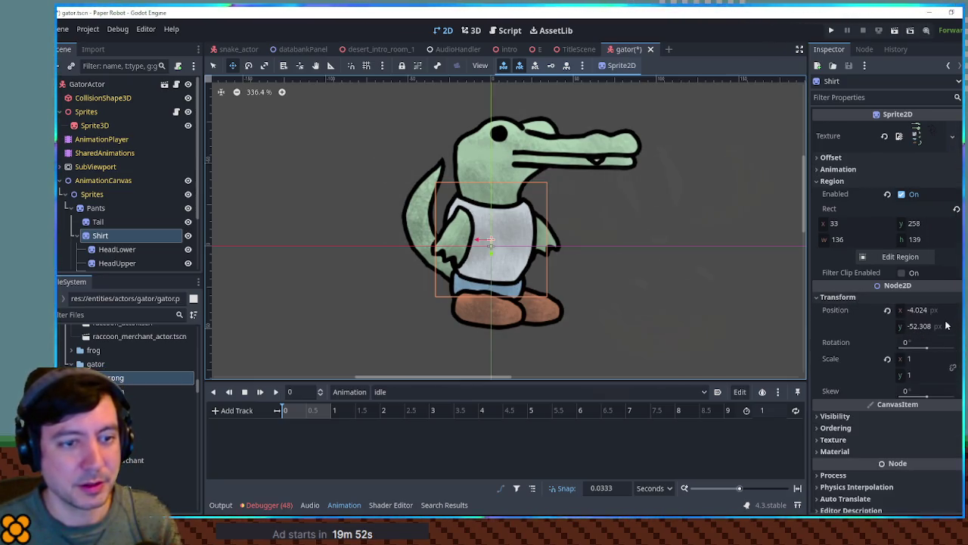
click(888, 309)
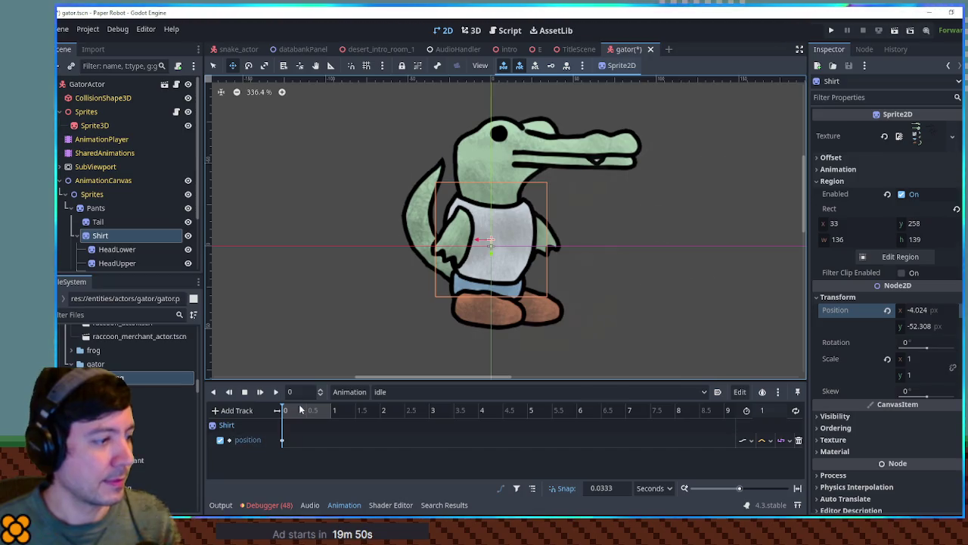
click(763, 410)
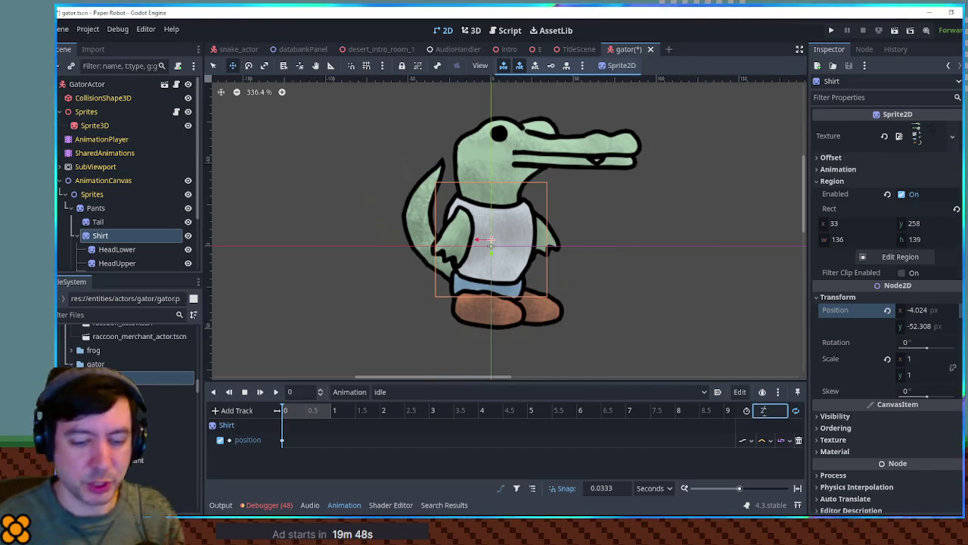
text(2)
key(Return)
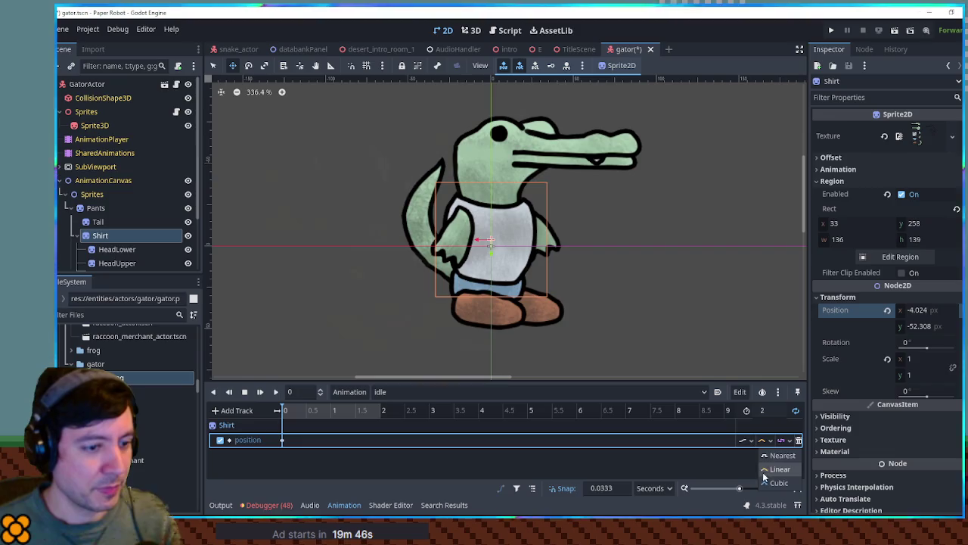
Step: Add a second Shirt position key at 0.9667 s with y set to -55.483
click(276, 391)
right_click(335, 441)
click(354, 448)
click(332, 440)
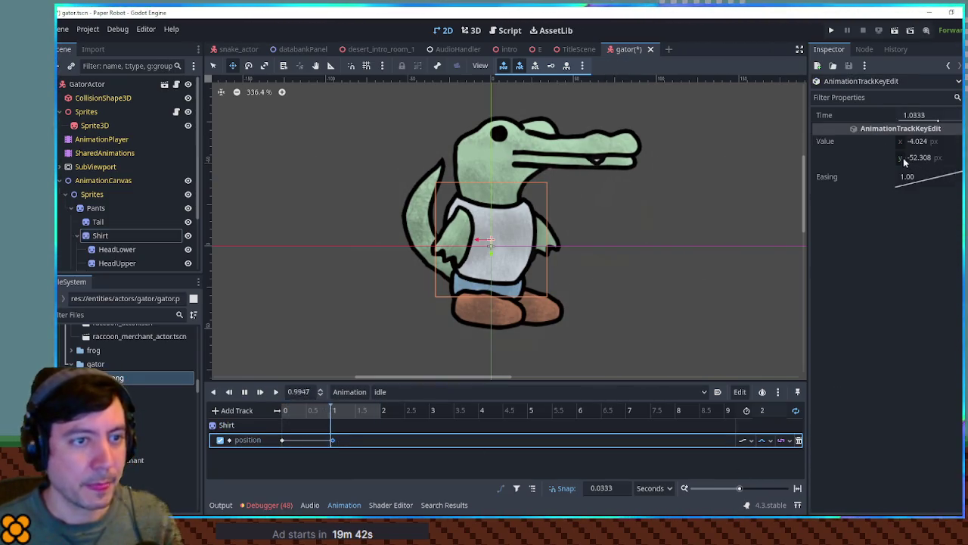
drag(908, 157, 900, 157)
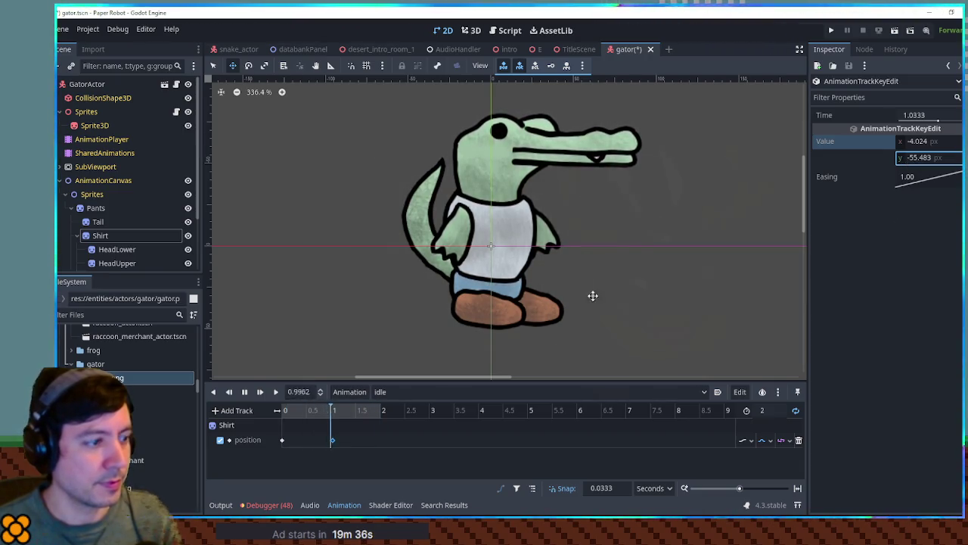
drag(334, 440, 330, 440)
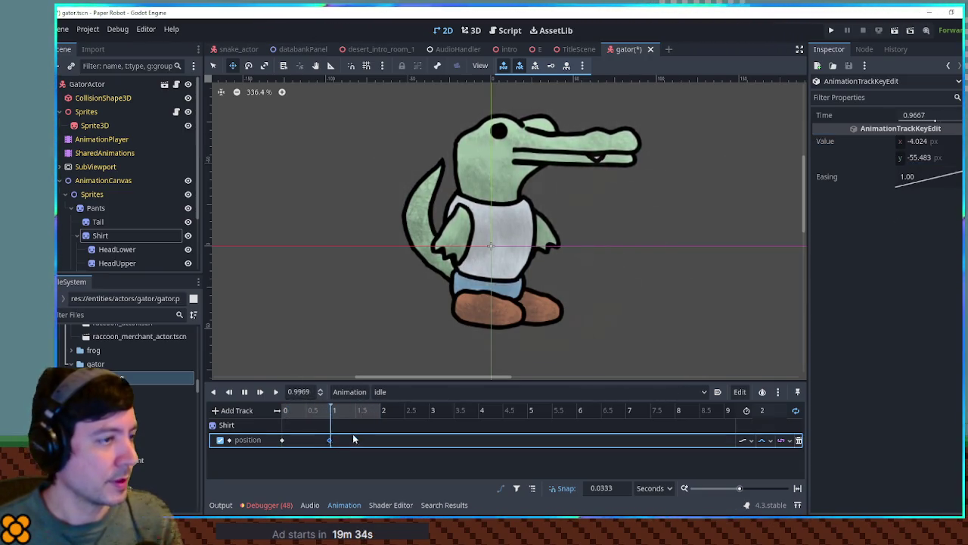
scroll(91, 236, down, 2)
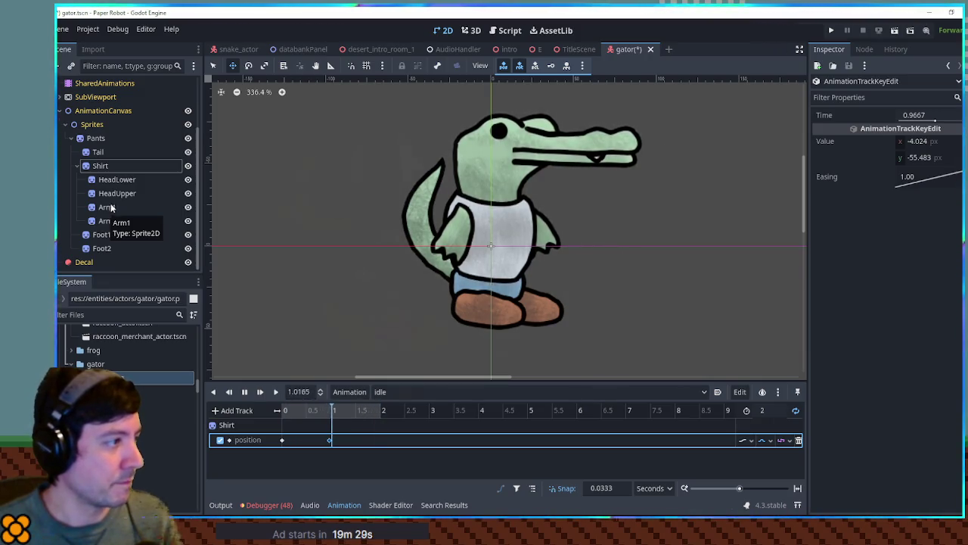
click(101, 166)
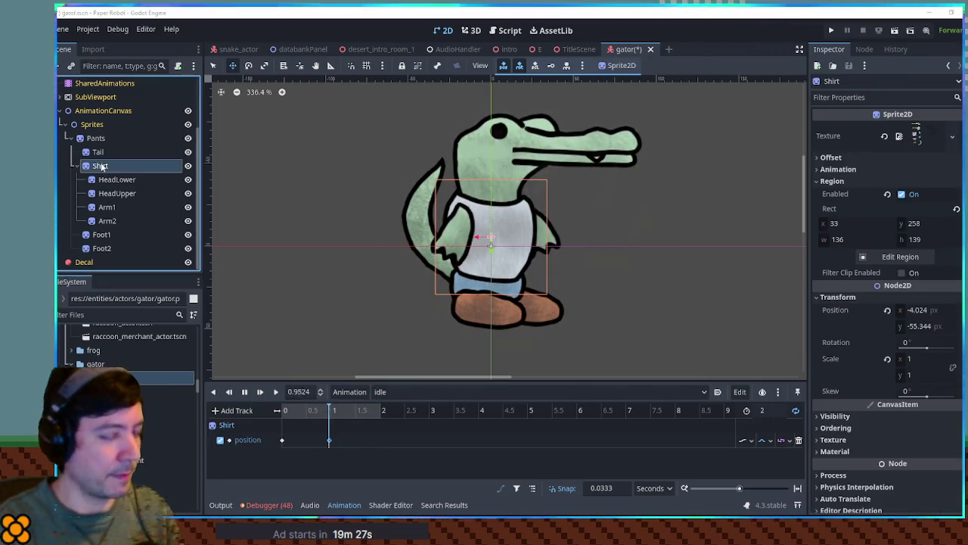
Step: Add a Node2D named ArmContainer under Shirt and move Arm1 and Arm2 into it
key(ctrl+a)
key(Return)
drag(106, 235, 104, 208)
double_click(104, 208)
text(ArmContainer)
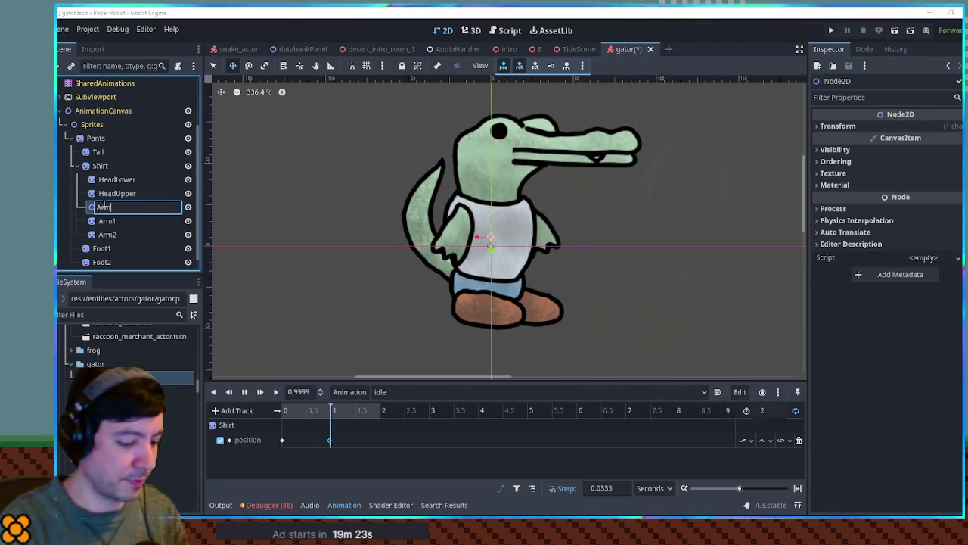
key(Return)
click(106, 221)
shift+click(106, 235)
mouse_move(107, 235)
mouse_down()
mouse_move(100, 216)
mouse_move(110, 209)
mouse_up()
Step: Key ArmContainer's position at 0.333 s and at 1.3333 s with y set to -4
click(114, 207)
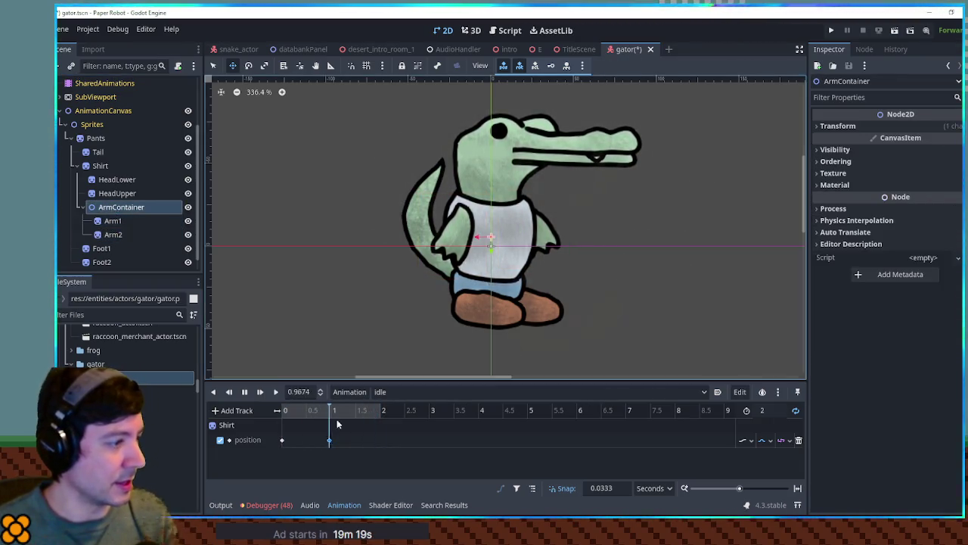
click(865, 127)
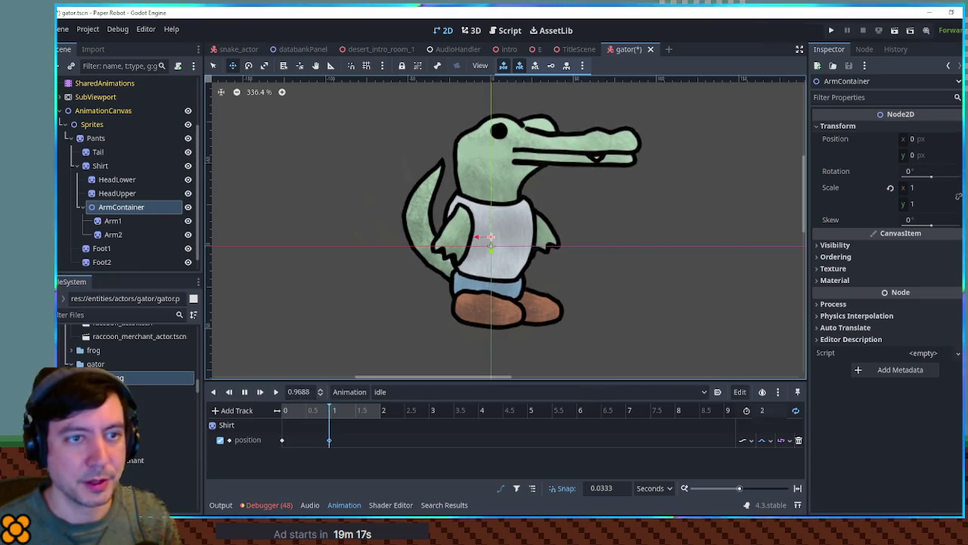
click(959, 139)
drag(348, 470, 299, 469)
right_click(349, 470)
click(370, 432)
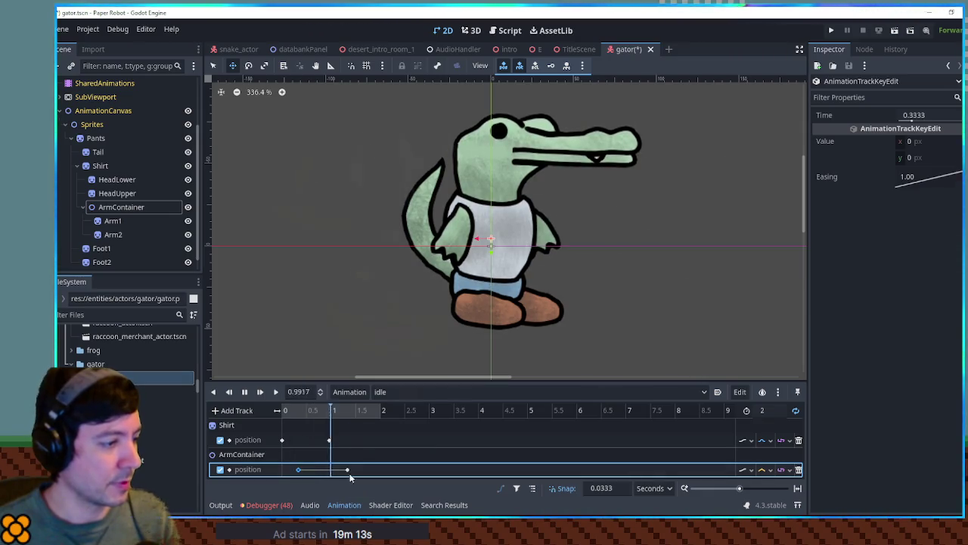
mouse_move(904, 164)
mouse_down()
mouse_move(885, 164)
mouse_move(923, 160)
mouse_up()
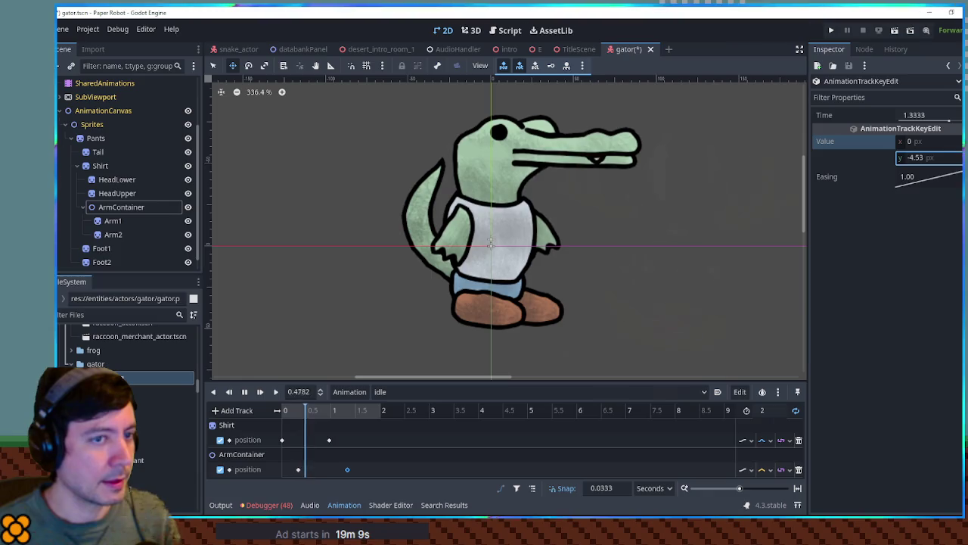
click(923, 160)
text(-4)
key(Return)
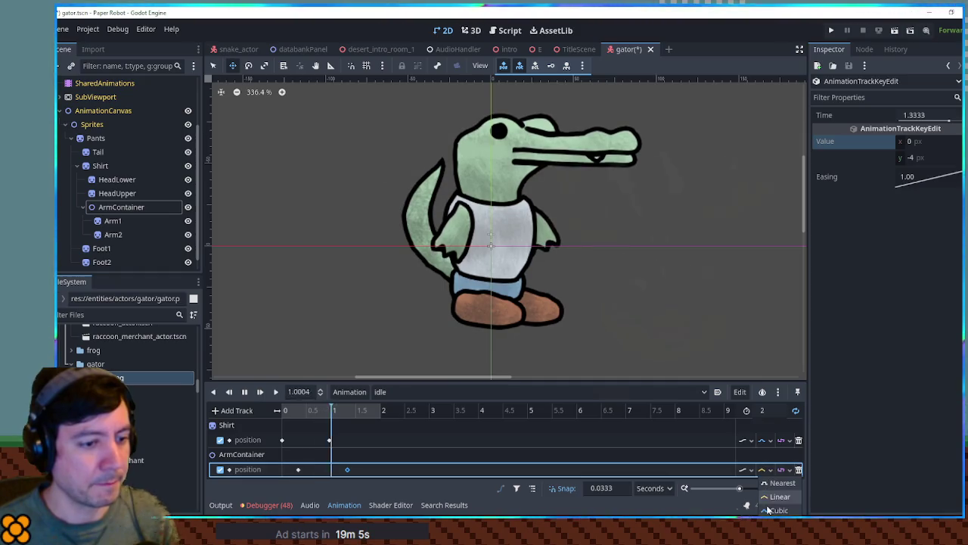
click(532, 488)
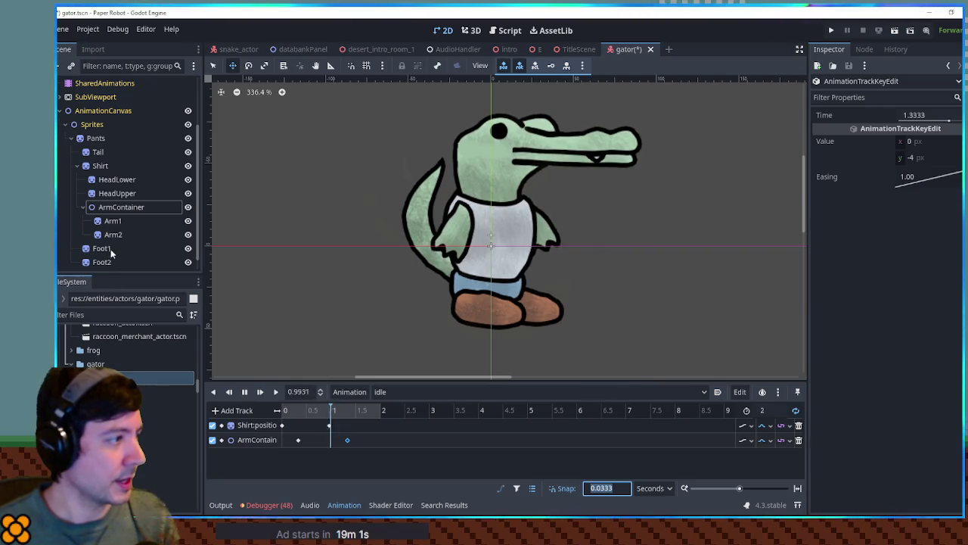
scroll(103, 254, down, 1)
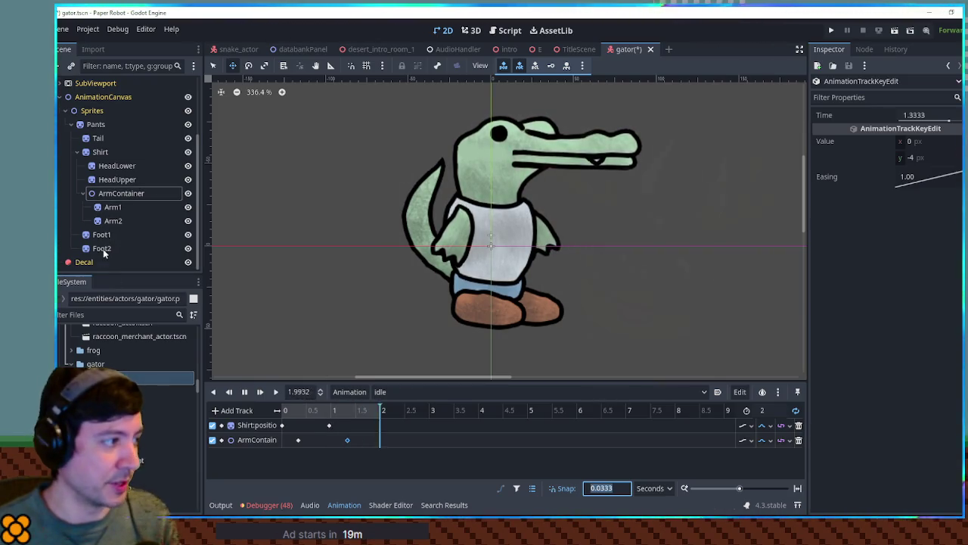
Step: Key the Tail's rotation in idle, with the second key at 1.1333 s set to -5°, and shift both keys later
click(98, 138)
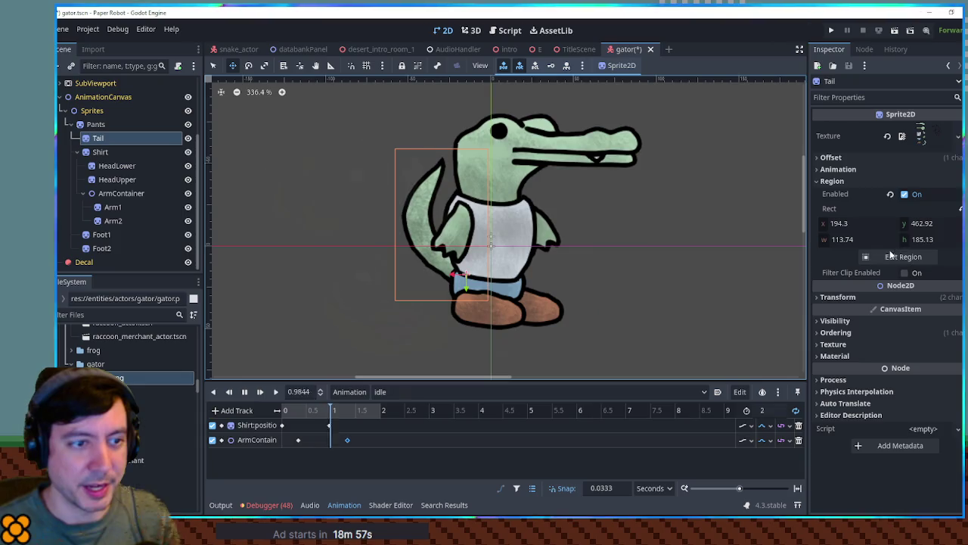
click(838, 297)
click(953, 342)
right_click(341, 455)
click(357, 463)
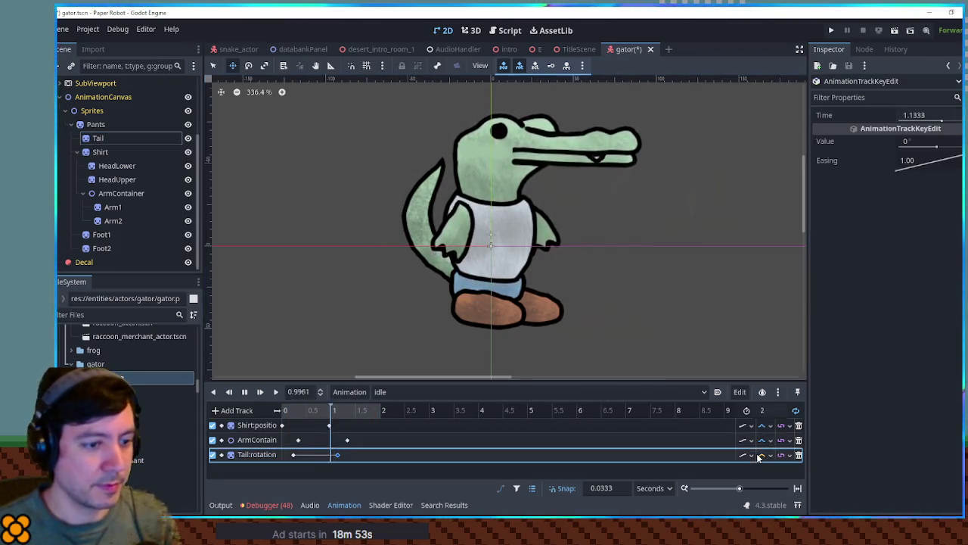
click(751, 455)
click(345, 439)
click(923, 142)
text(5)
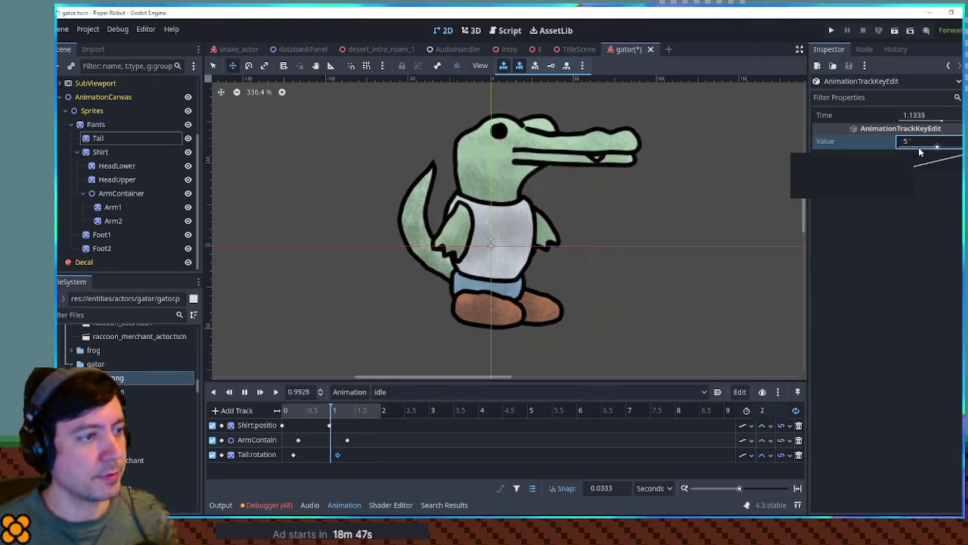
click(931, 141)
text(-5)
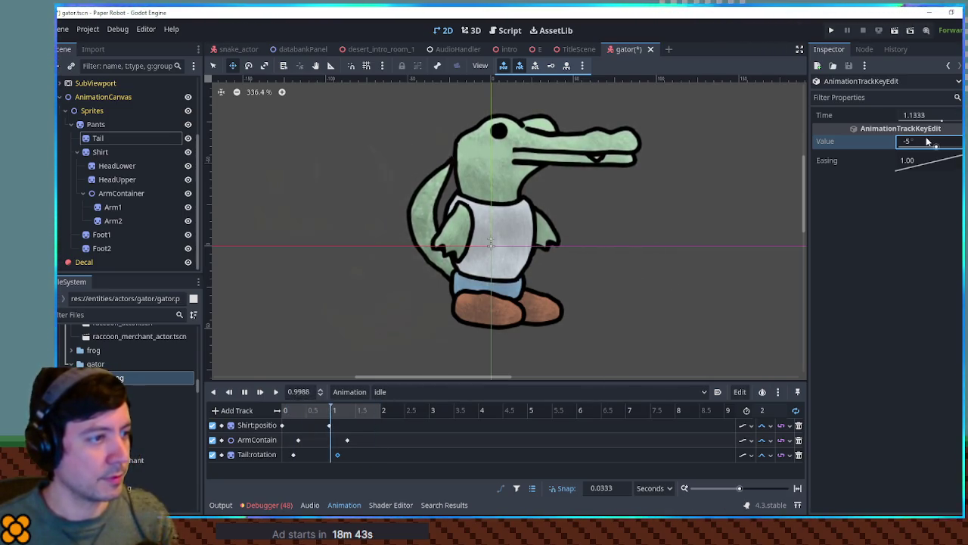
drag(287, 448, 340, 460)
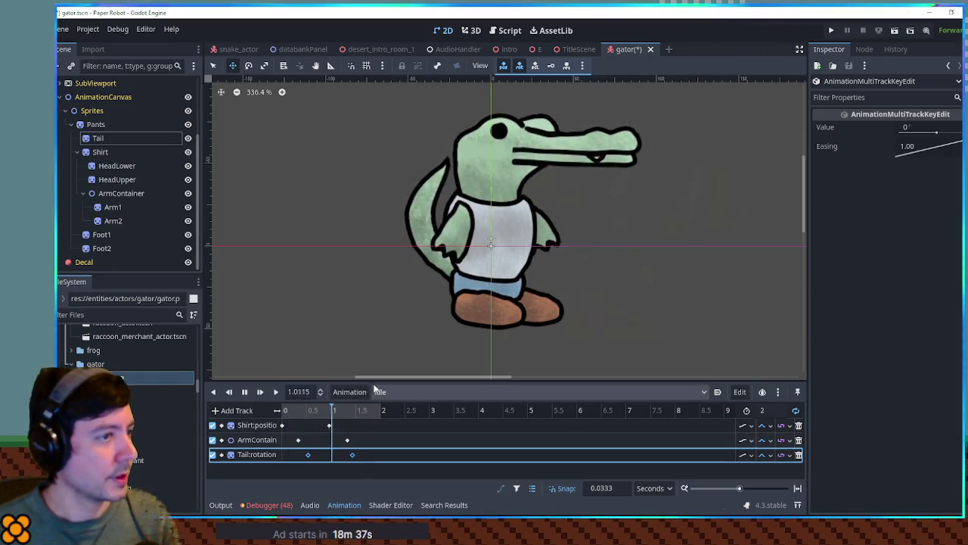
click(109, 178)
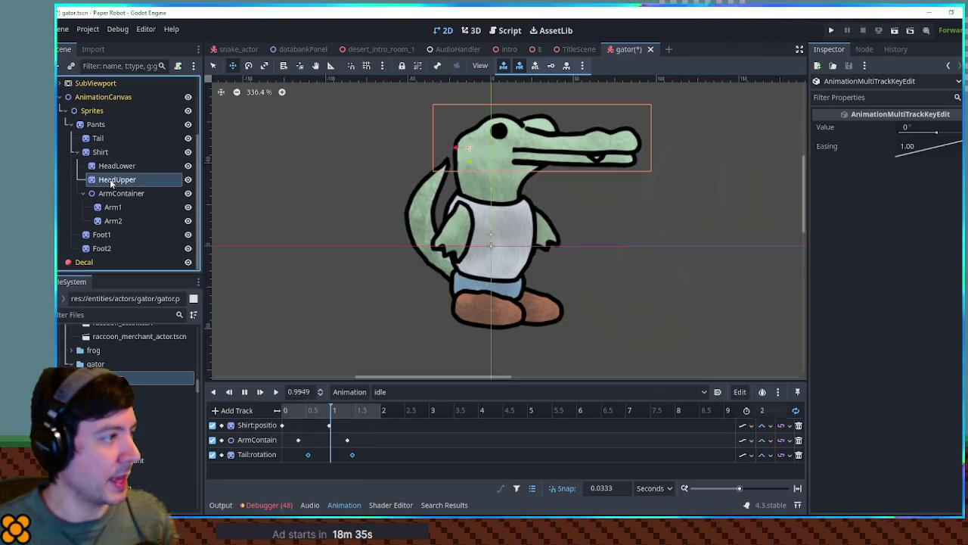
Step: Reparent HeadLower under HeadUpper and nudge HeadUpper slightly lower on the canvas
click(112, 170)
drag(114, 179, 122, 180)
key(ctrl+z)
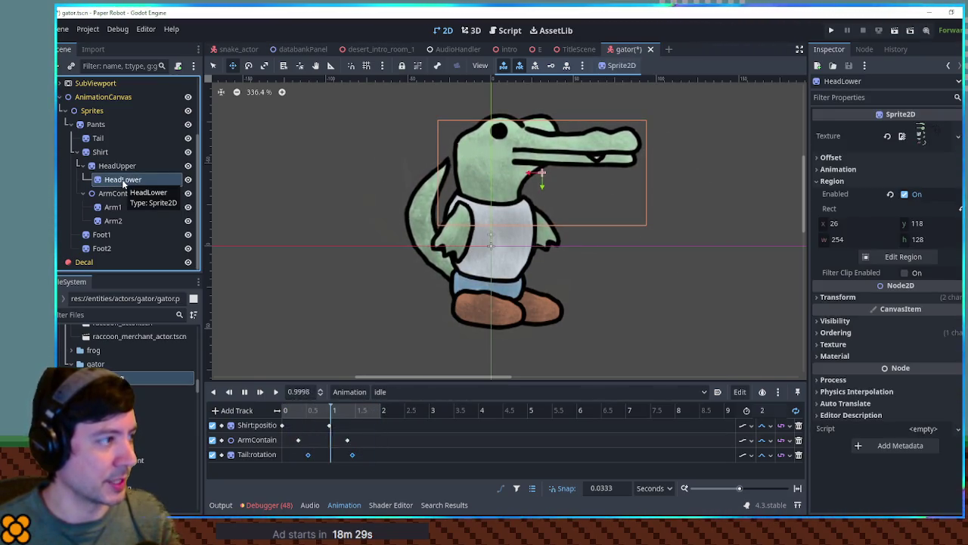
click(117, 166)
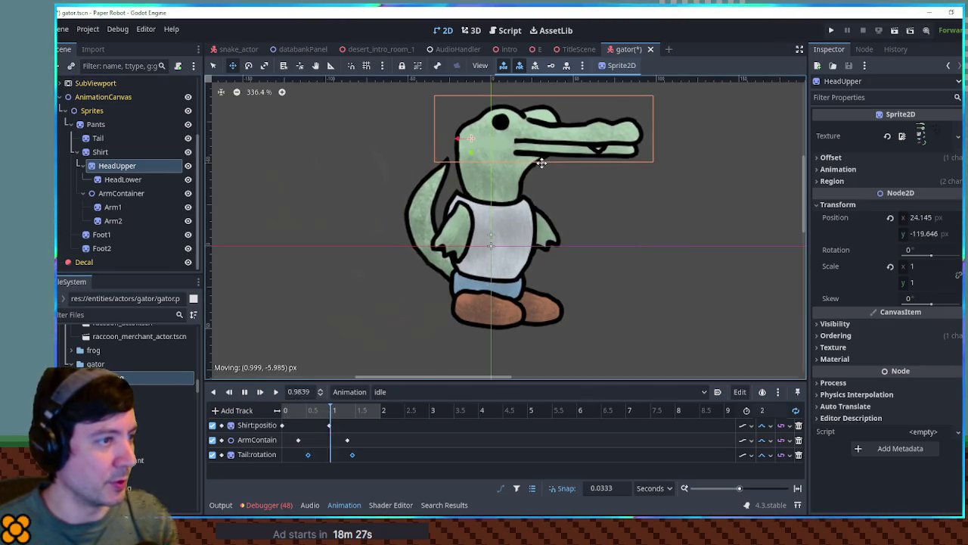
drag(539, 163, 545, 168)
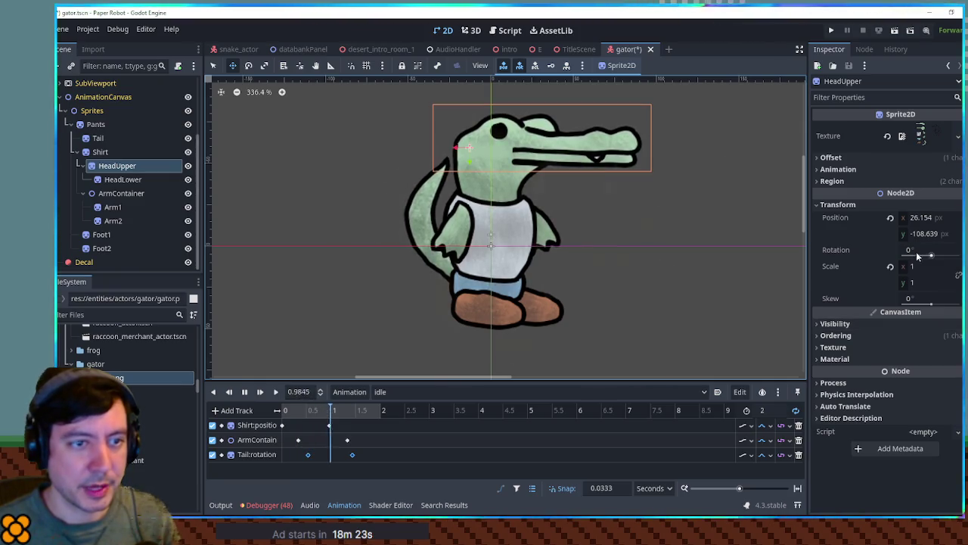
Step: Key HeadUpper's position in idle with the 1.8012 s key at y -110.179, then save
click(960, 226)
click(960, 226)
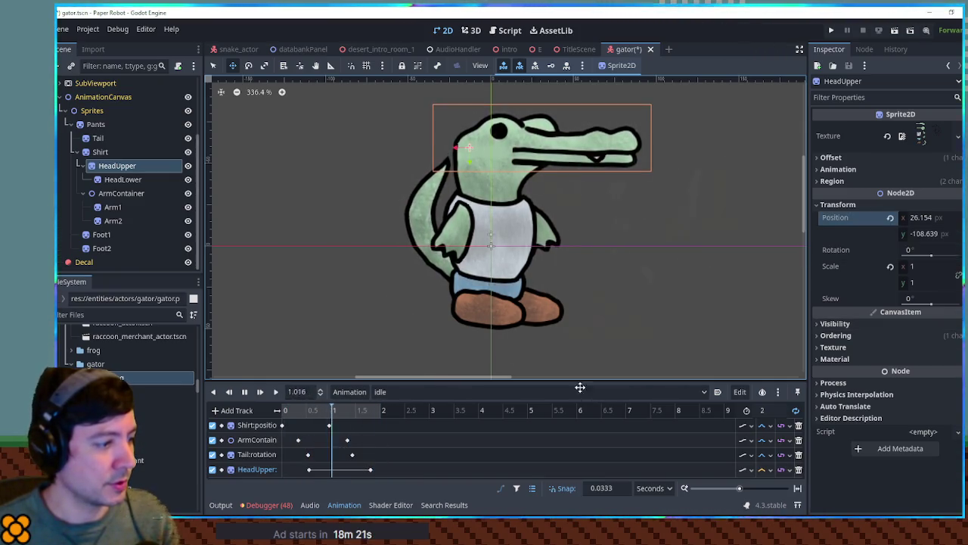
click(370, 469)
click(764, 470)
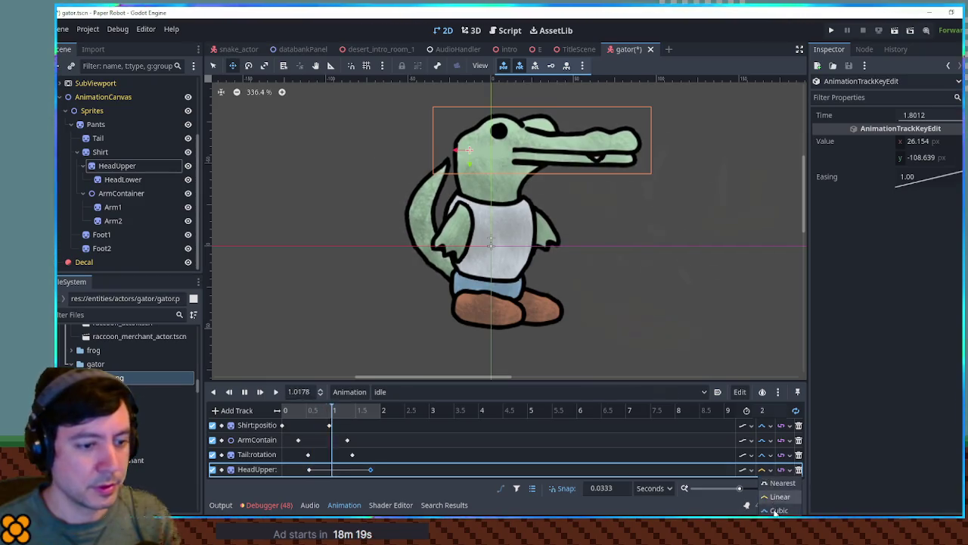
drag(914, 165, 905, 165)
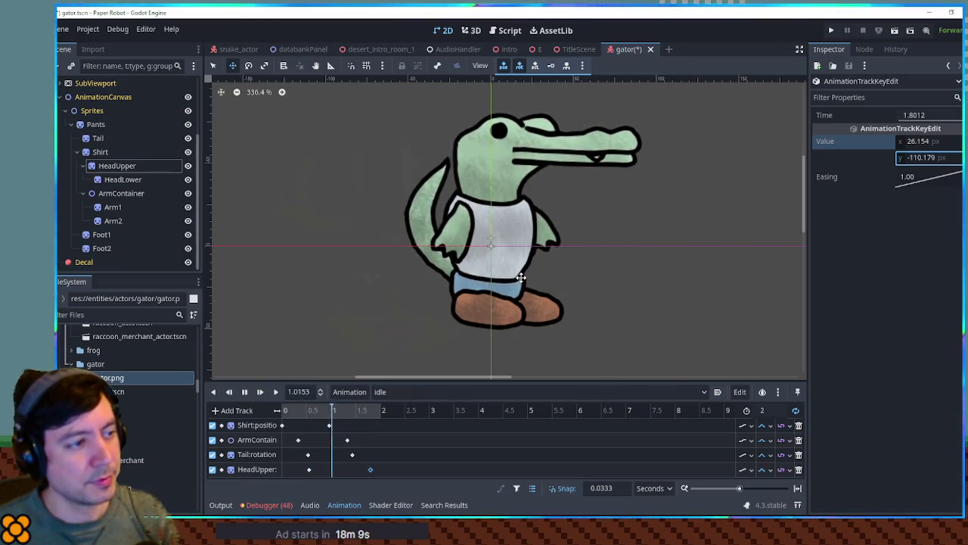
key(ctrl+s)
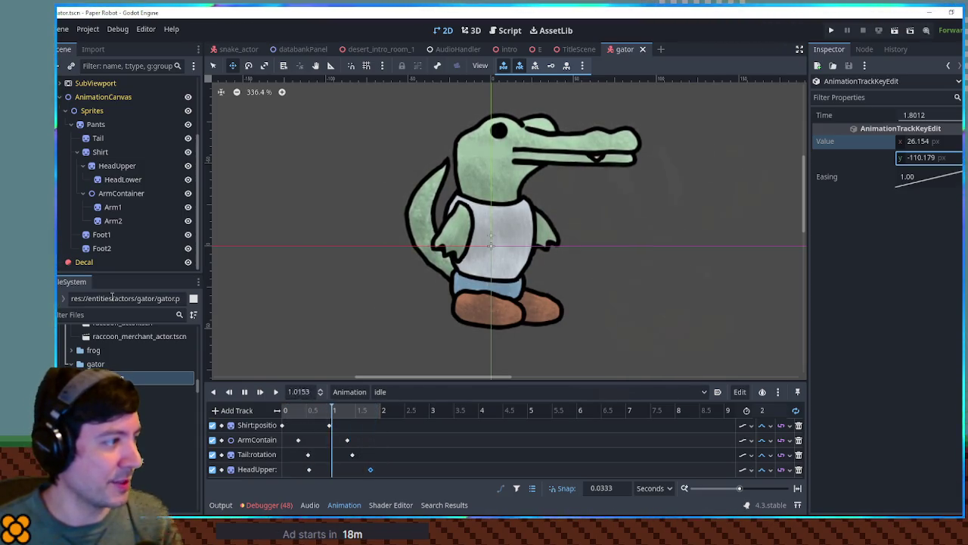
click(113, 165)
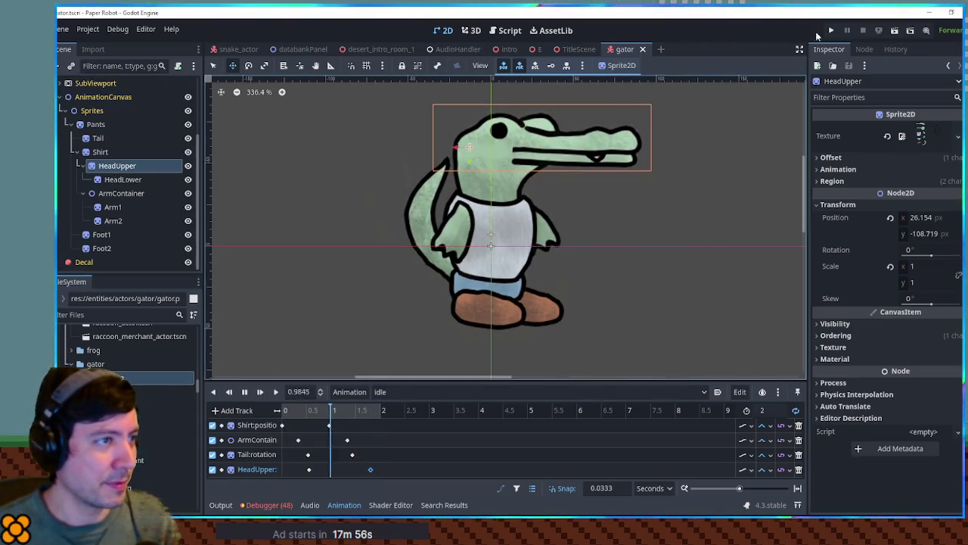
Step: Duplicate HeadUpper as a Hat sprite under HeadUpper and delete its copied jaw child
key(ctrl+d)
key(F2)
text(Hat)
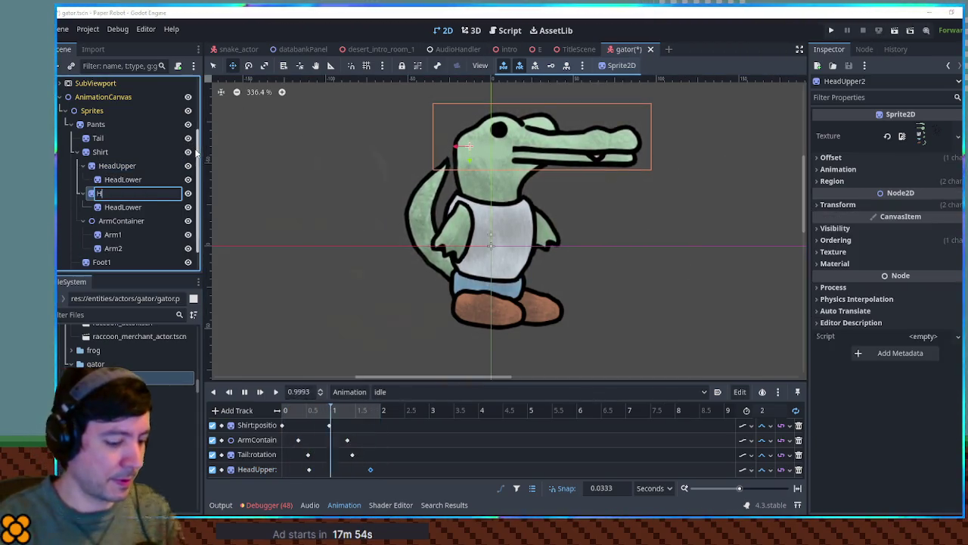
key(Return)
drag(110, 193, 119, 166)
click(128, 207)
key(Delete)
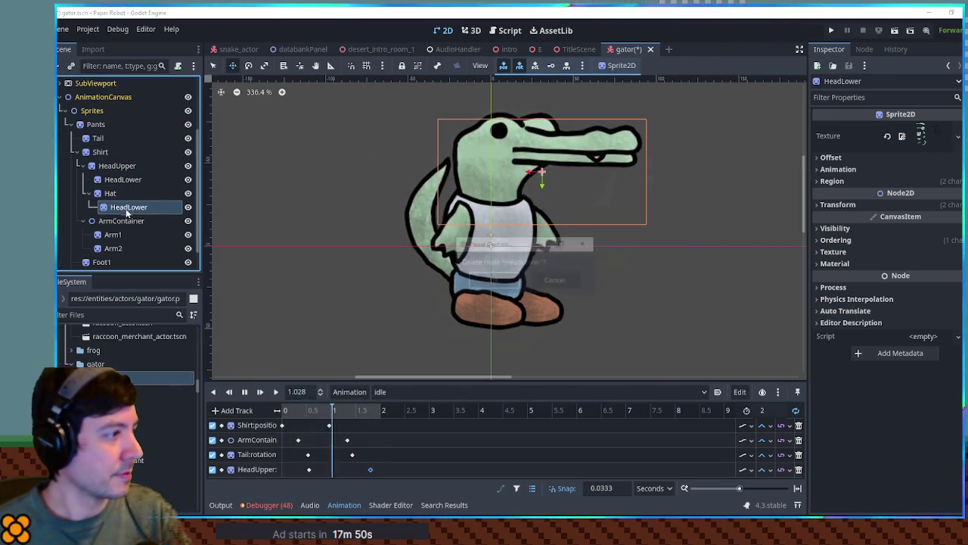
key(Return)
Step: Try the armadillo sprite sheet as Hat's texture and inspect it in the region editor
click(101, 308)
text(rma)
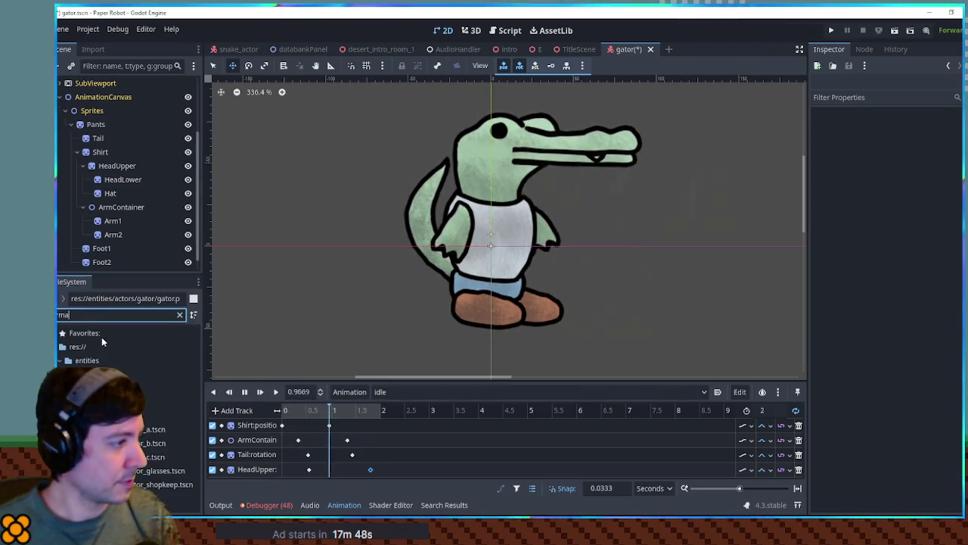
mouse_move(152, 401)
mouse_down()
mouse_move(119, 254)
mouse_move(123, 186)
mouse_up()
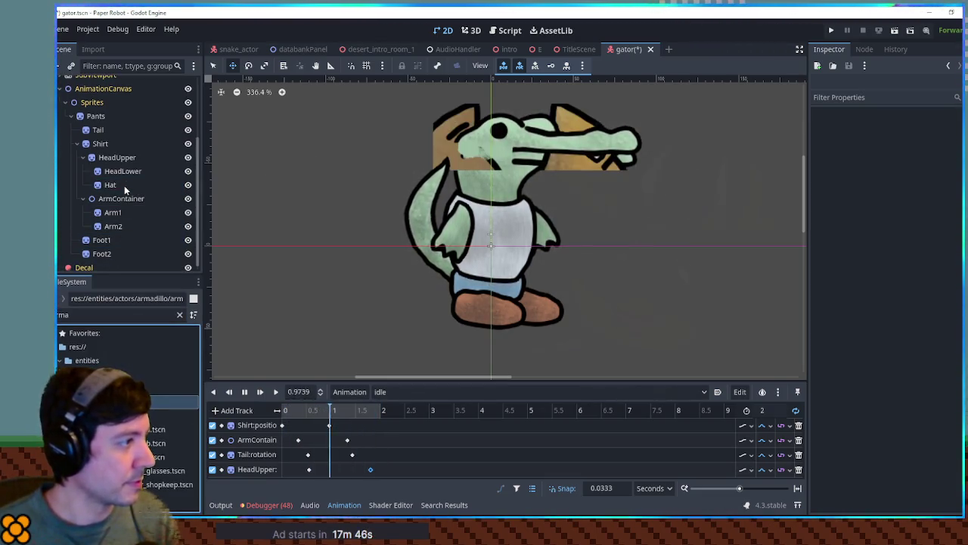
click(123, 185)
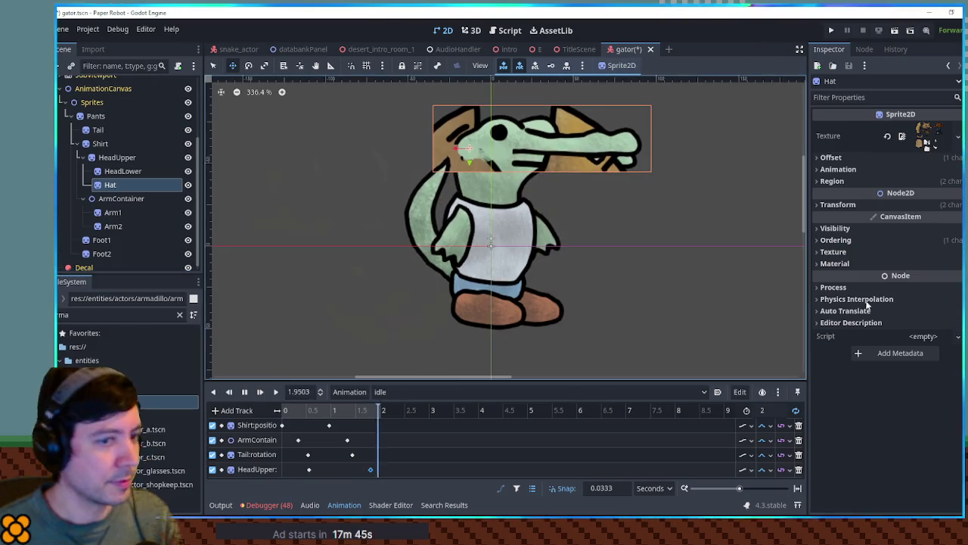
click(891, 182)
click(904, 257)
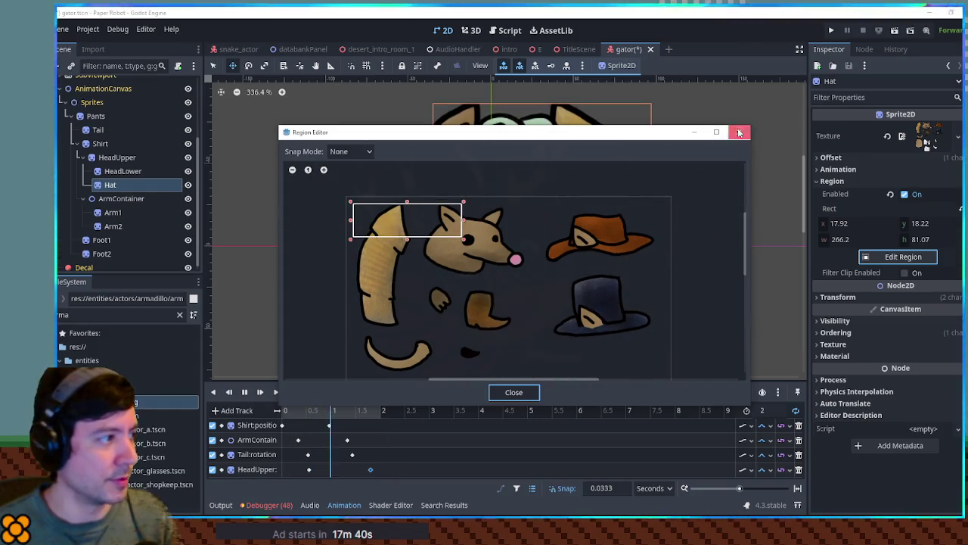
click(739, 132)
Step: Switch Hat's texture to snake2.png and crop the region to the cowboy hat (14.05, 1.91, 284.35×154.88)
click(179, 315)
text(snak)
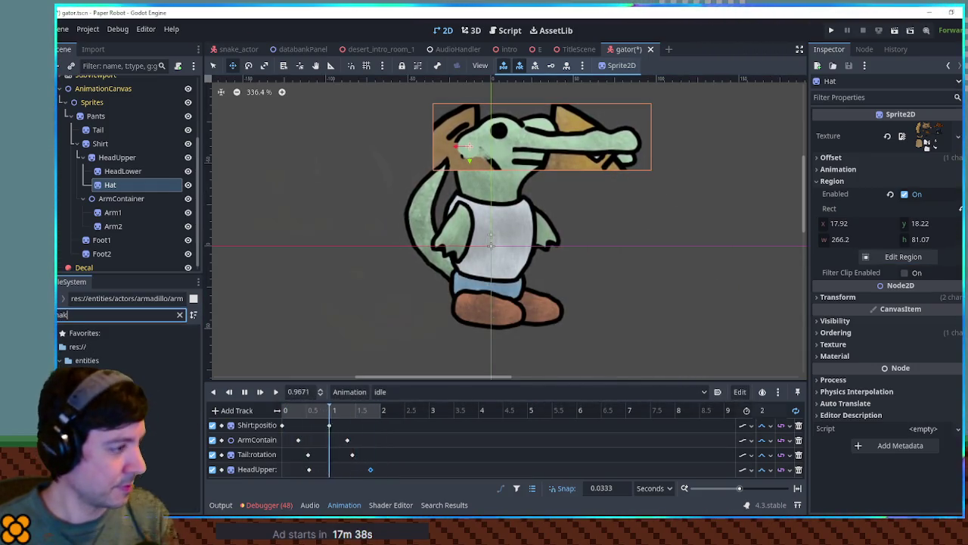
drag(125, 401, 132, 185)
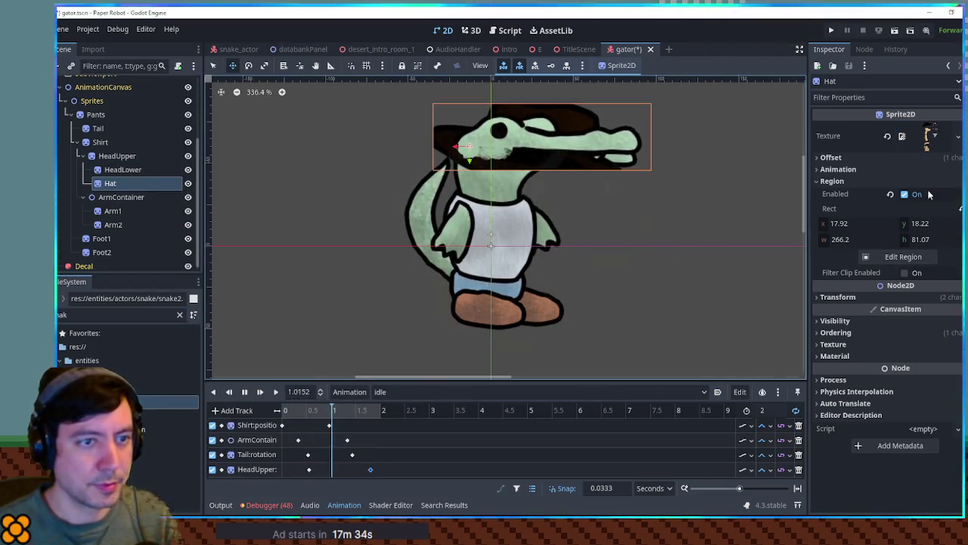
click(906, 181)
click(905, 181)
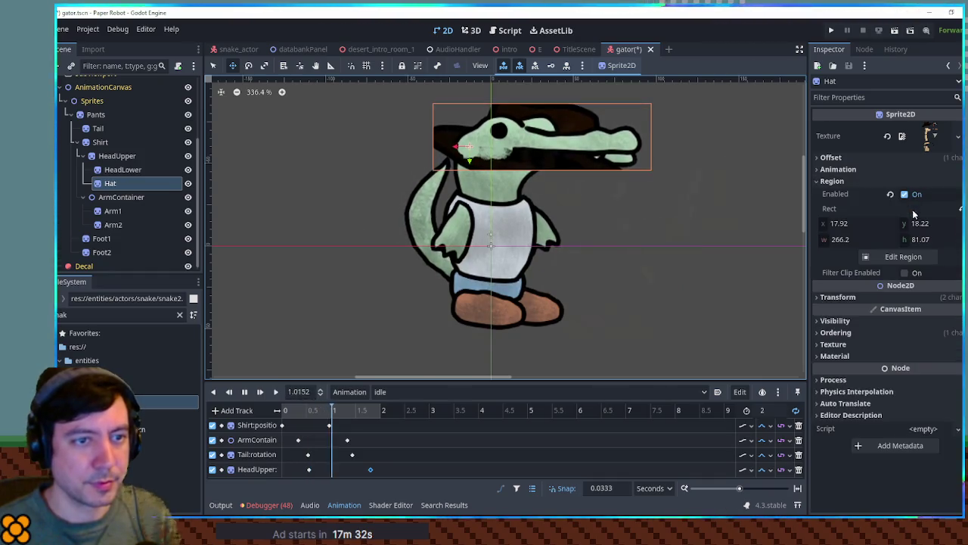
click(914, 258)
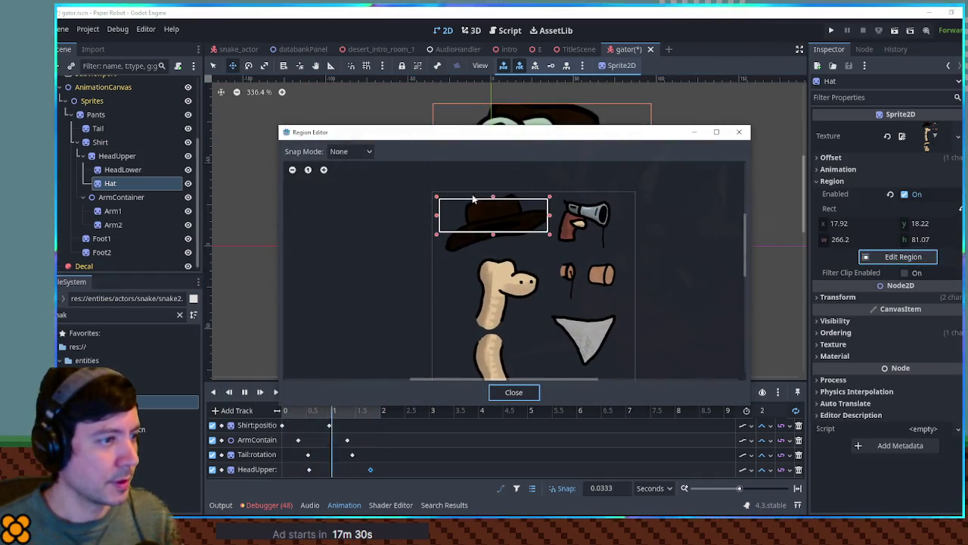
mouse_move(436, 196)
mouse_down()
mouse_move(449, 199)
mouse_move(435, 190)
mouse_up()
drag(547, 236, 554, 255)
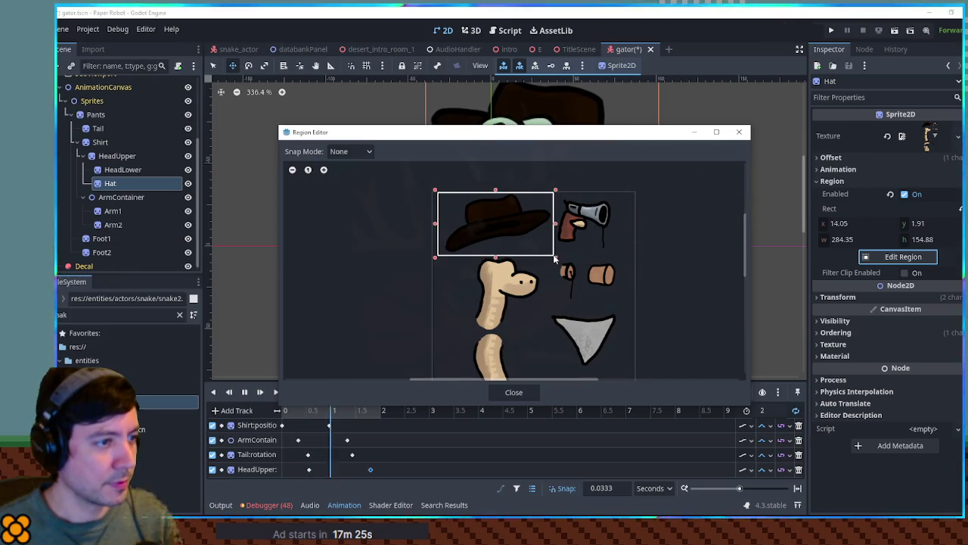
click(514, 392)
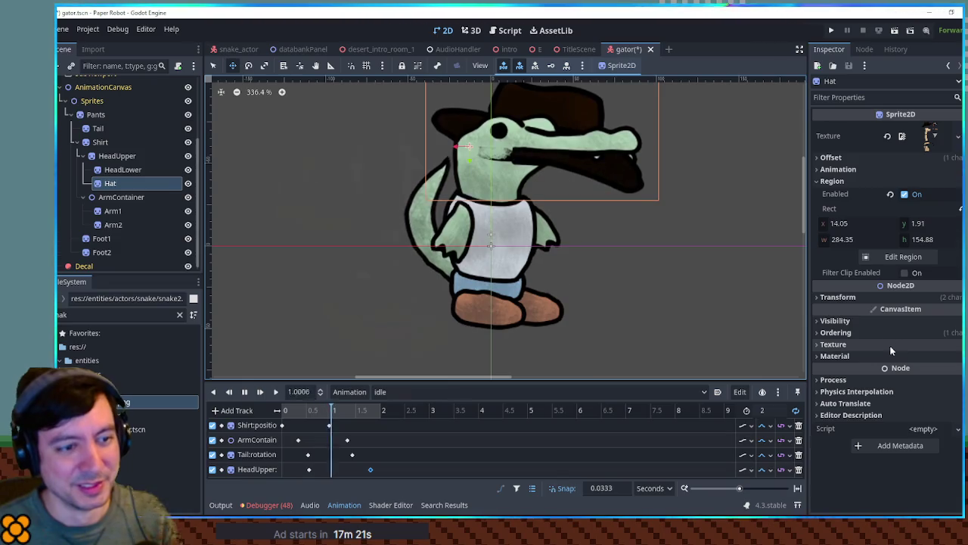
Step: Flip the Hat horizontally with scale x -1 and move it onto the gator's head
click(887, 302)
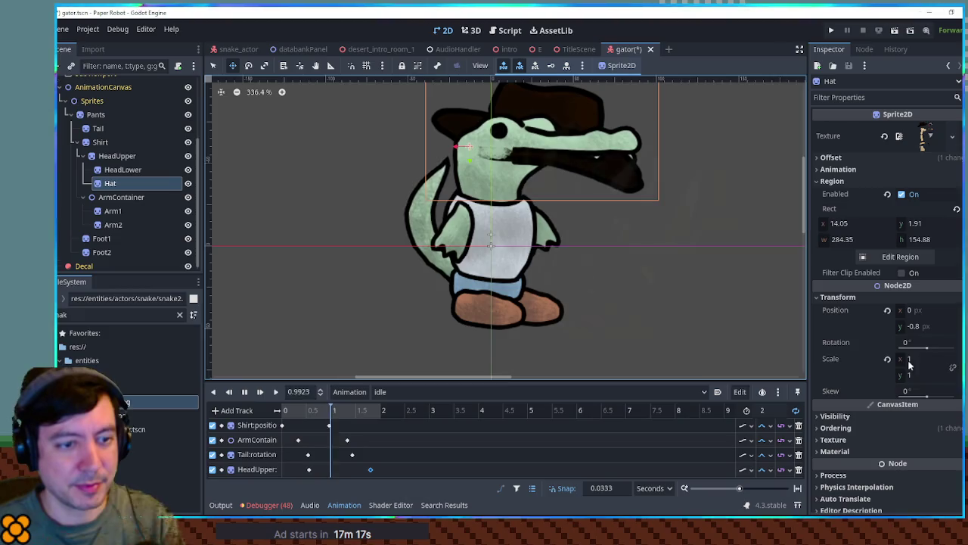
click(910, 359)
text(-1)
key(Return)
mouse_move(404, 158)
mouse_down()
mouse_move(467, 124)
mouse_move(497, 130)
mouse_move(522, 155)
mouse_up()
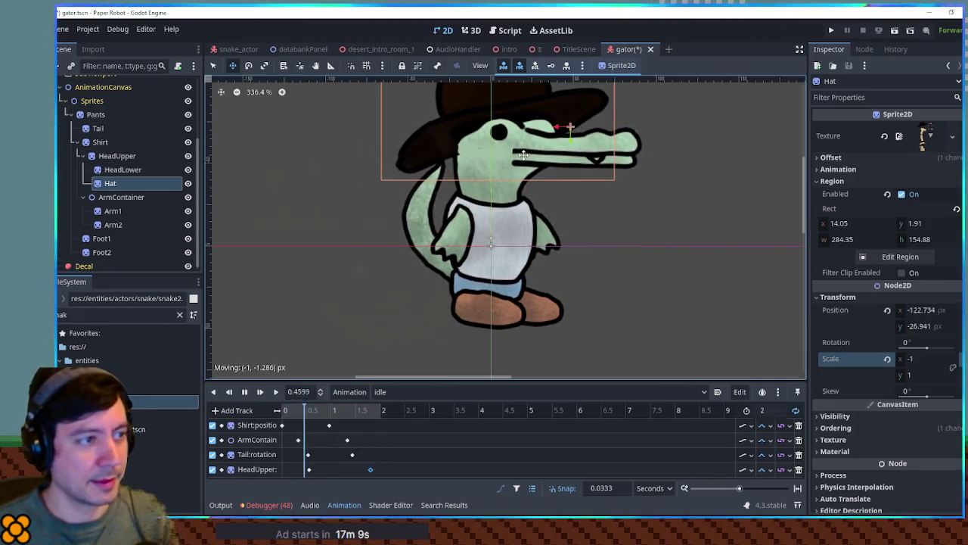
Step: Give the Hat Z Index -2, rotation 6.4° and scale 0.79, seated on the head
click(867, 427)
click(952, 438)
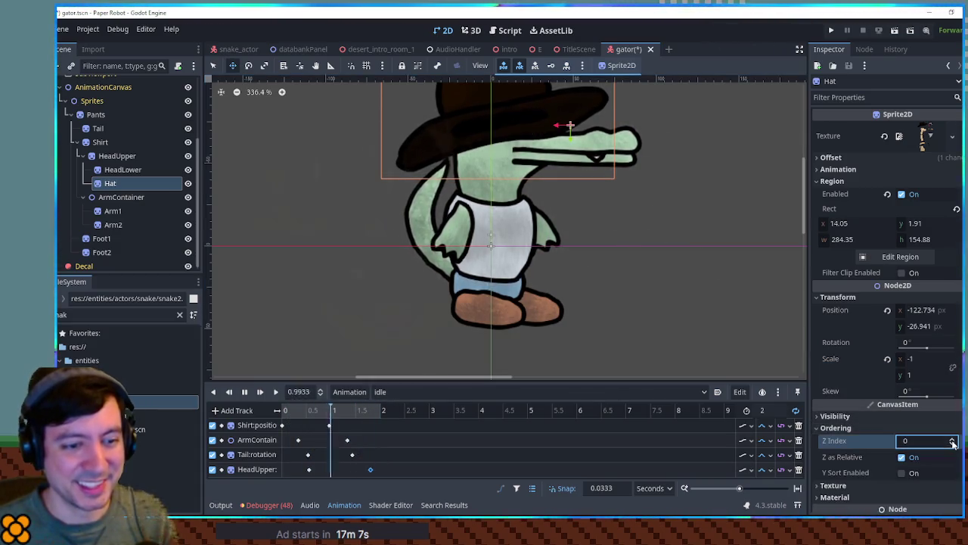
click(952, 444)
drag(924, 342, 927, 348)
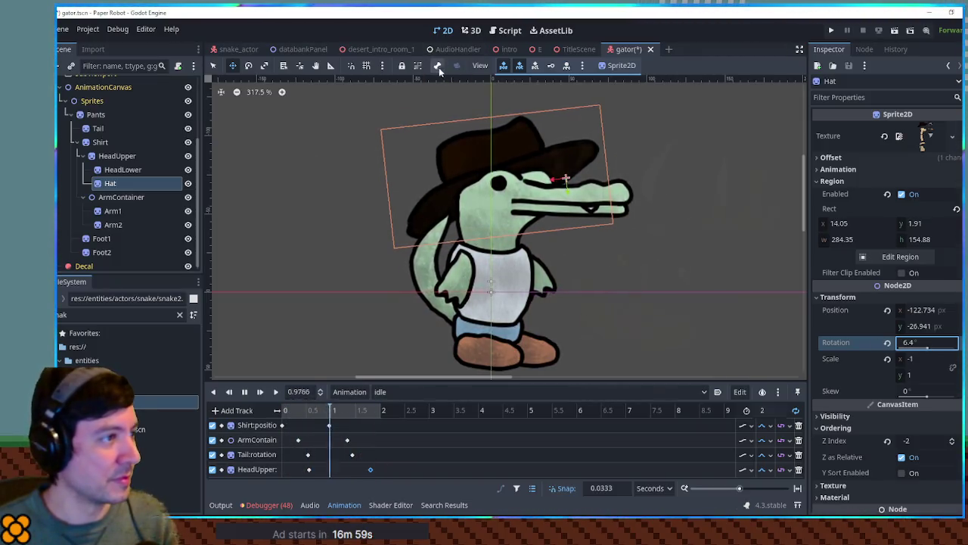
drag(524, 137, 506, 154)
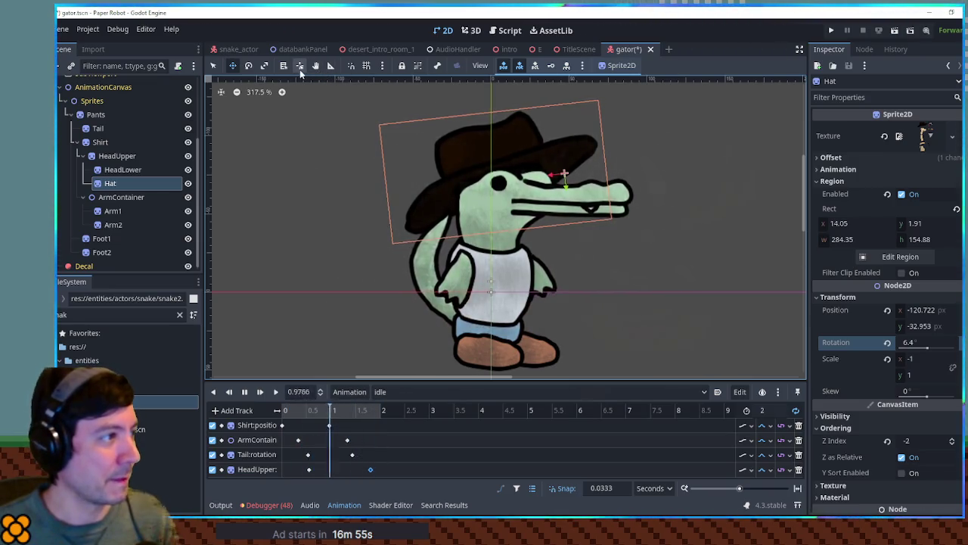
click(301, 70)
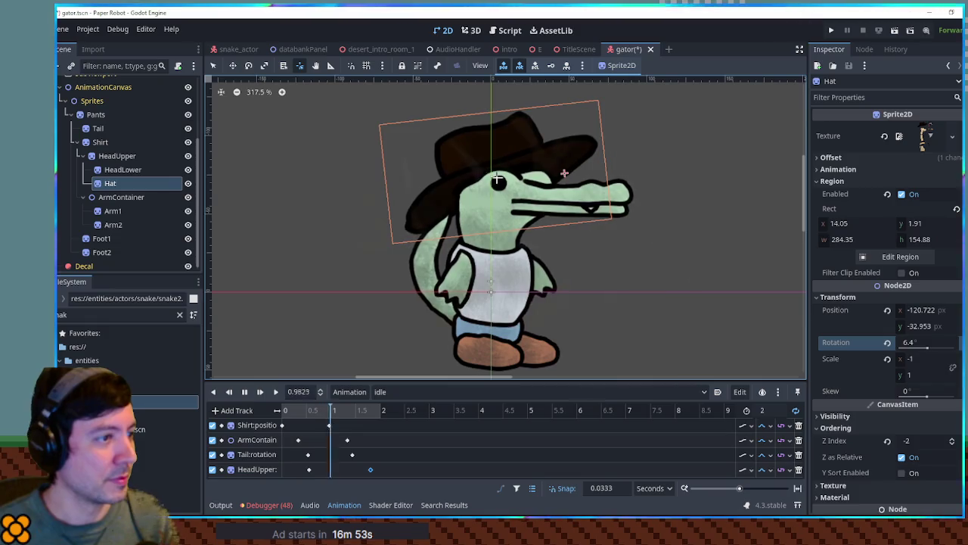
key(q)
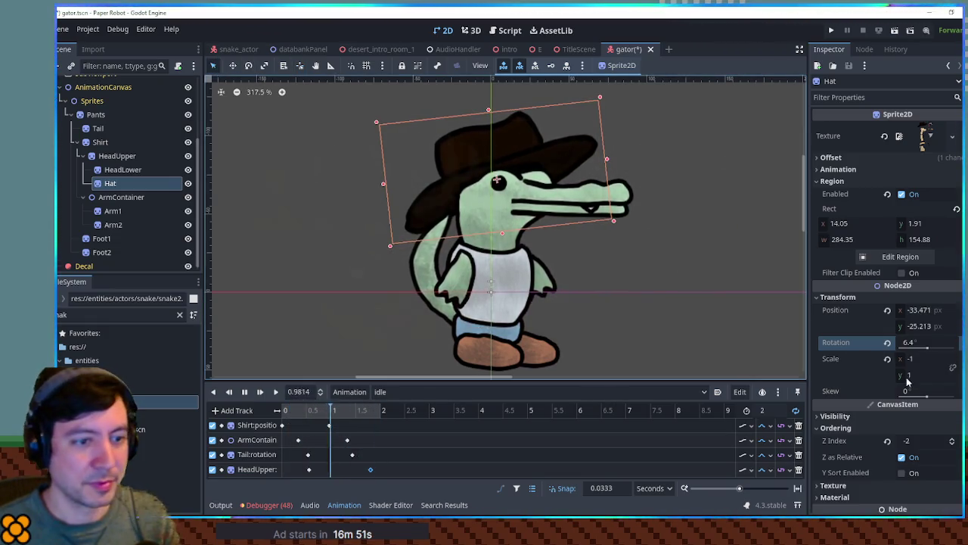
mouse_move(920, 374)
mouse_down()
mouse_move(901, 374)
mouse_move(950, 367)
mouse_up()
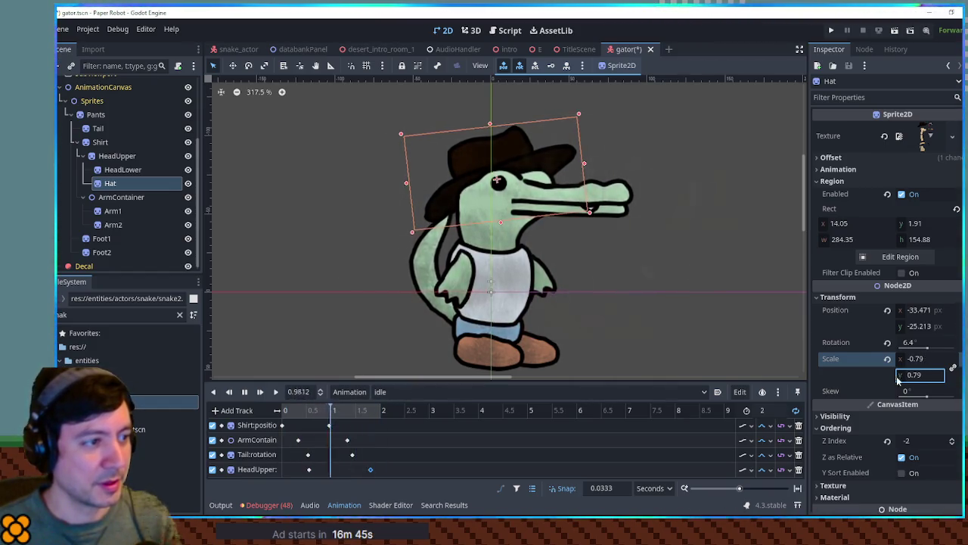
click(710, 285)
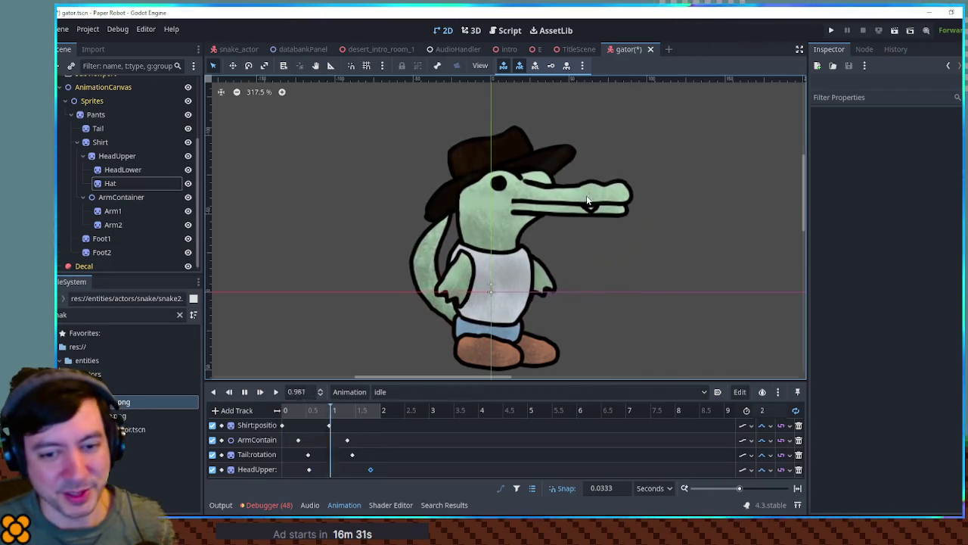
click(95, 115)
Step: Set the Pants' Self Modulate tint to brown
scroll(859, 402, down, 1)
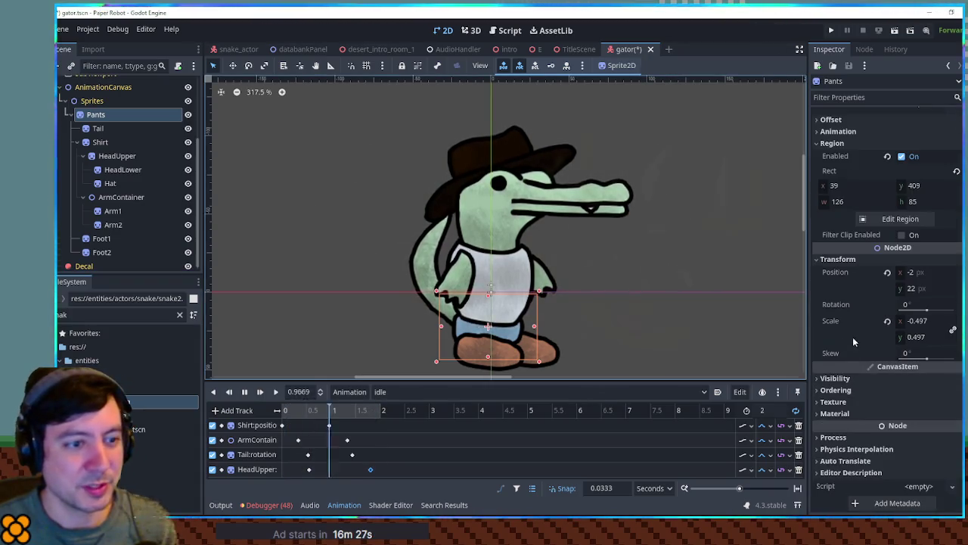
click(861, 377)
click(927, 406)
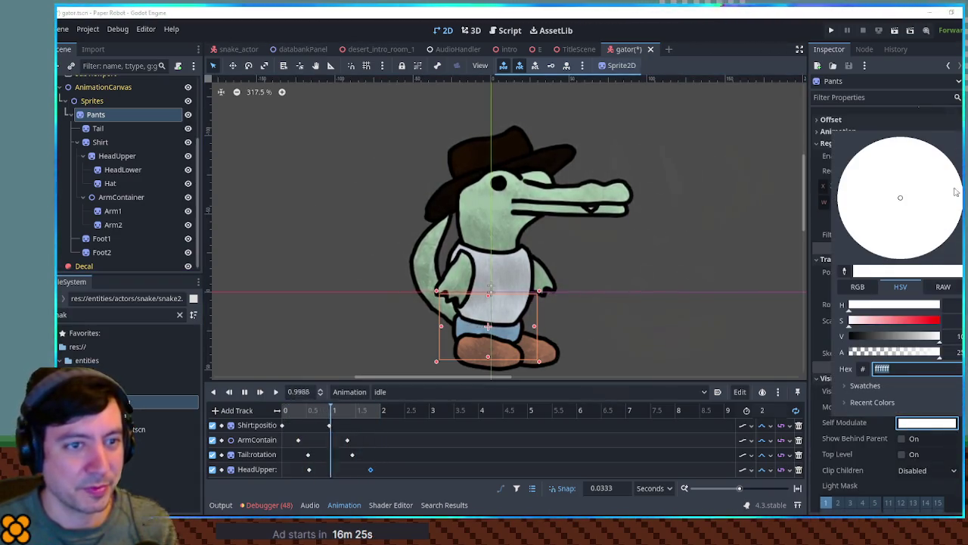
click(907, 337)
click(883, 189)
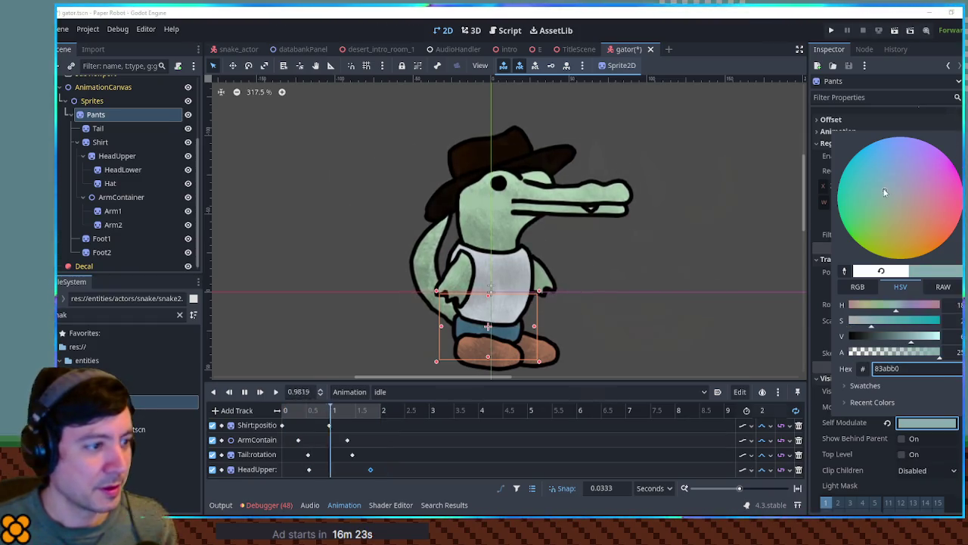
click(854, 185)
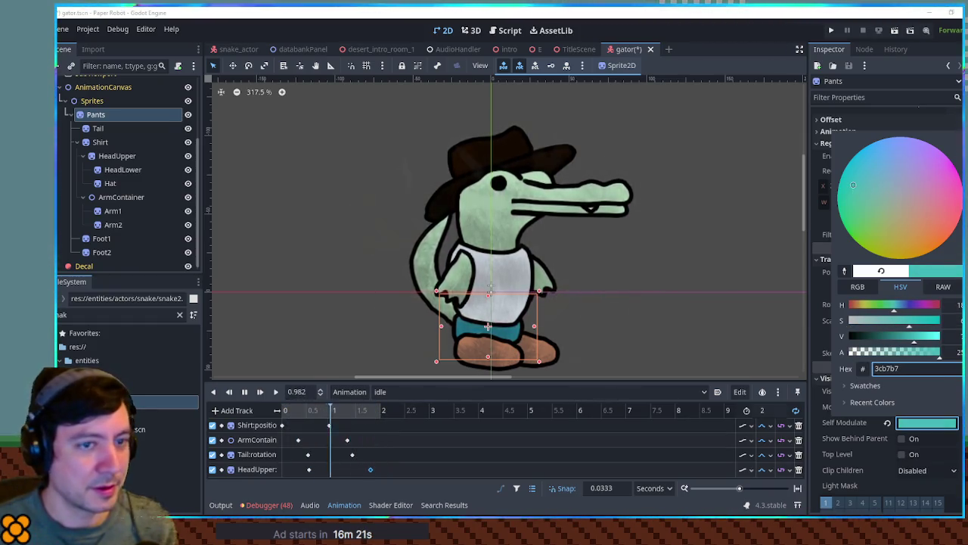
click(896, 336)
click(916, 217)
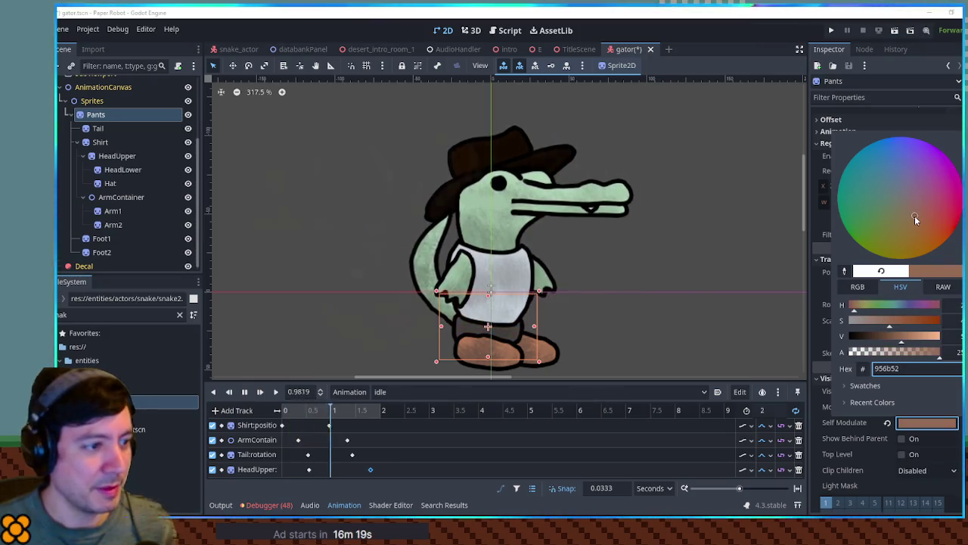
click(669, 254)
Step: Set the Shirt's Self Modulate tint to dark red (752f30)
click(114, 144)
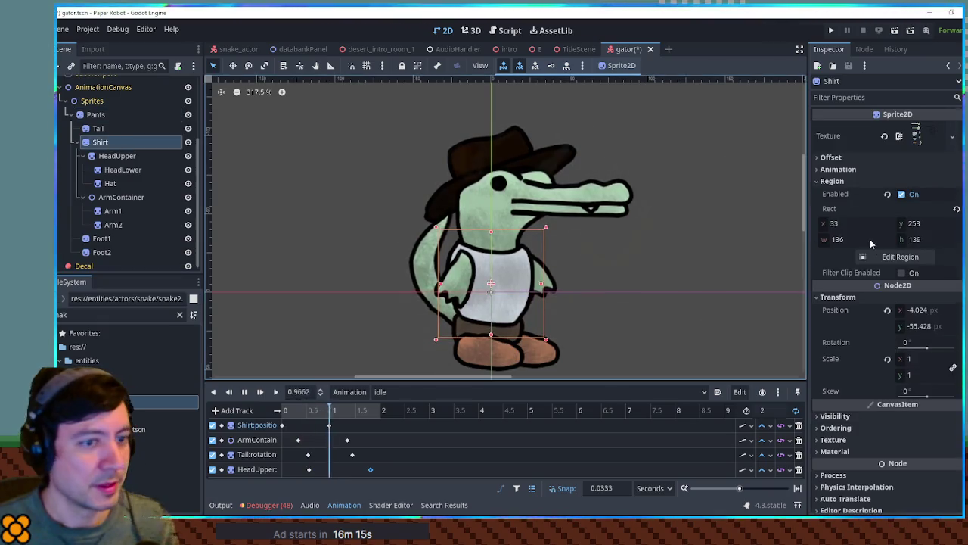
click(901, 417)
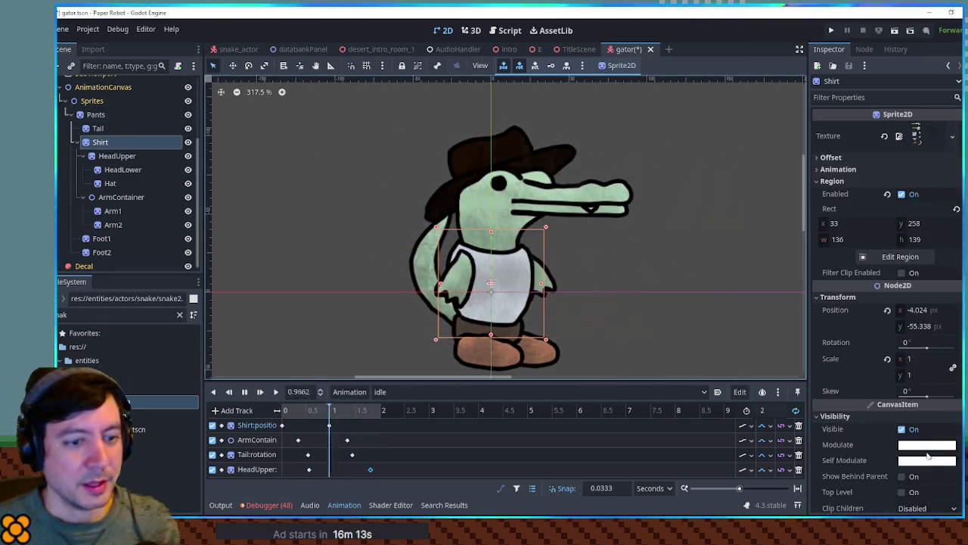
click(928, 461)
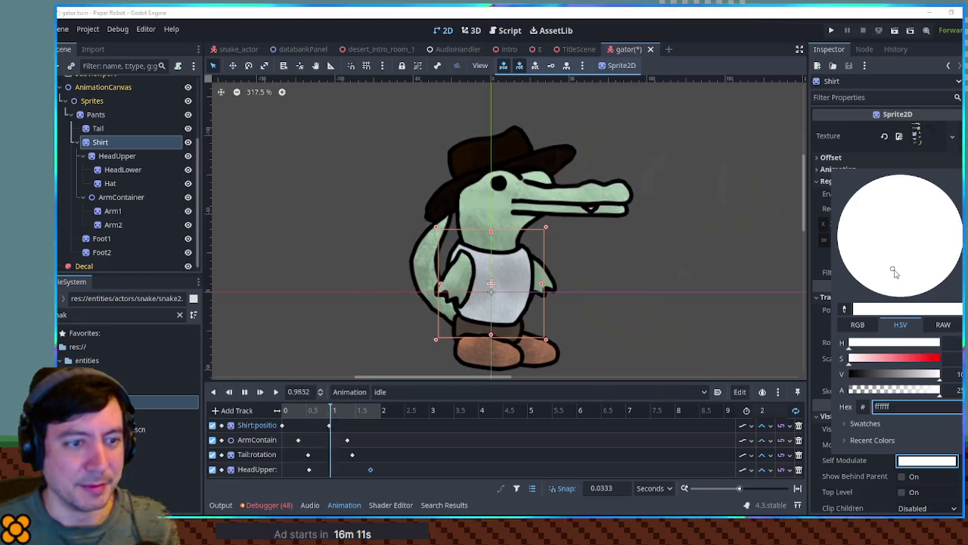
text(4f4a22)
key(Return)
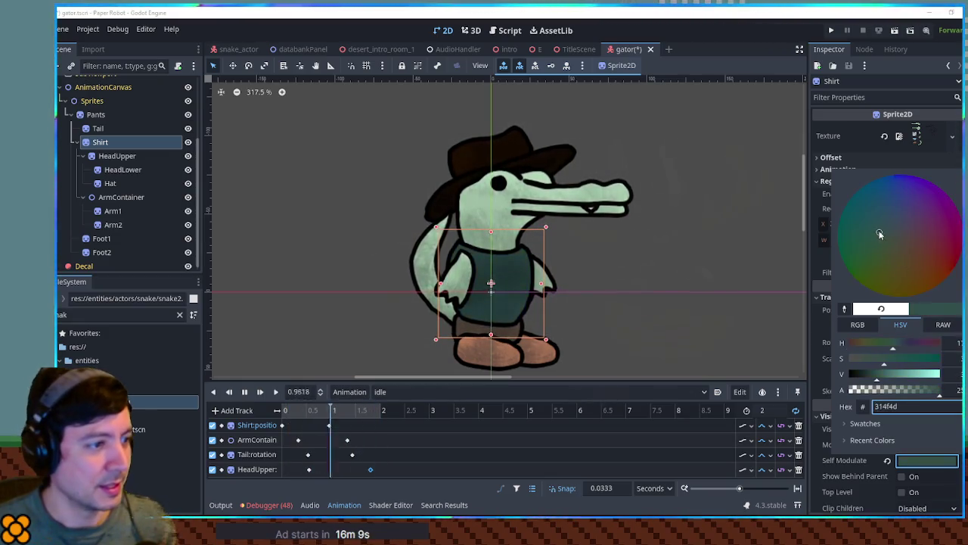
mouse_move(879, 230)
mouse_down()
mouse_move(883, 210)
mouse_move(920, 219)
mouse_move(938, 254)
mouse_up()
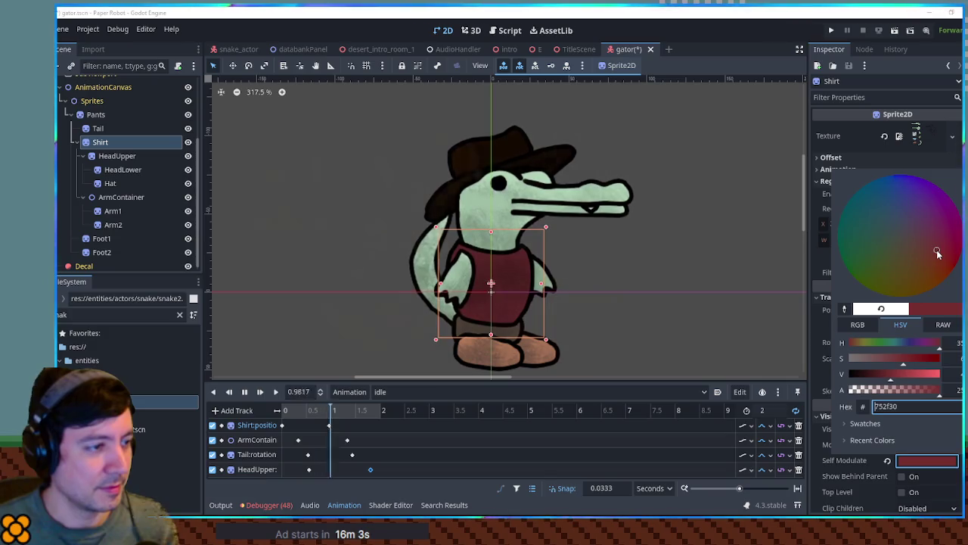
click(718, 257)
click(718, 257)
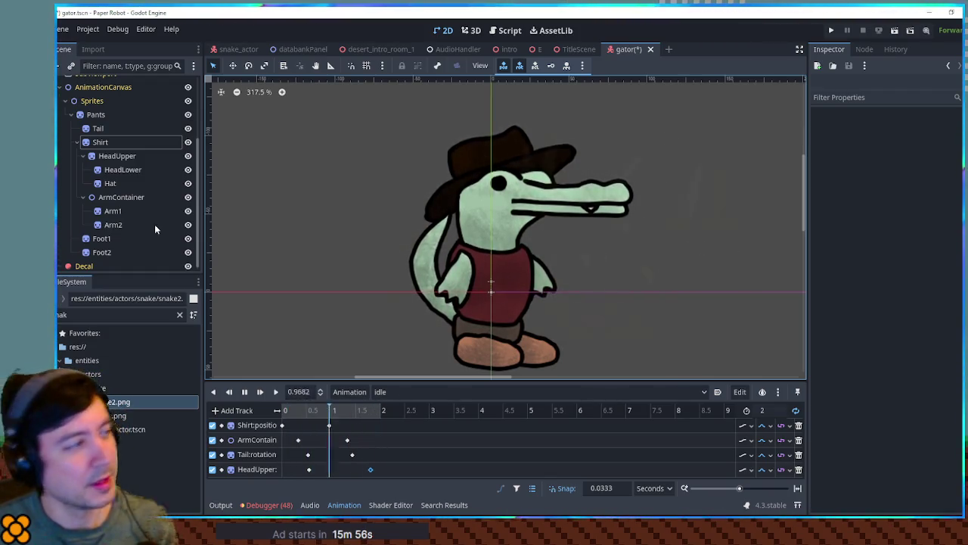
Step: Set the Self Modulate of Foot1 and Foot2 to dark grey 626262
click(108, 252)
shift+click(106, 238)
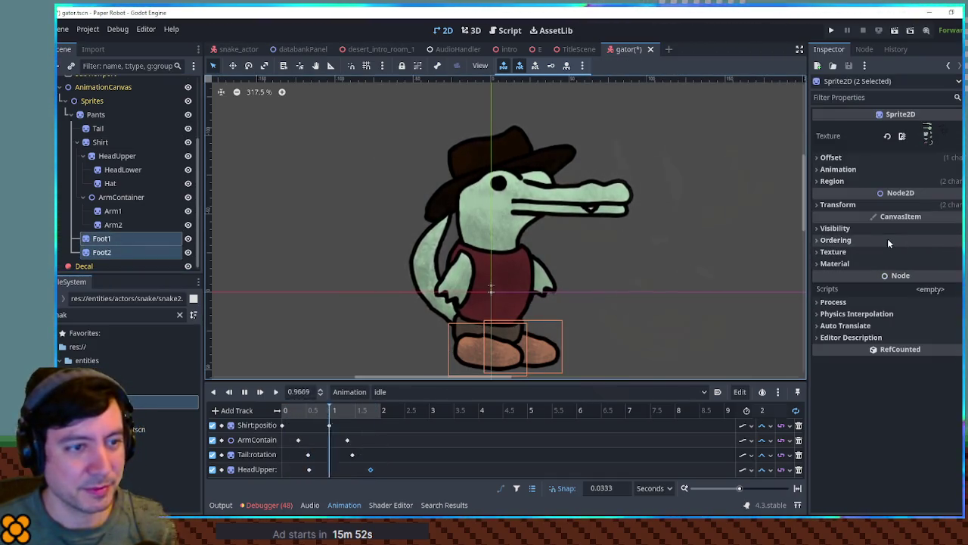
click(832, 228)
click(920, 276)
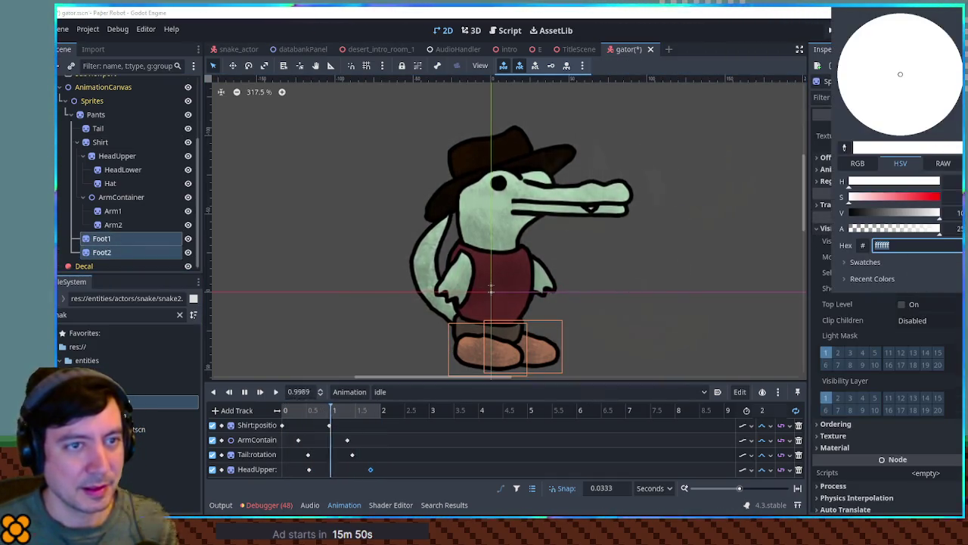
text(8f8f8f)
key(Return)
text(626262)
key(Return)
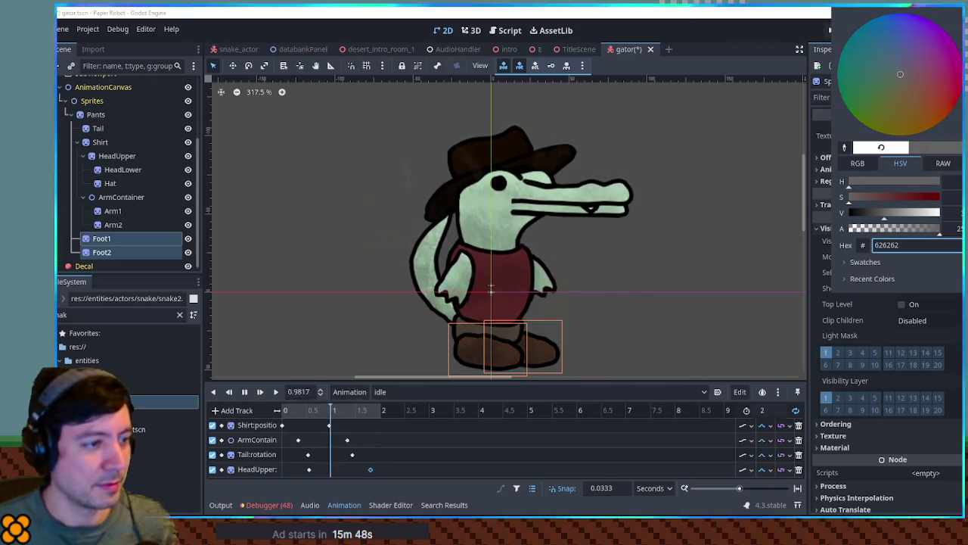
click(727, 214)
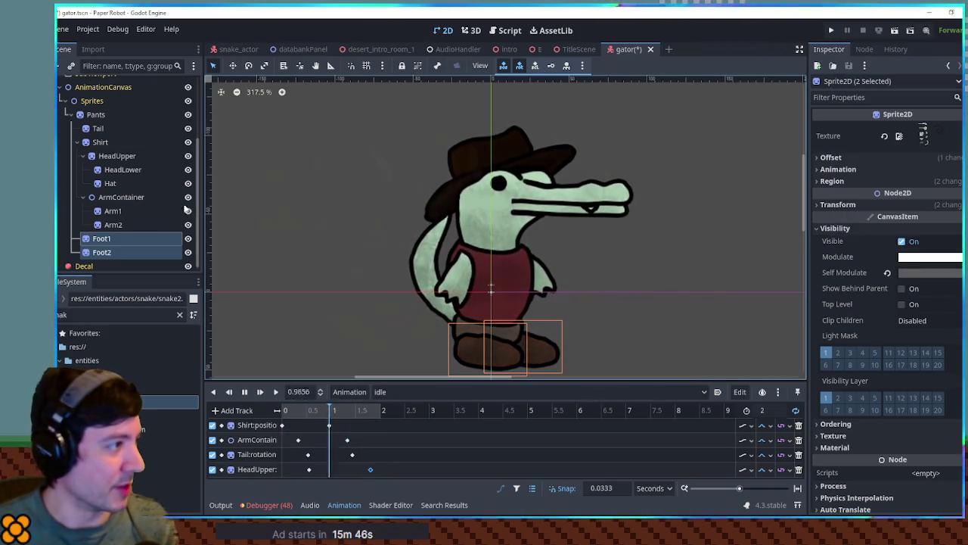
Step: Select HeadLower, HeadUpper, Arm1, Arm2 and Tail together
click(118, 170)
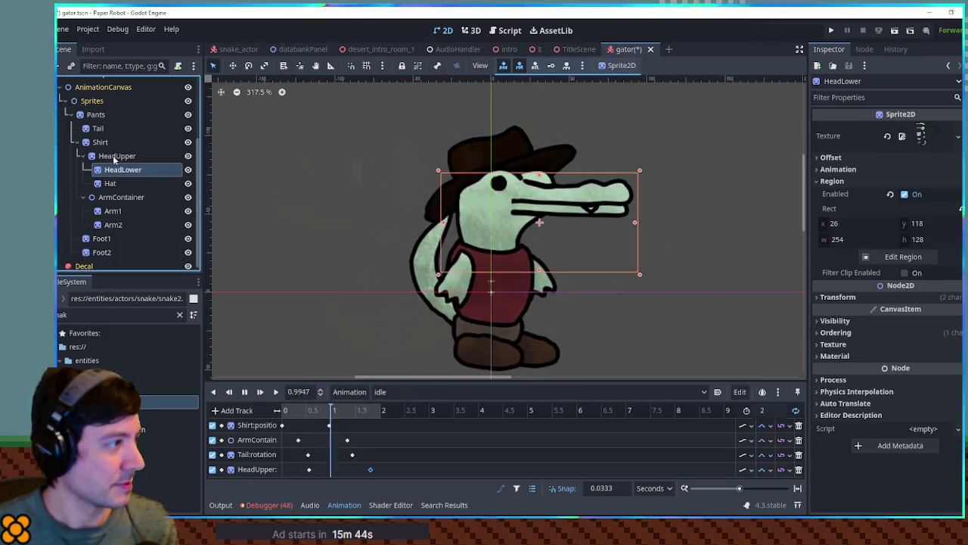
ctrl+click(113, 158)
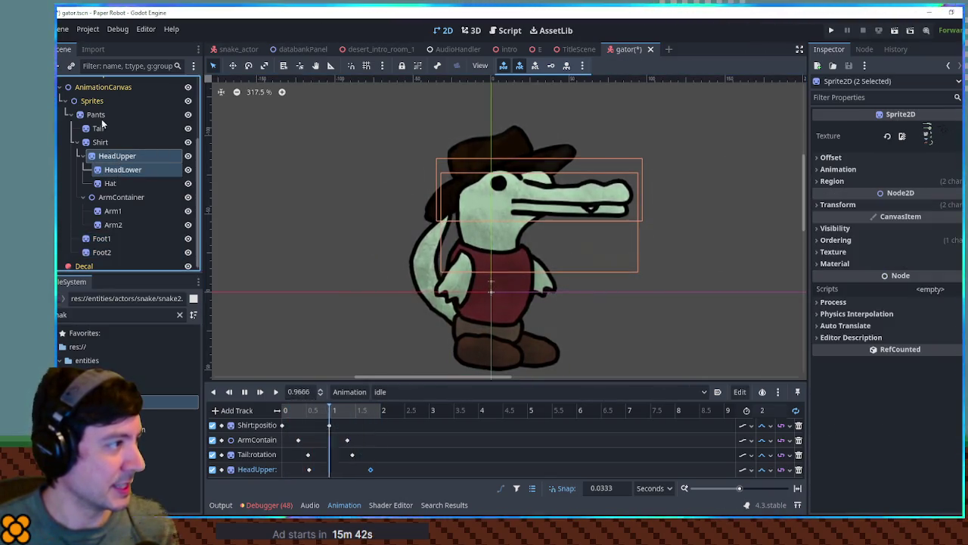
ctrl+click(113, 212)
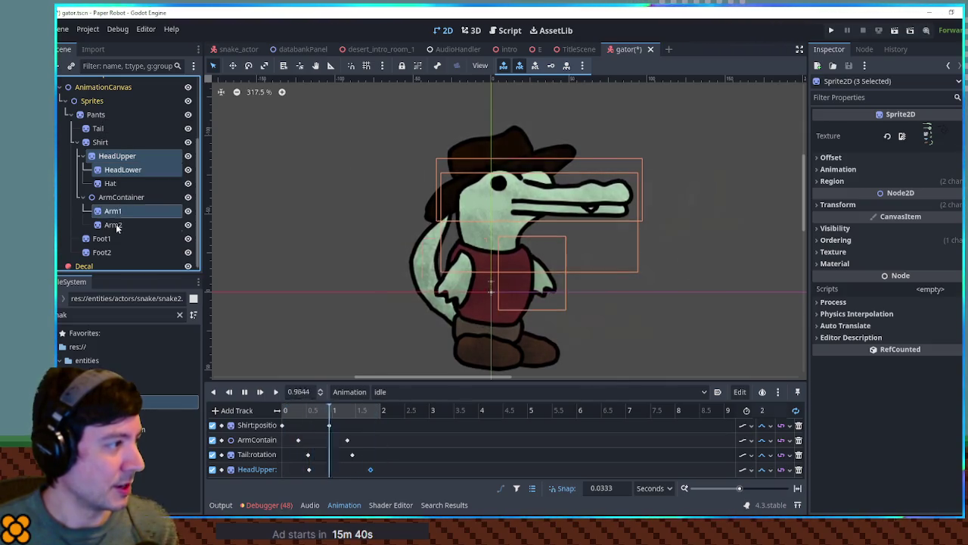
ctrl+click(115, 225)
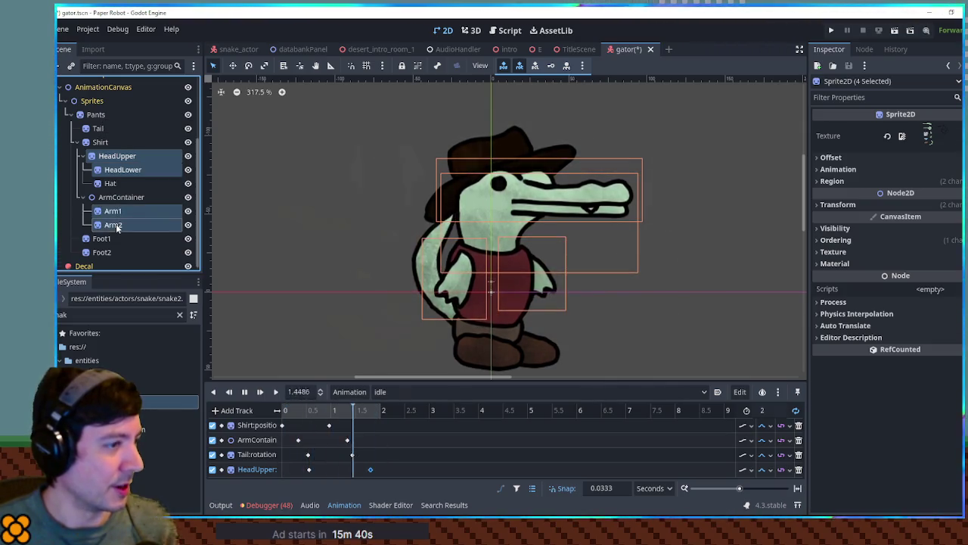
ctrl+click(99, 129)
Step: Tint the selected skin parts' Self Modulate dark green and save the gator scene
click(907, 231)
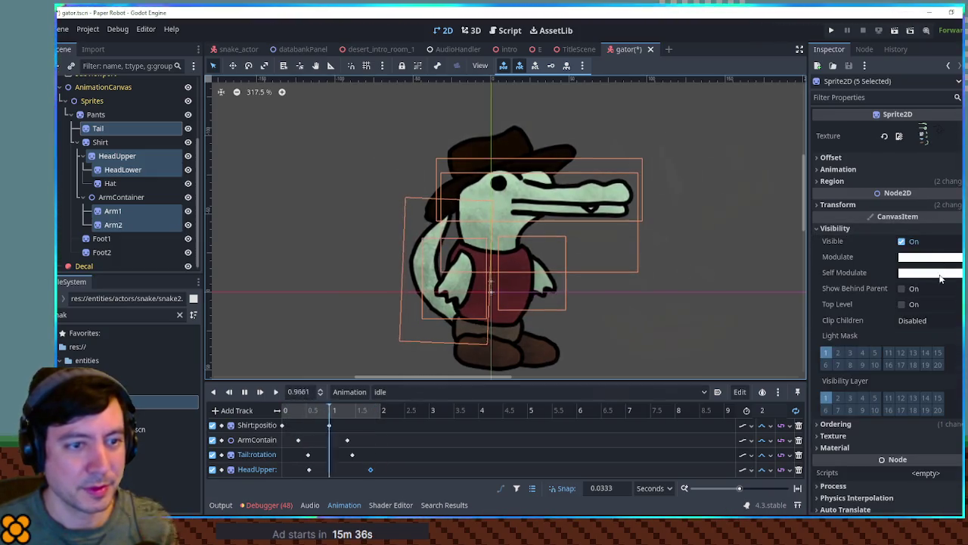
click(920, 270)
drag(896, 201, 886, 198)
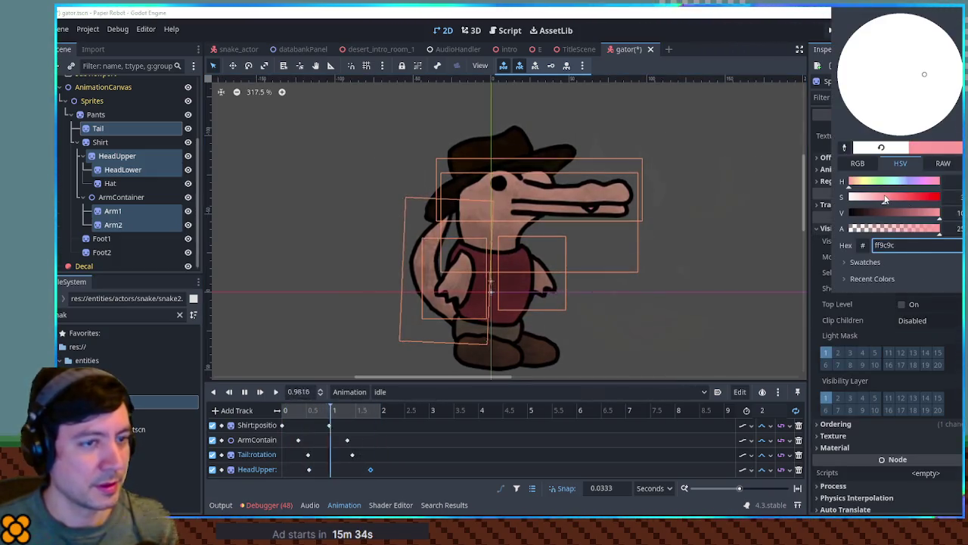
click(876, 184)
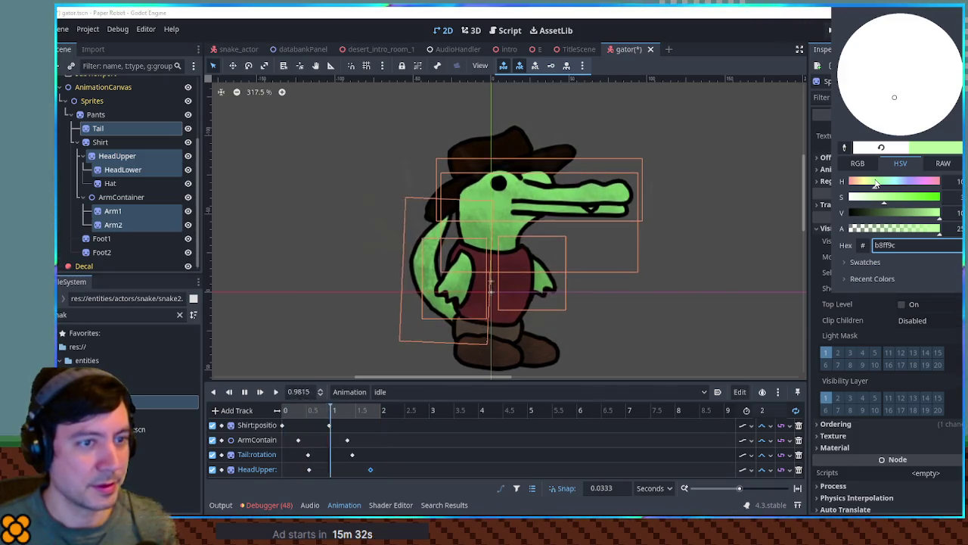
click(908, 214)
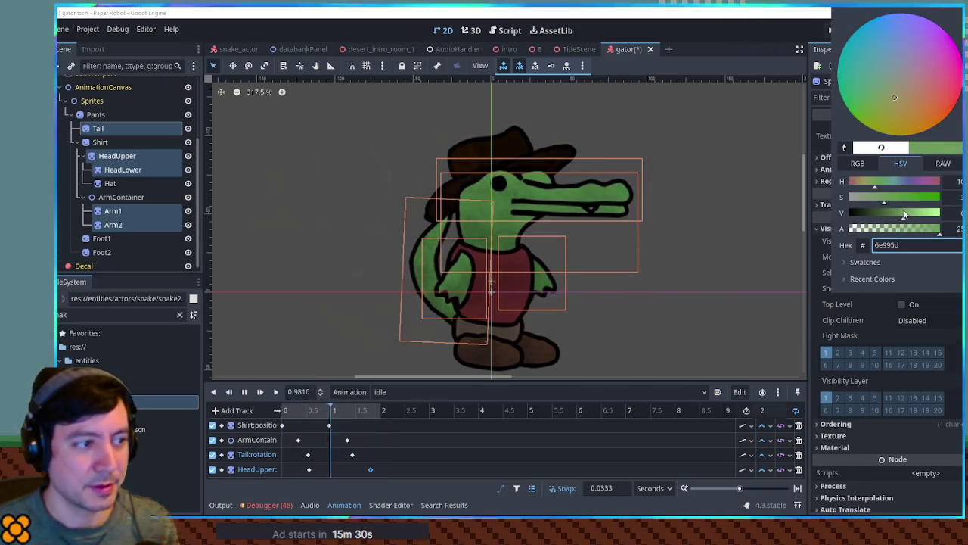
click(753, 219)
click(751, 221)
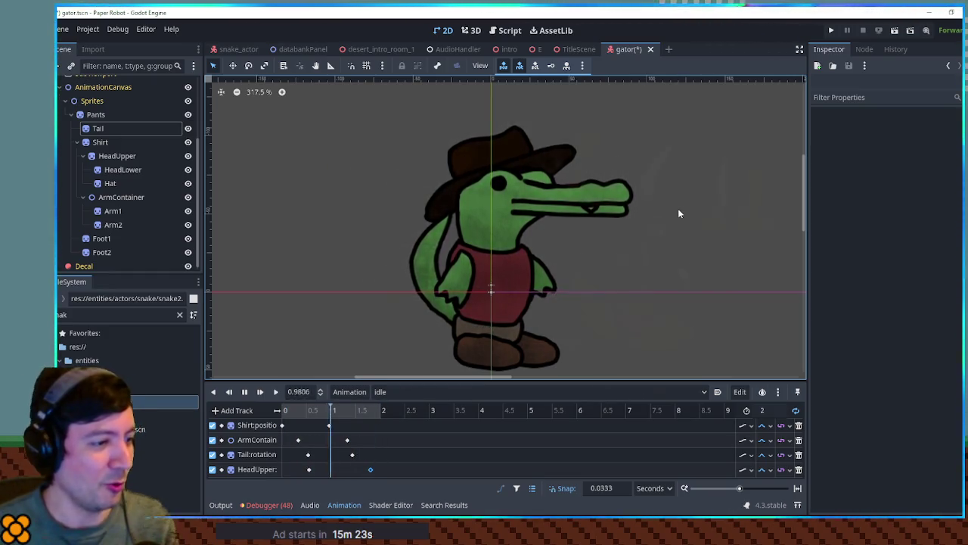
drag(601, 381, 601, 348)
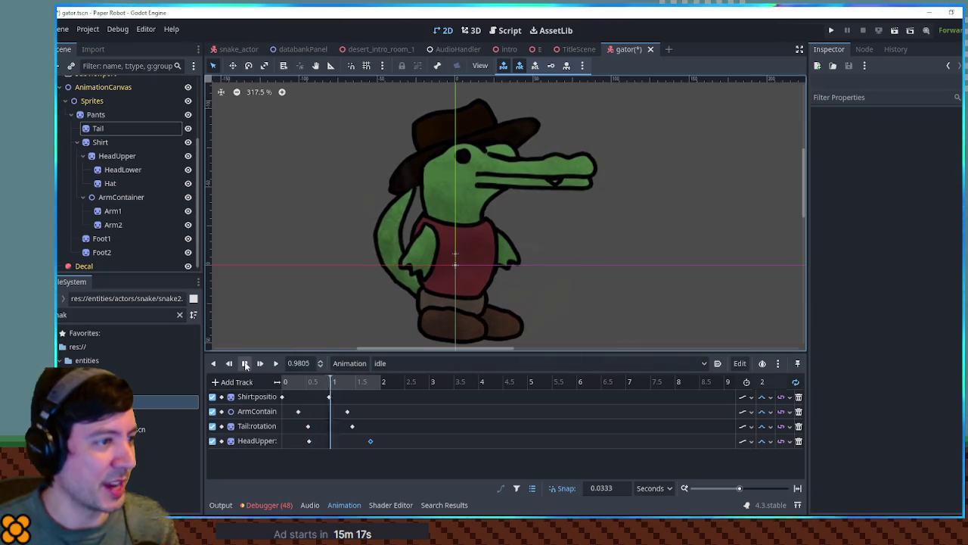
key(ctrl+s)
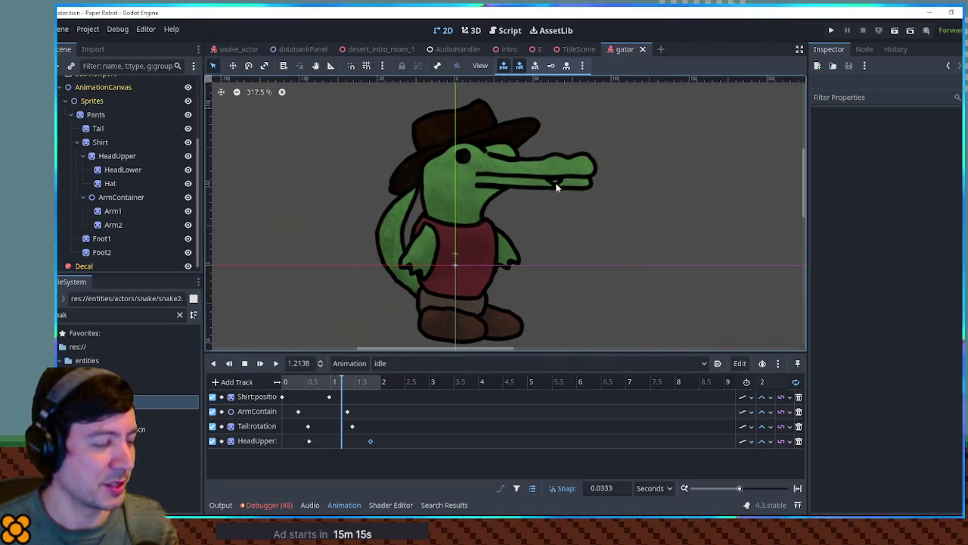
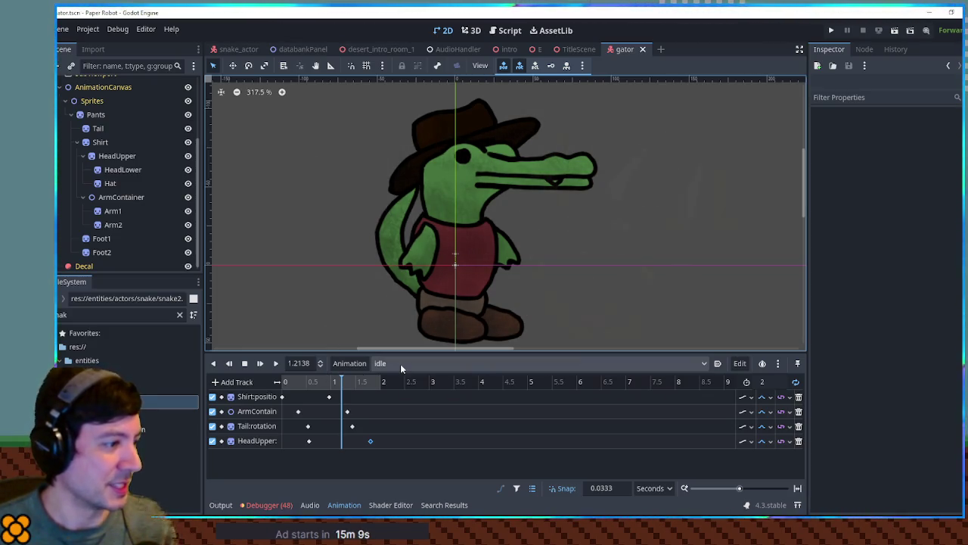
Step: Move HeadLower above HeadUpper under Shirt in the scene tree
click(112, 170)
click(115, 156)
drag(931, 256, 932, 258)
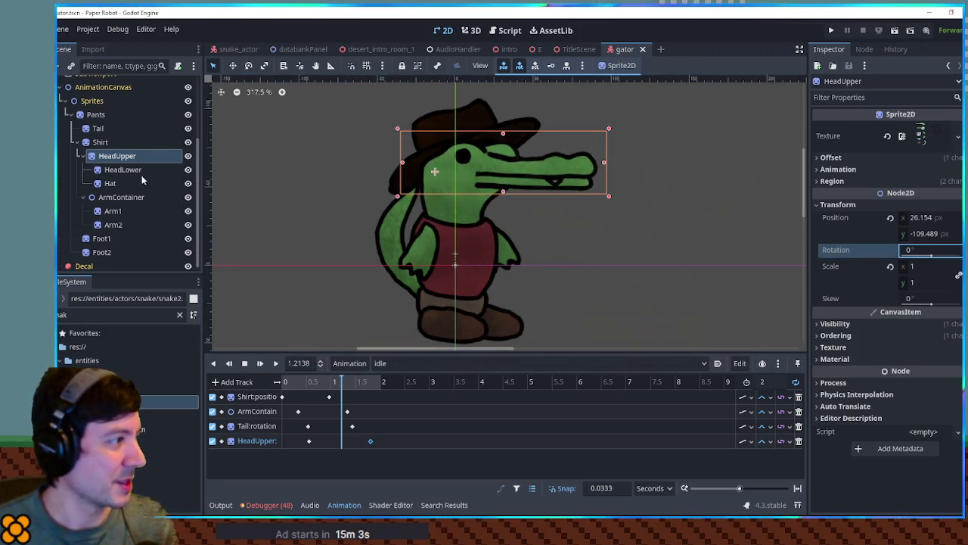
click(115, 171)
drag(122, 173, 121, 154)
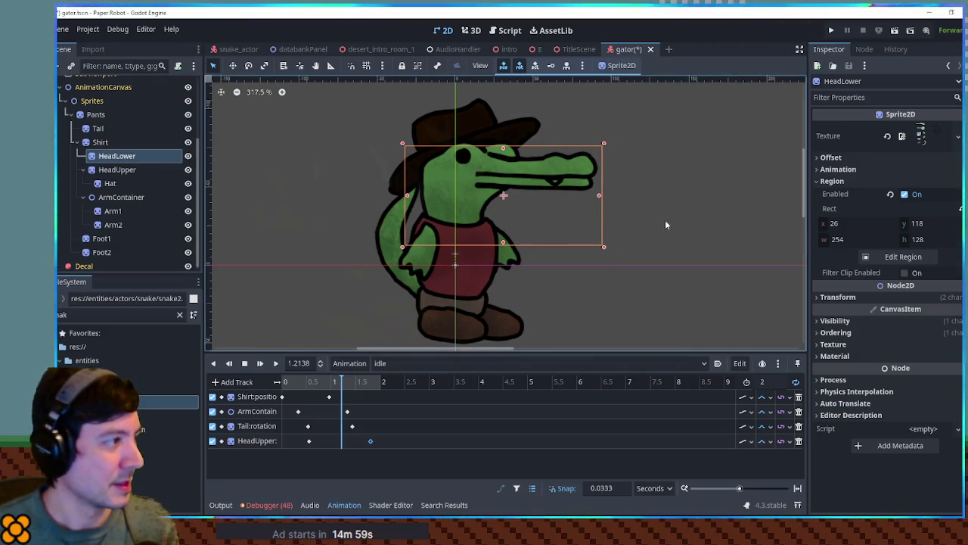
click(129, 170)
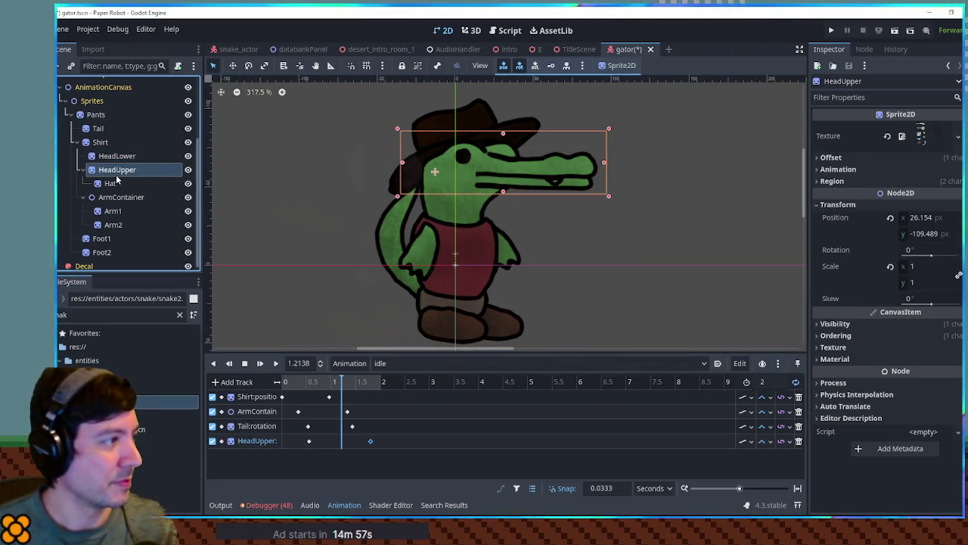
key(ctrl+z)
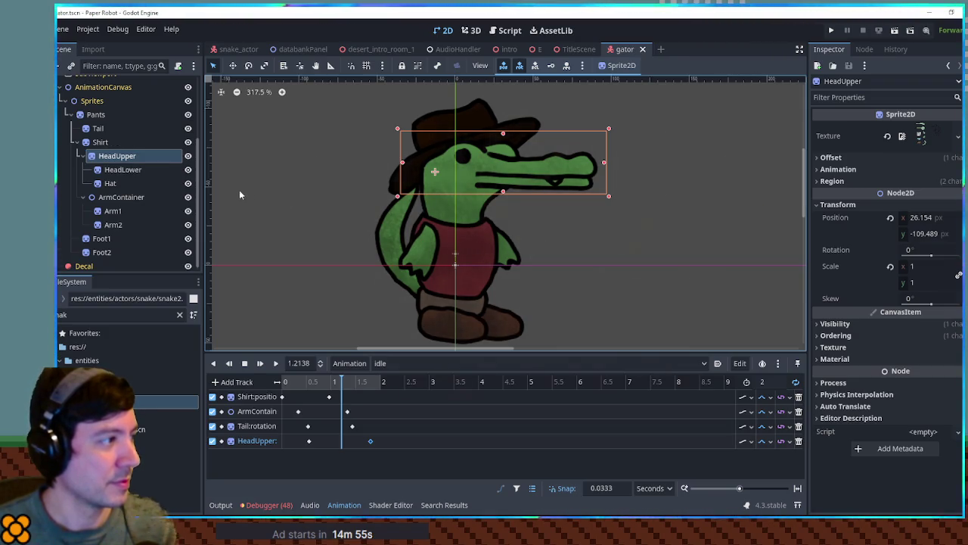
click(115, 170)
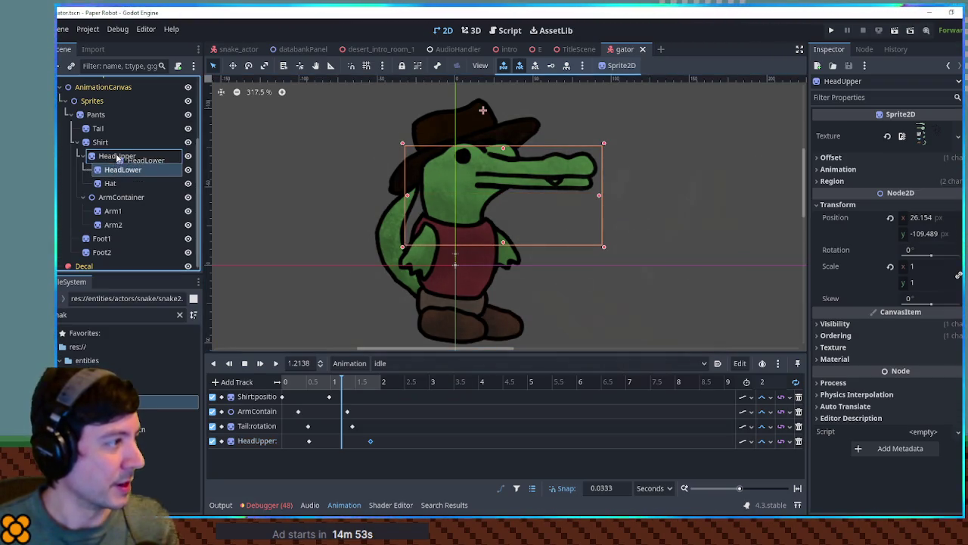
drag(115, 155, 115, 154)
Step: Test tilting HeadUpper to 22.5 degrees, then reset its rotation to 0
click(121, 173)
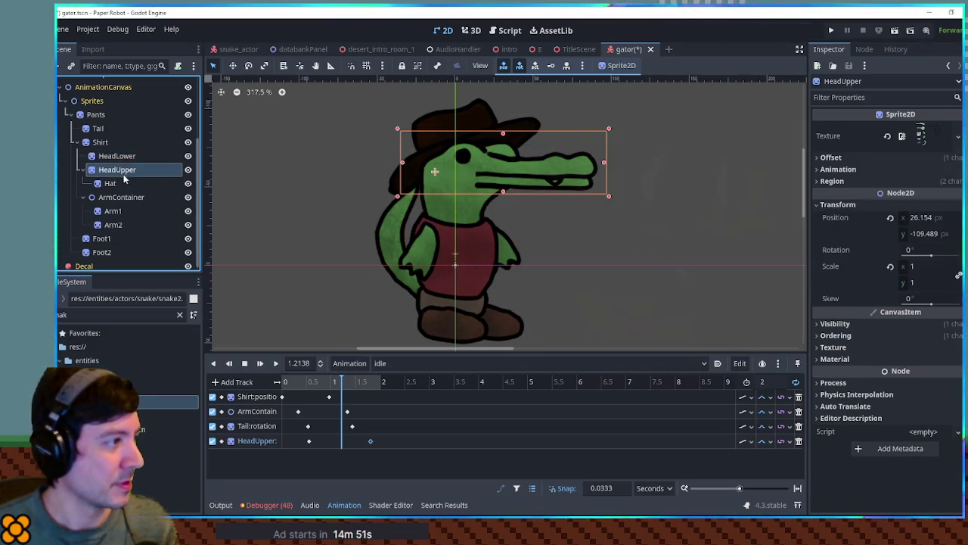
drag(923, 257, 949, 257)
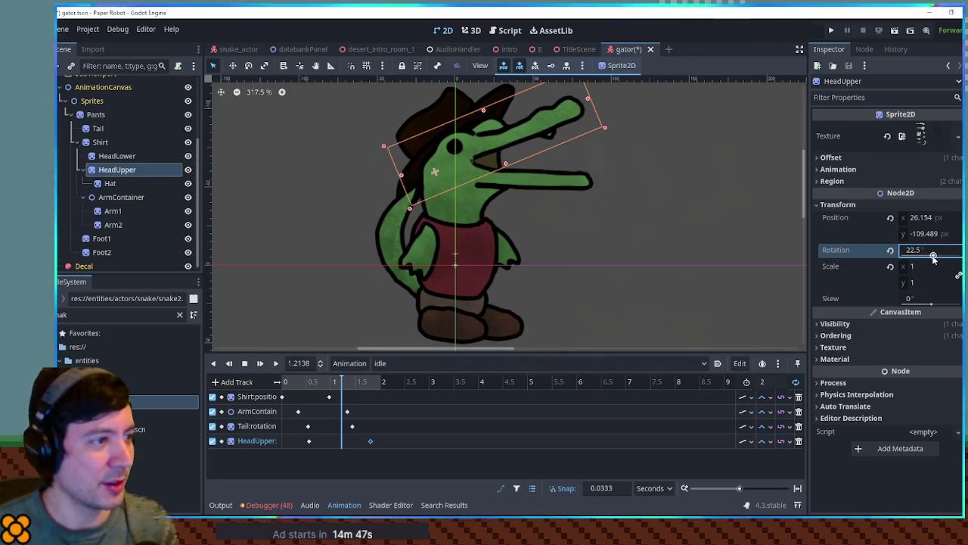
key(ctrl+z)
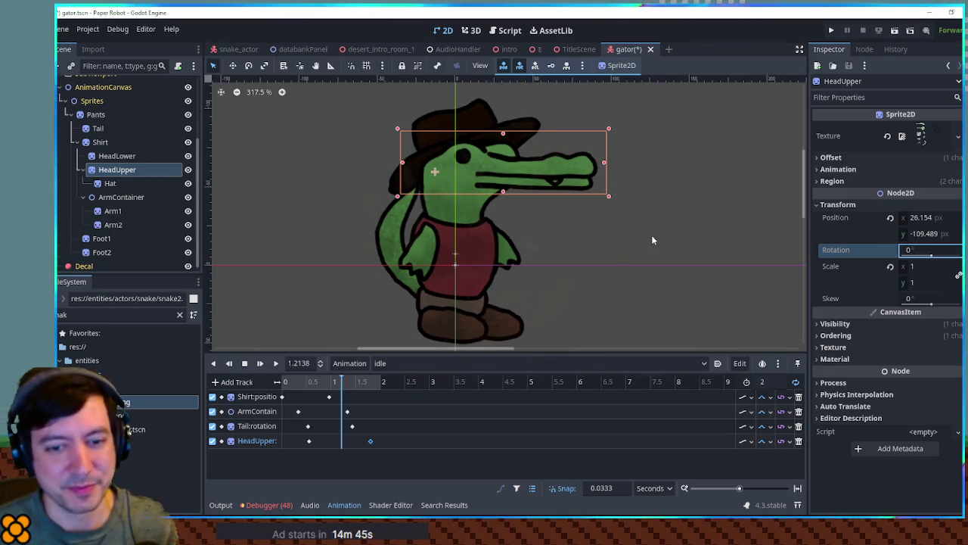
Step: Save the gator scene and bring up the Animation options menu
click(657, 240)
key(ctrl+s)
click(374, 363)
click(510, 427)
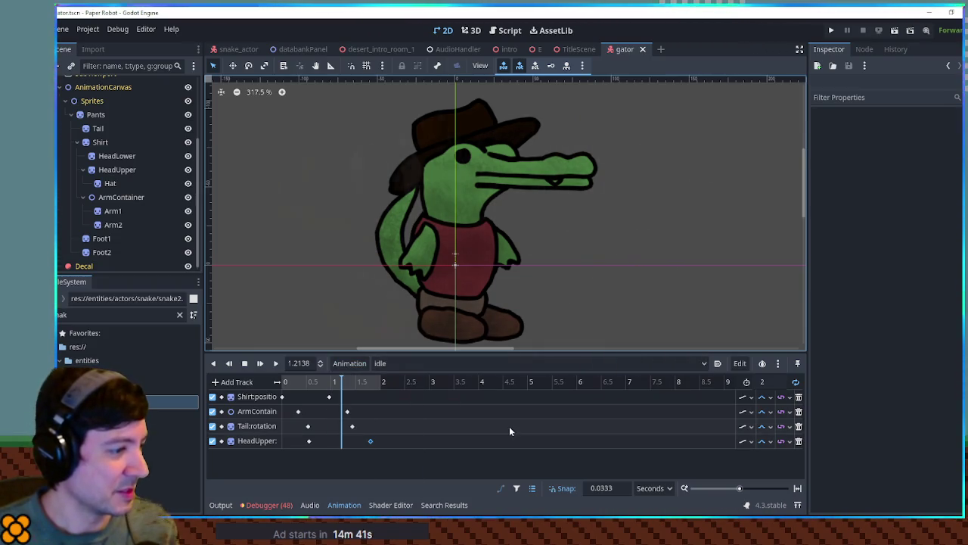
click(354, 365)
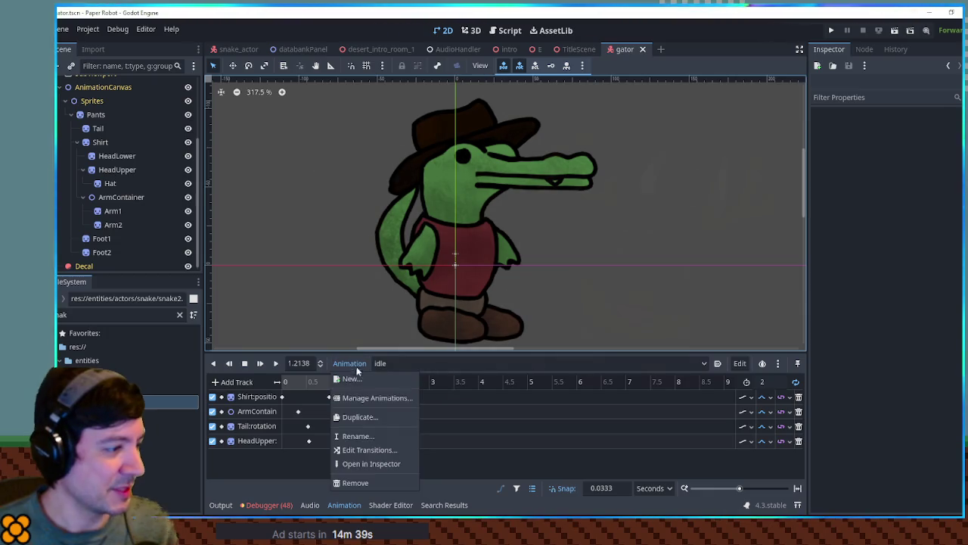
Step: Duplicate the idle animation as a new animation named 'walk'
click(369, 417)
key(Return)
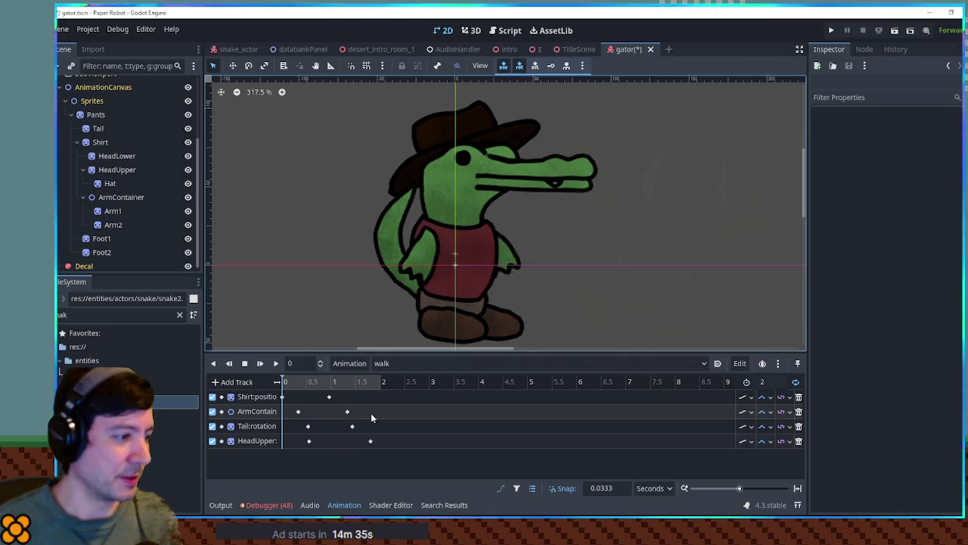
scroll(519, 300, down, 1)
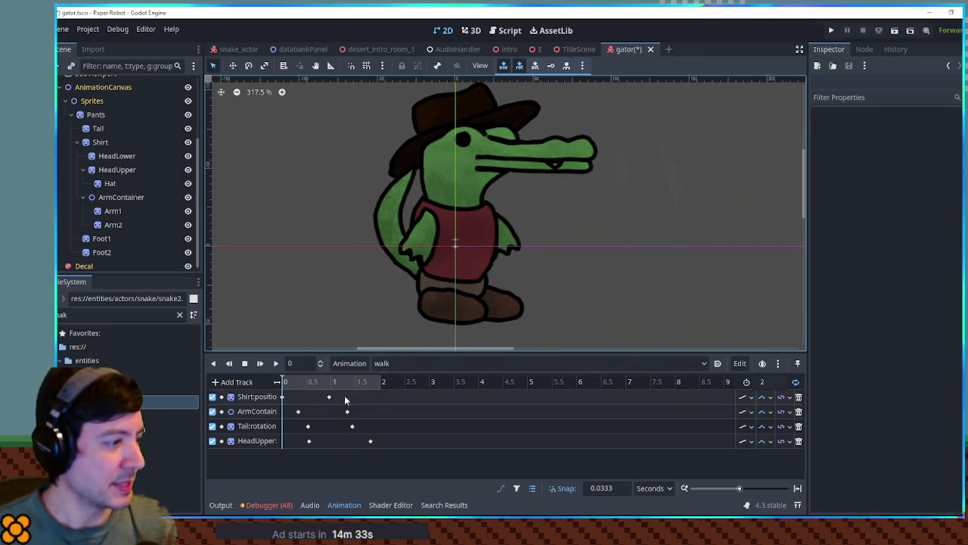
Step: Key Foot1 and Foot2 position and rotation, placing the four keys at about 1.5 seconds
click(104, 238)
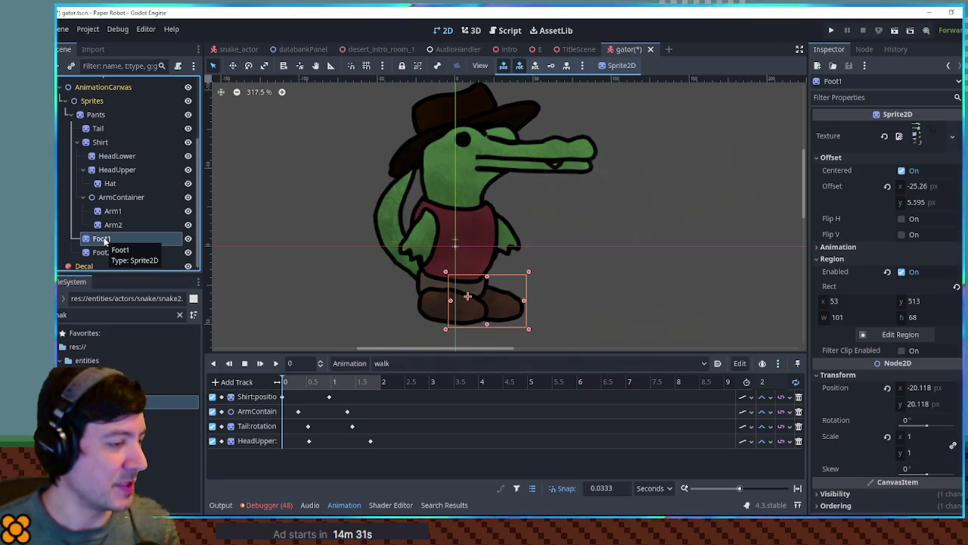
scroll(854, 304, down, 3)
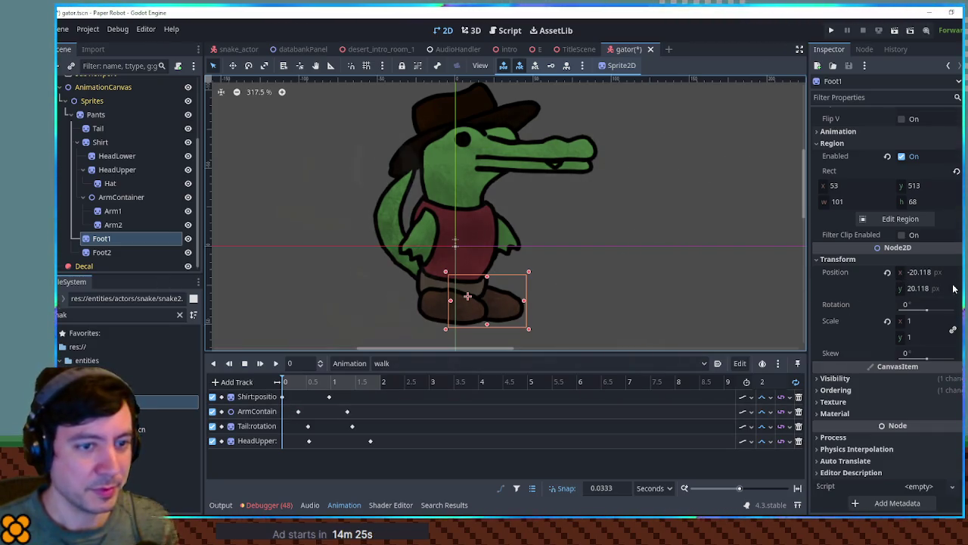
key(Insert)
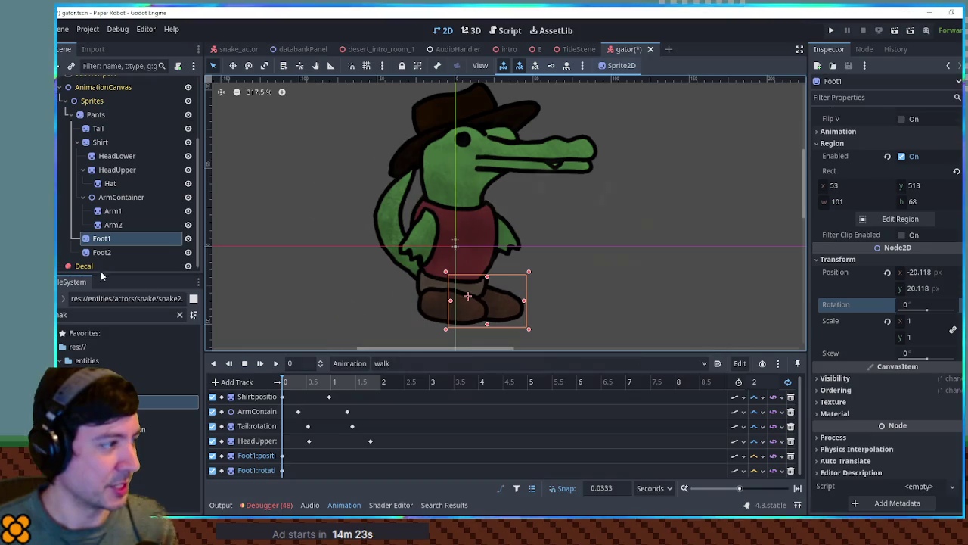
click(104, 252)
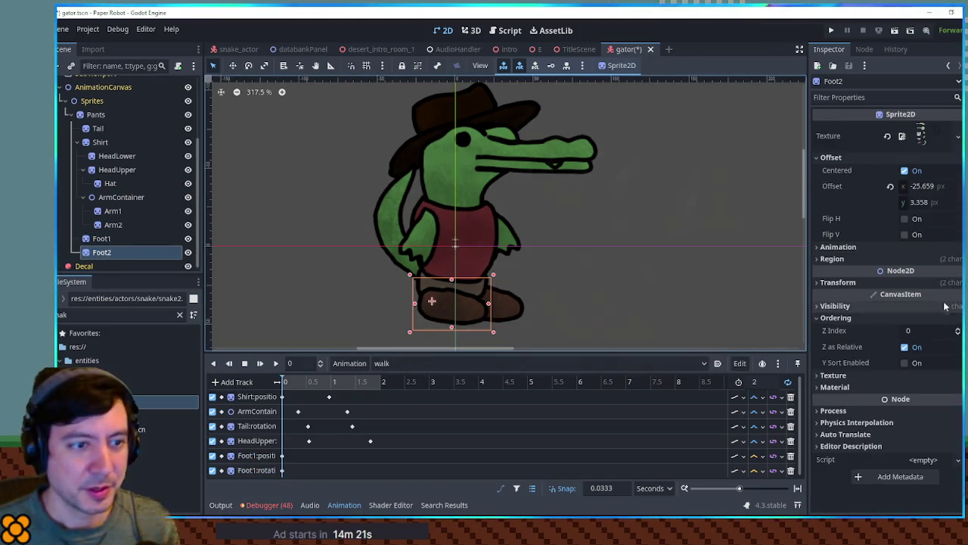
click(838, 282)
click(843, 327)
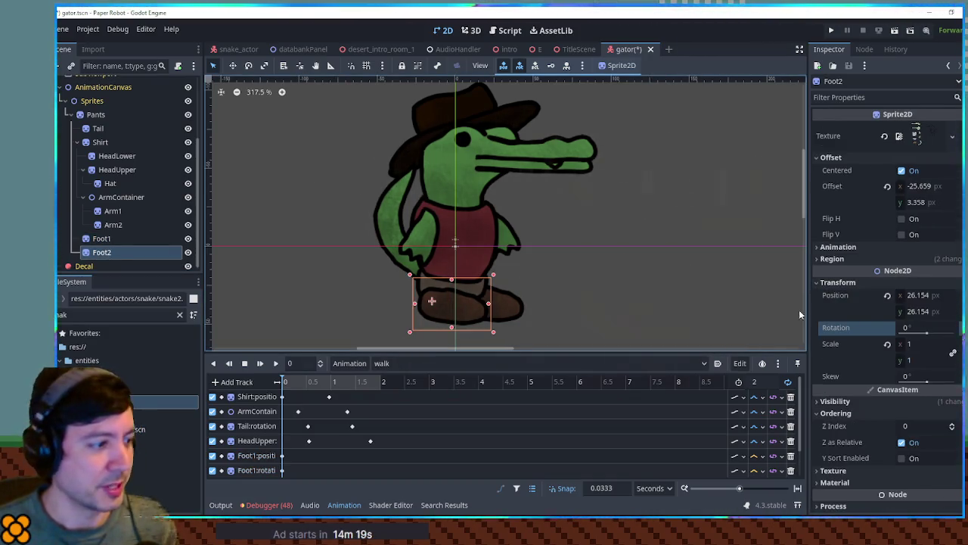
scroll(618, 268, down, 2)
key(Insert)
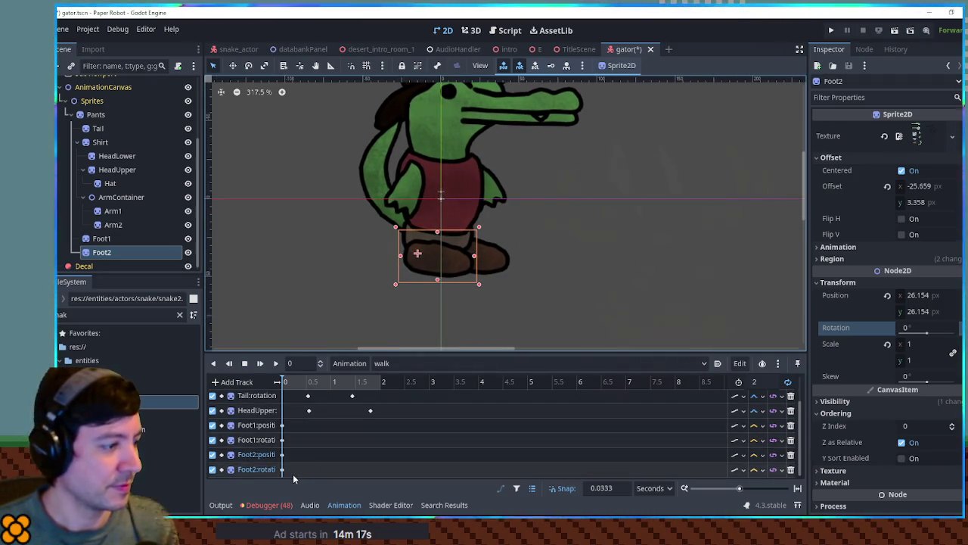
mouse_move(303, 477)
mouse_down()
mouse_move(272, 419)
mouse_move(357, 429)
mouse_up()
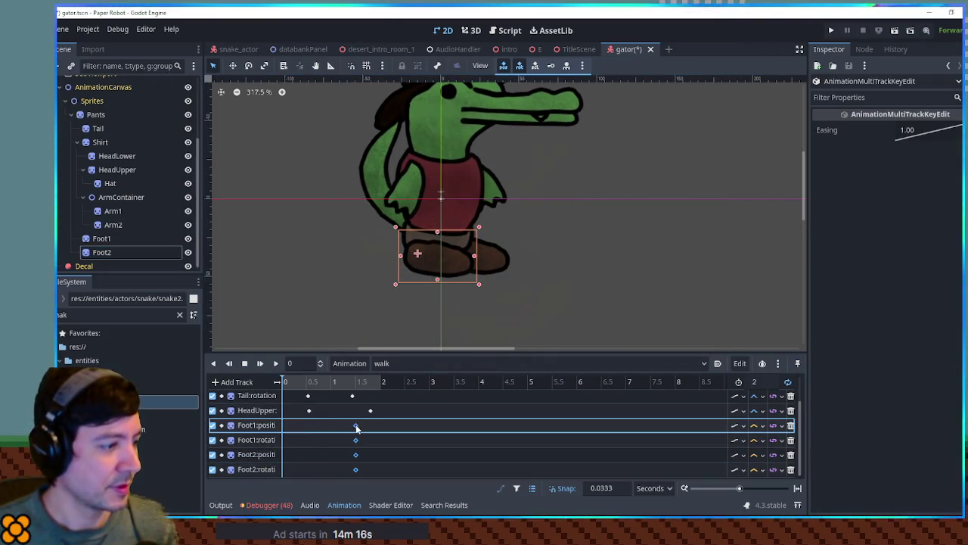
Step: Set all four Foot1 and Foot2 position and rotation tracks to Cubic interpolation
click(755, 469)
click(770, 483)
click(755, 455)
click(771, 497)
click(755, 440)
click(770, 483)
click(755, 425)
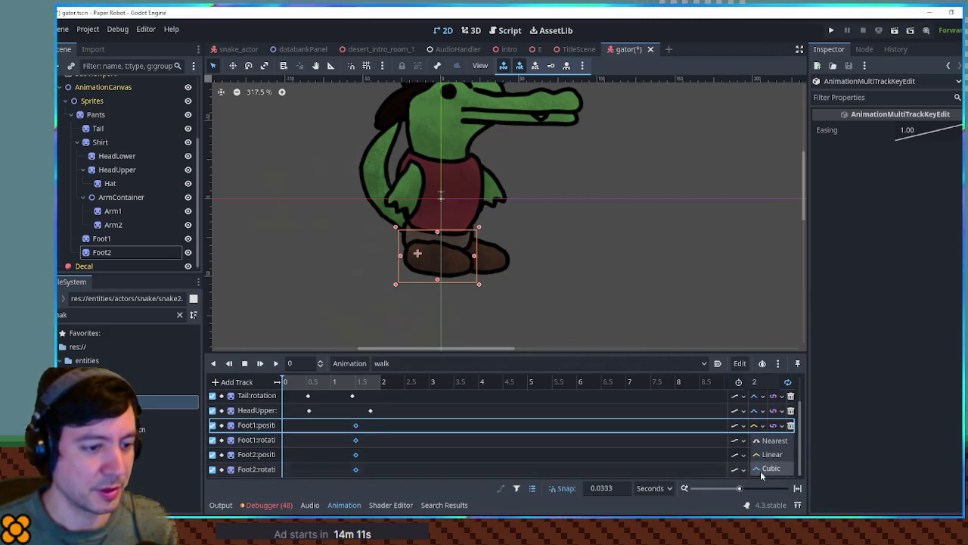
click(762, 474)
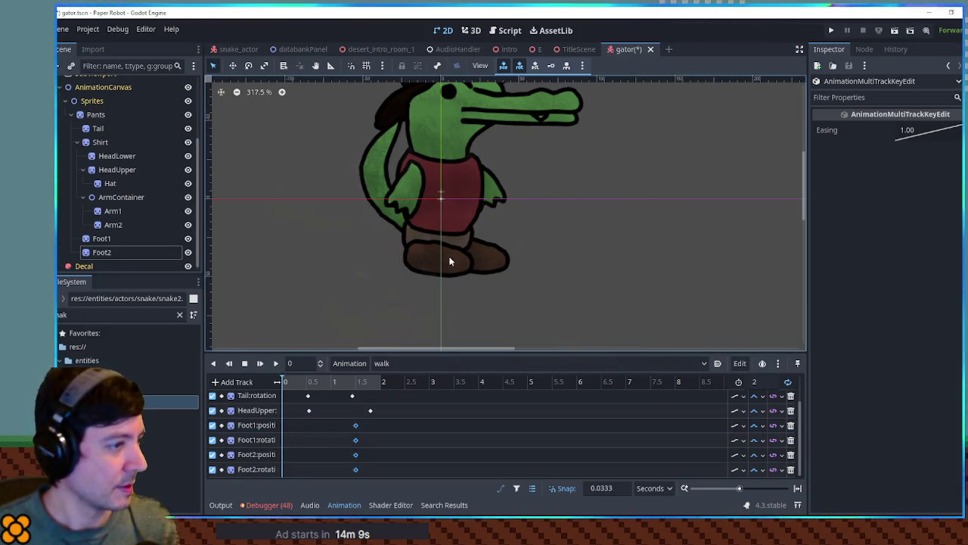
click(449, 256)
scroll(448, 261, up, 4)
scroll(450, 266, up, 1)
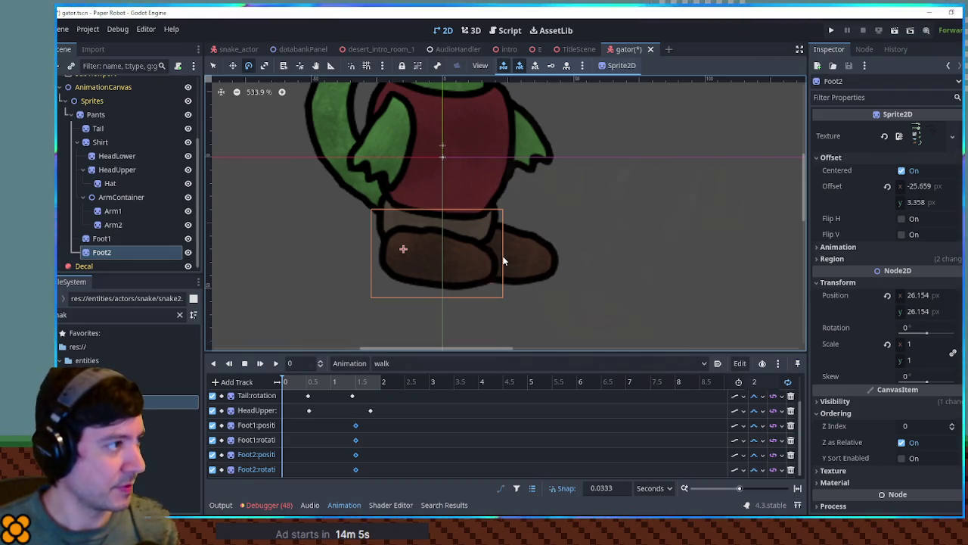
Step: Rotate Foot2 about 25 degrees and insert its position and rotation keys at time 0
mouse_move(507, 258)
mouse_down()
mouse_move(500, 210)
mouse_move(477, 216)
mouse_up()
key(w)
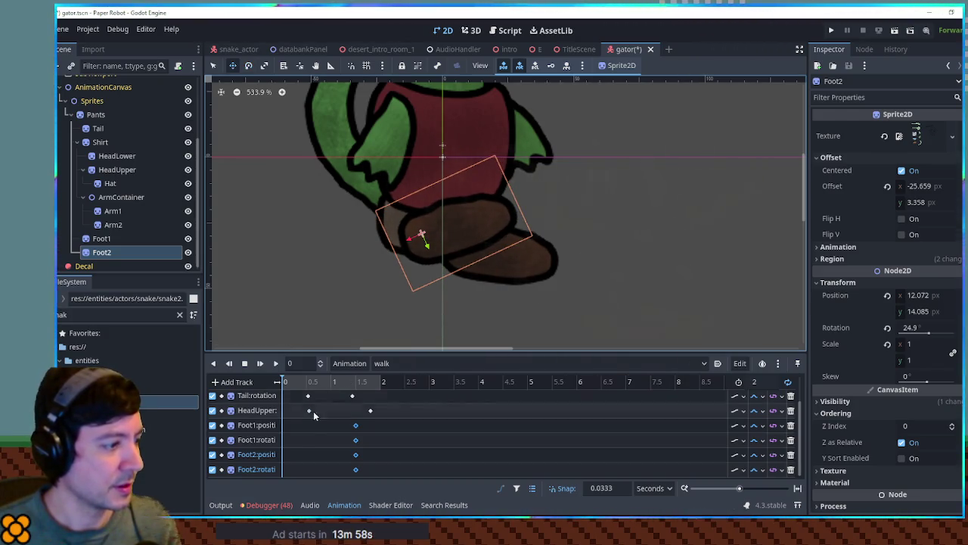
right_click(285, 456)
click(314, 431)
right_click(285, 469)
click(304, 435)
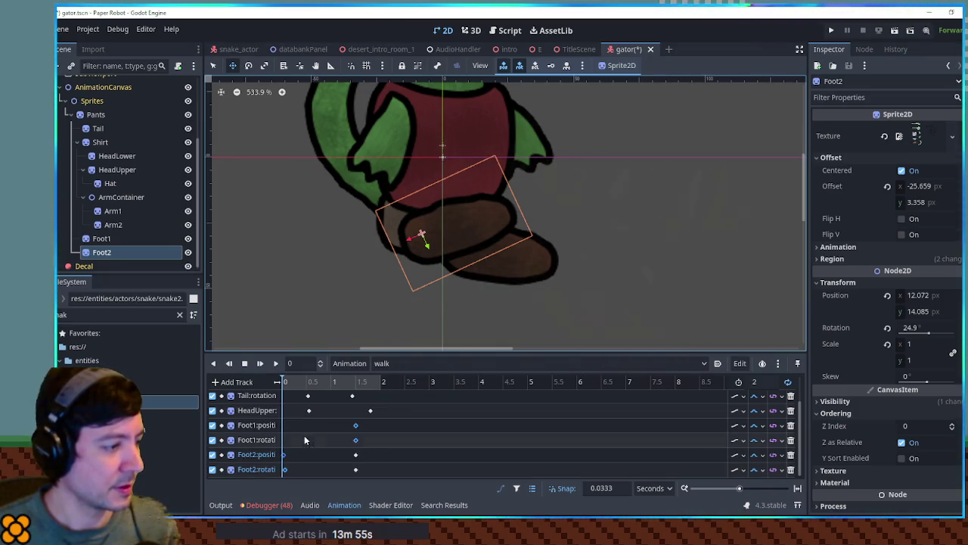
Step: Shift Foot1 left and insert its position and rotation keys at time 0
click(542, 262)
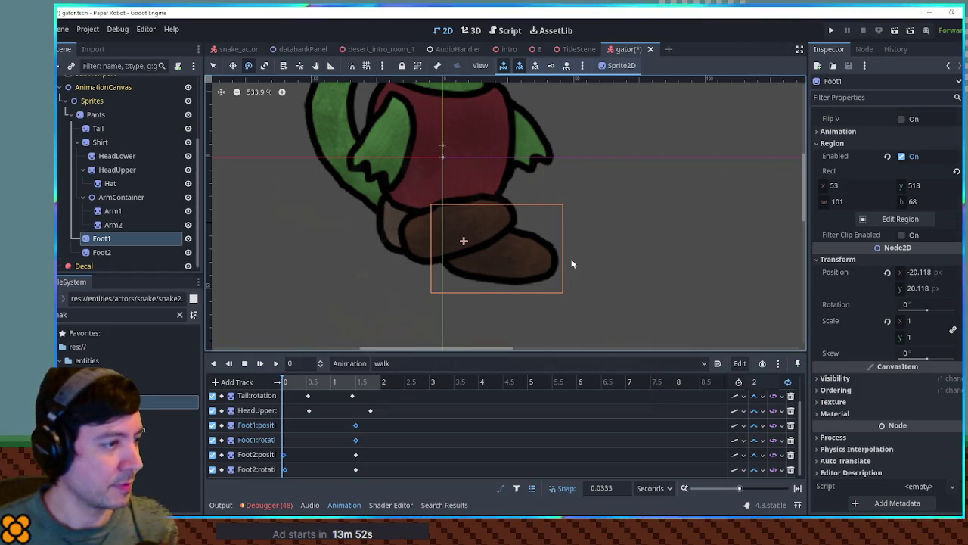
key(w)
mouse_move(547, 259)
mouse_down()
mouse_move(497, 260)
mouse_move(530, 276)
mouse_move(476, 261)
mouse_up()
key(w)
right_click(287, 430)
click(287, 432)
right_click(287, 426)
click(321, 450)
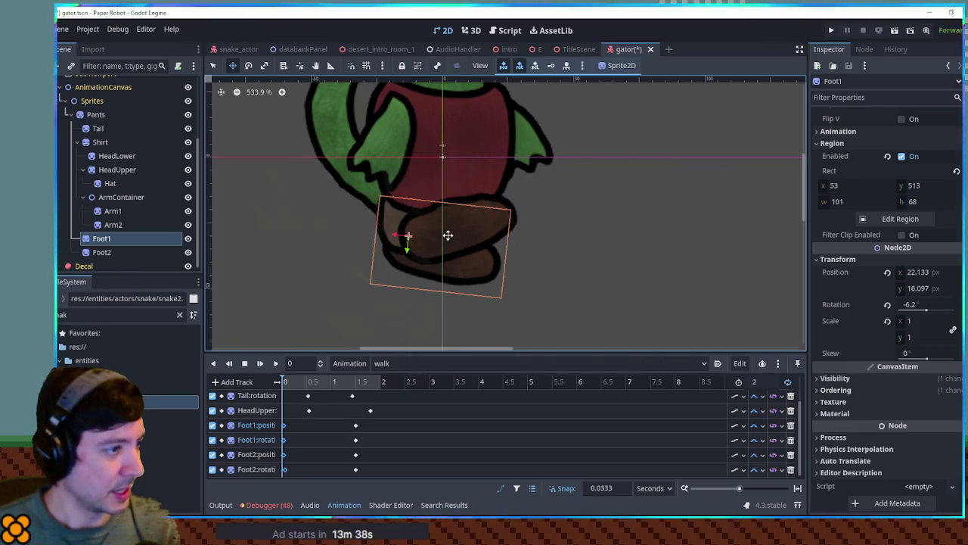
Step: Pose Foot1 under the body at about -30 degrees and rotate and nudge Foot2 up
mouse_move(446, 234)
mouse_down()
mouse_move(456, 255)
mouse_move(437, 247)
mouse_move(450, 275)
mouse_move(430, 248)
mouse_up()
key(w)
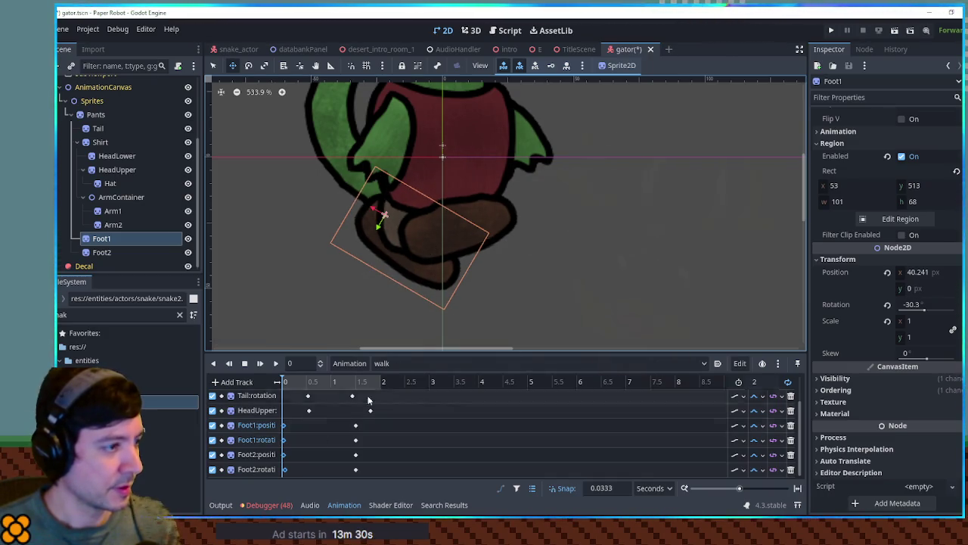
click(504, 222)
mouse_move(507, 223)
mouse_down()
mouse_move(515, 250)
mouse_move(561, 258)
mouse_move(563, 280)
mouse_up()
key(e)
mouse_move(482, 268)
mouse_down()
mouse_move(502, 256)
mouse_move(481, 258)
mouse_up()
Step: Insert keys on all four foot tracks and move them to about 1.9 seconds
right_click(312, 426)
click(318, 441)
right_click(307, 446)
click(316, 439)
right_click(308, 426)
click(317, 441)
right_click(308, 426)
click(319, 449)
drag(308, 469, 382, 473)
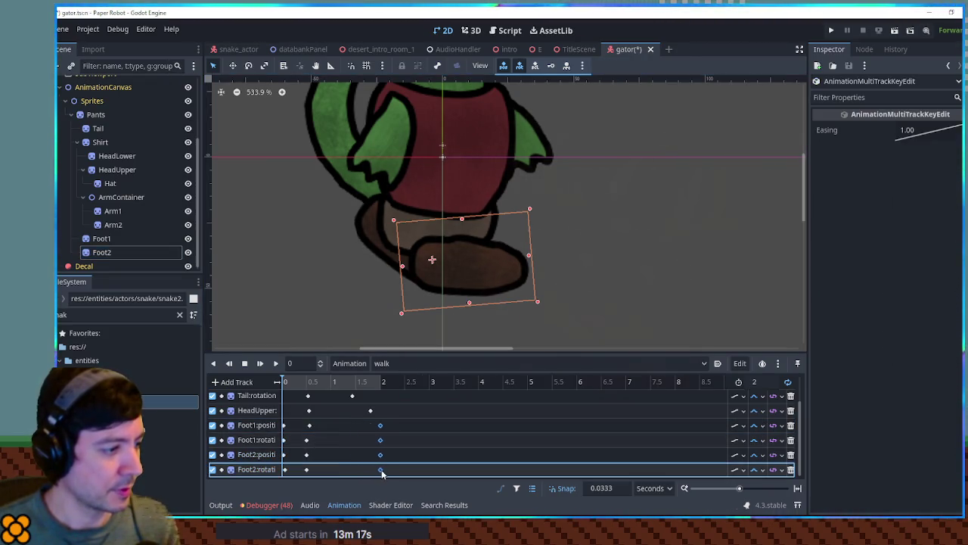
click(489, 281)
Step: Shift Foot2 left and rotate Foot1 forward for the mid-stride pose
drag(489, 280, 447, 281)
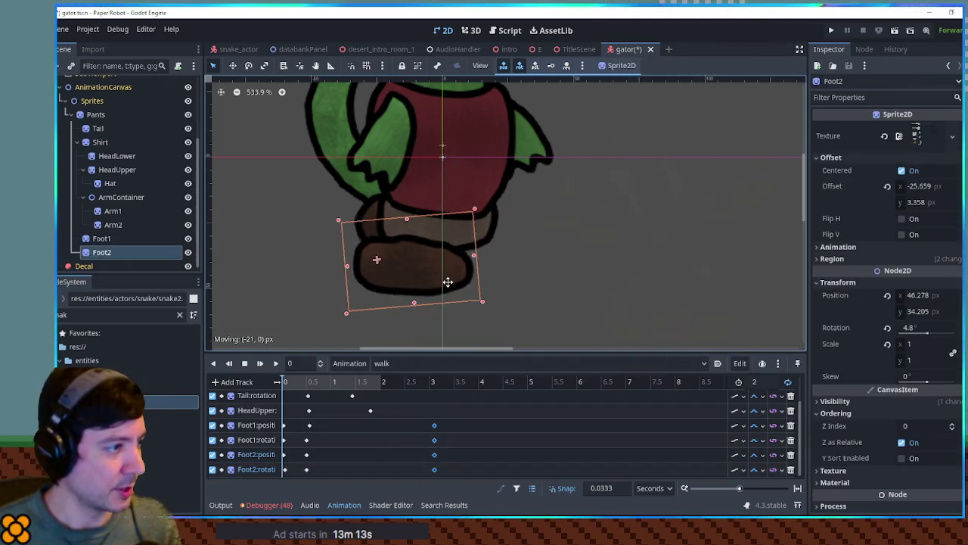
click(364, 216)
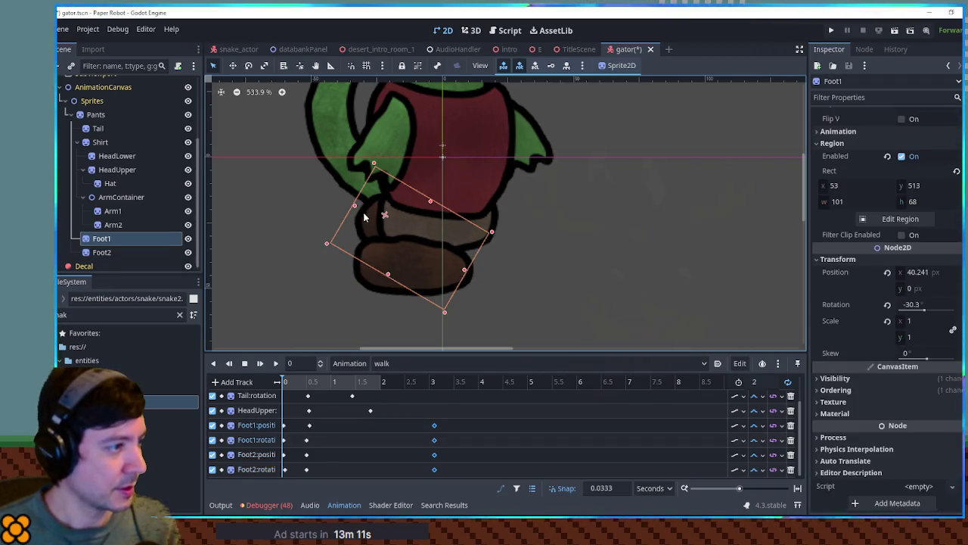
mouse_move(507, 255)
mouse_down()
mouse_move(480, 167)
mouse_move(447, 205)
mouse_move(516, 227)
mouse_move(584, 203)
mouse_move(508, 222)
mouse_move(516, 219)
mouse_up()
key(q)
key(e)
key(w)
Step: Insert position and rotation keys for Foot1 and Foot2 at around 0.9 seconds
right_click(340, 431)
click(363, 372)
right_click(338, 448)
click(368, 430)
right_click(335, 455)
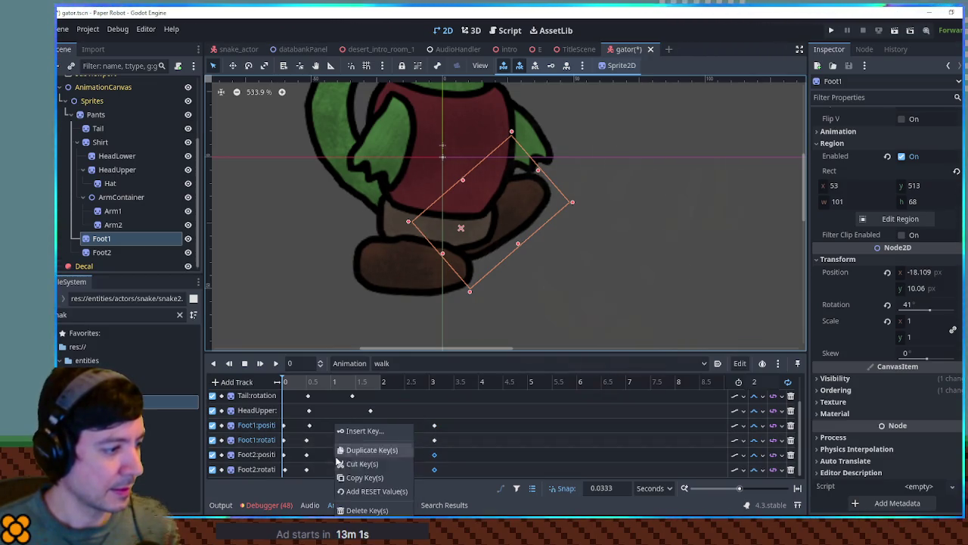
click(366, 432)
right_click(339, 469)
click(352, 431)
mouse_move(303, 382)
mouse_down()
mouse_move(281, 385)
mouse_move(354, 392)
mouse_move(340, 388)
mouse_up()
Step: Jump the walk animation to 1.1333 seconds and tilt Foot1 around its pivot
drag(539, 209, 534, 236)
mouse_move(601, 228)
mouse_down()
mouse_move(597, 307)
mouse_move(521, 267)
mouse_move(497, 268)
mouse_up()
key(w)
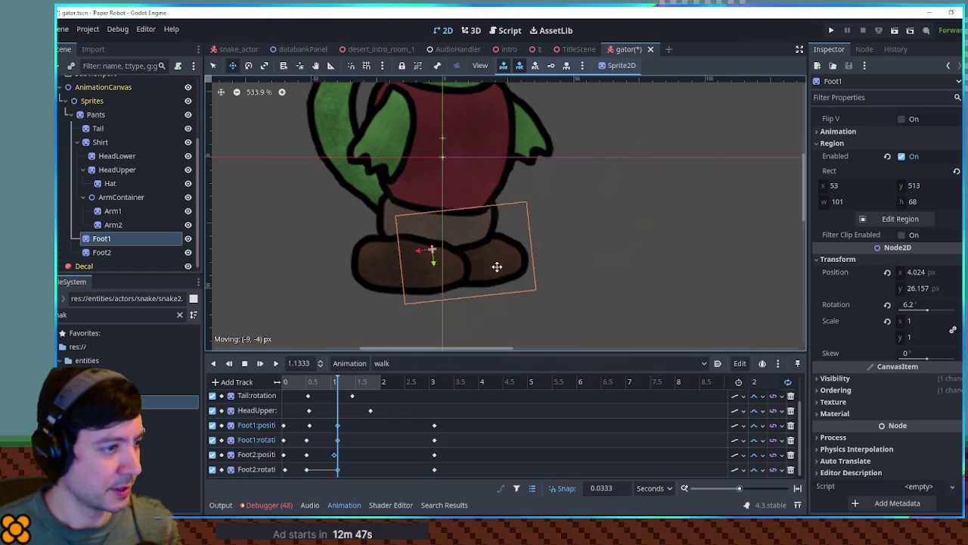
click(381, 270)
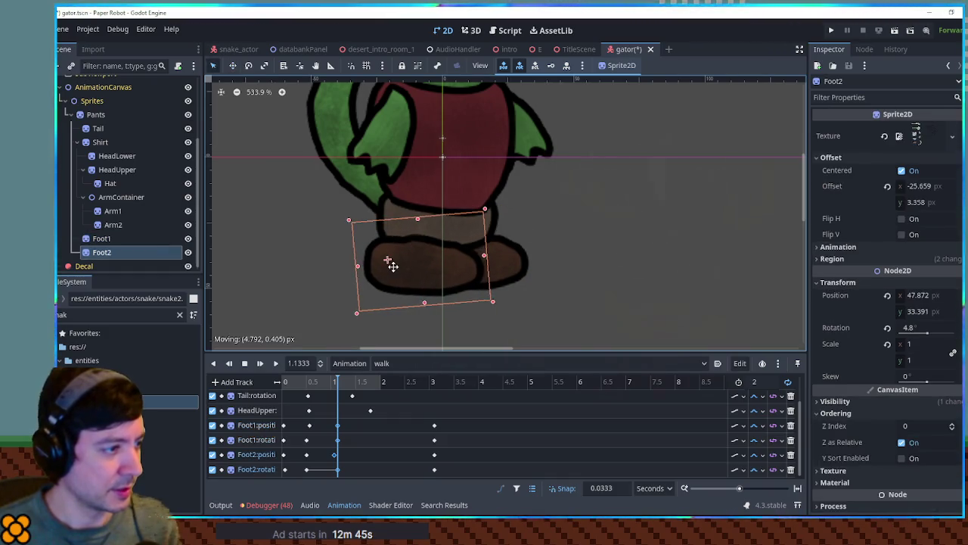
Step: Key Foot1 position and rotation plus a Foot2 track at 1.1333 s, then play the walk
right_click(368, 426)
click(394, 430)
right_click(365, 426)
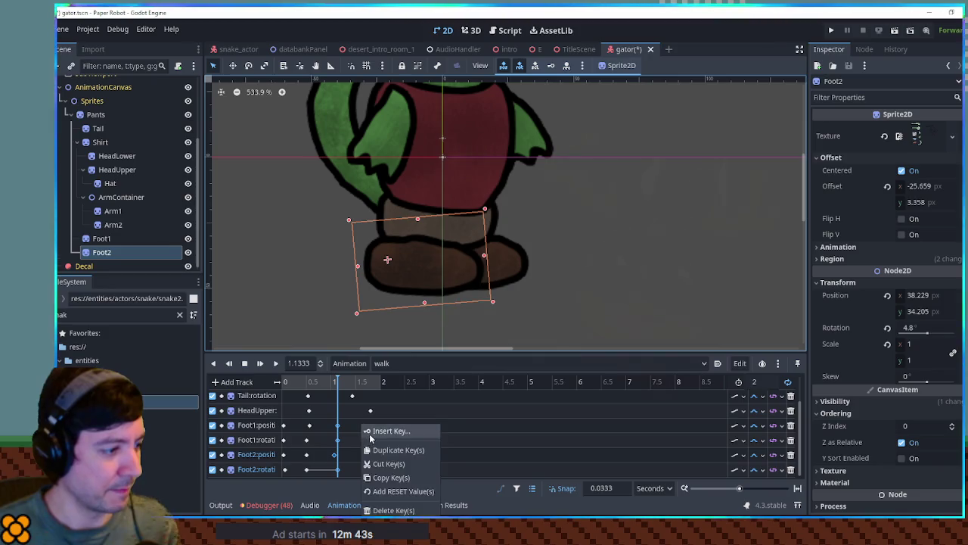
click(380, 435)
right_click(363, 426)
click(379, 431)
click(259, 363)
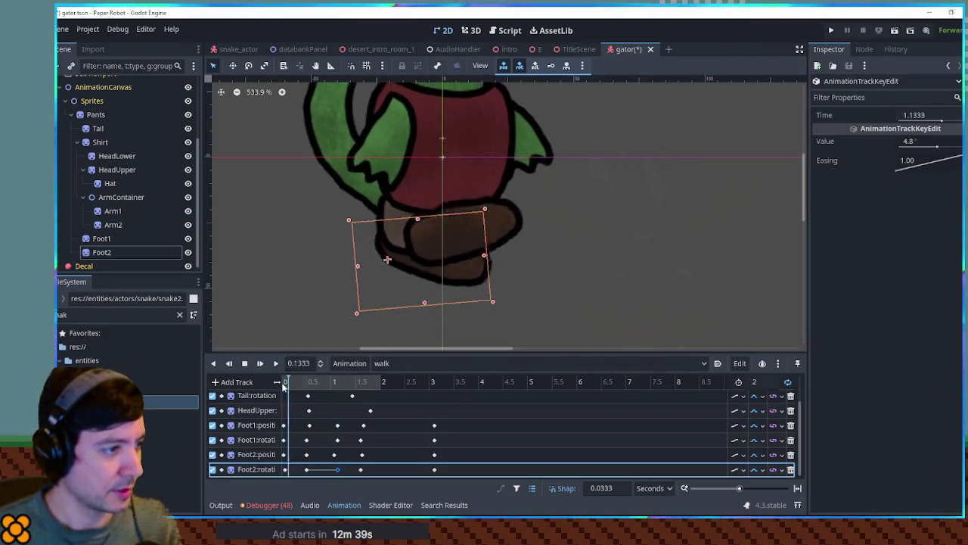
click(277, 364)
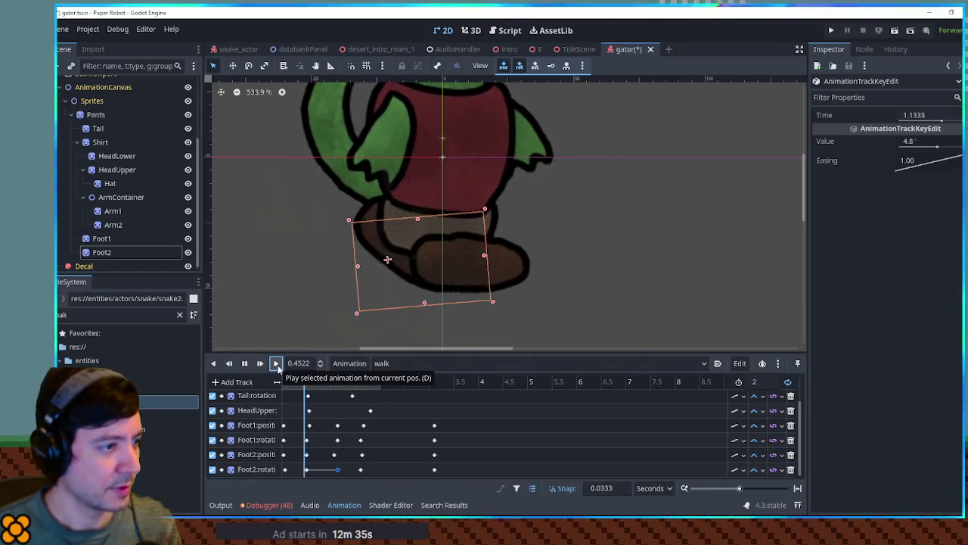
Step: Delete the feet keys at 3 seconds to shorten the walk cycle
scroll(603, 233, down, 5)
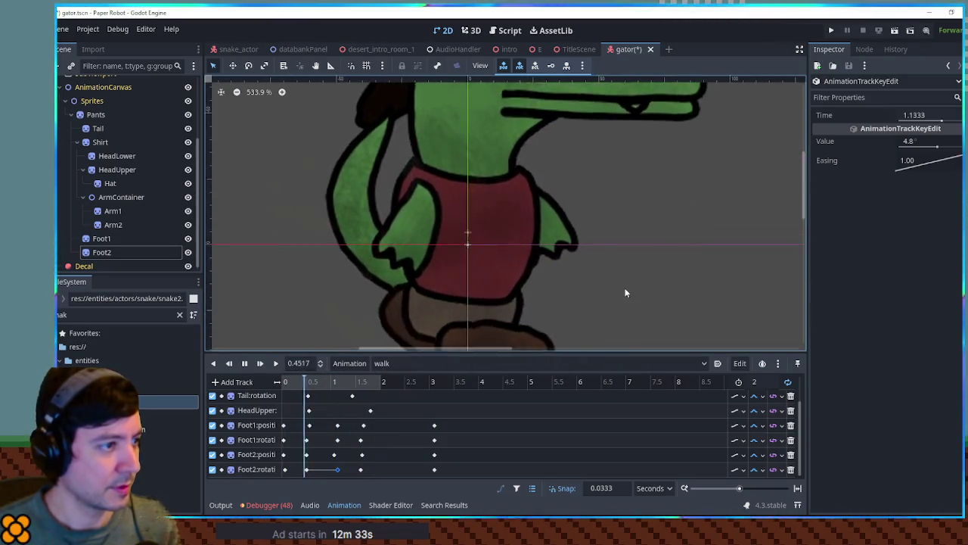
scroll(668, 262, up, 1)
drag(460, 416, 431, 475)
key(Delete)
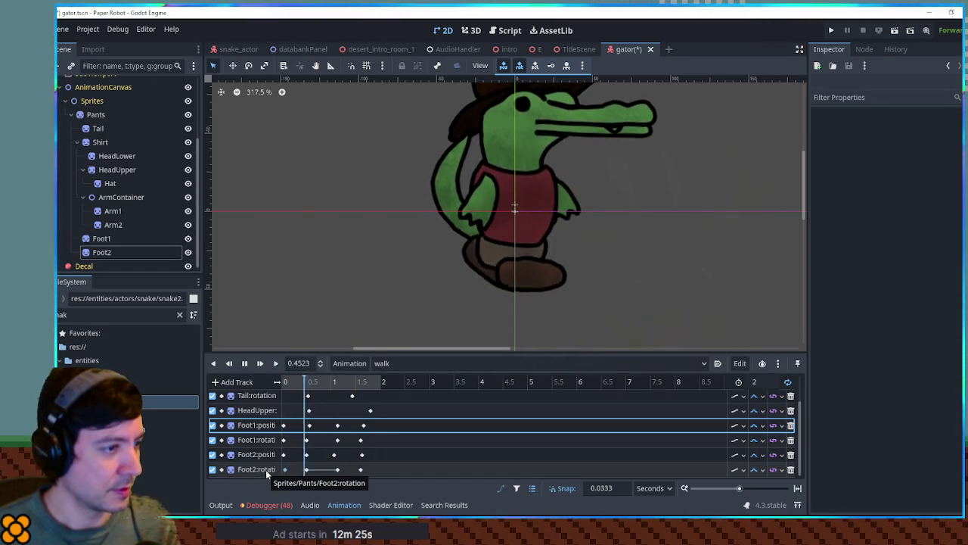
Step: Move Foot2's rotation key later, tilt Foot2 into a new pose and key its rotation
click(245, 363)
drag(288, 384, 306, 386)
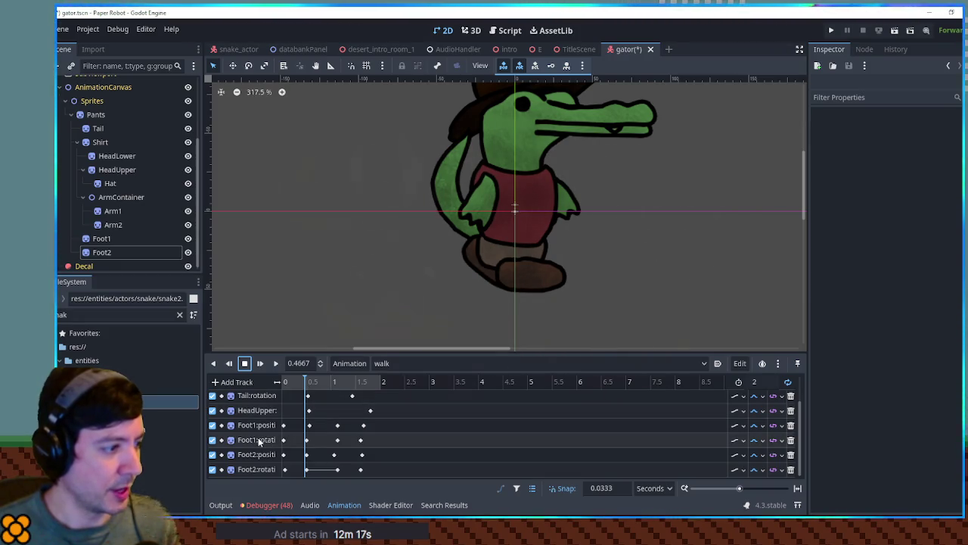
click(115, 239)
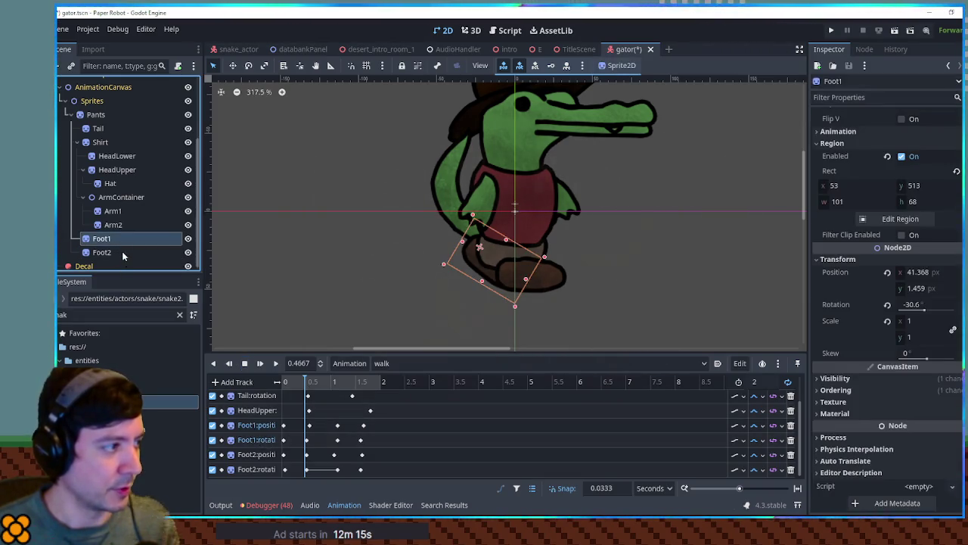
click(121, 253)
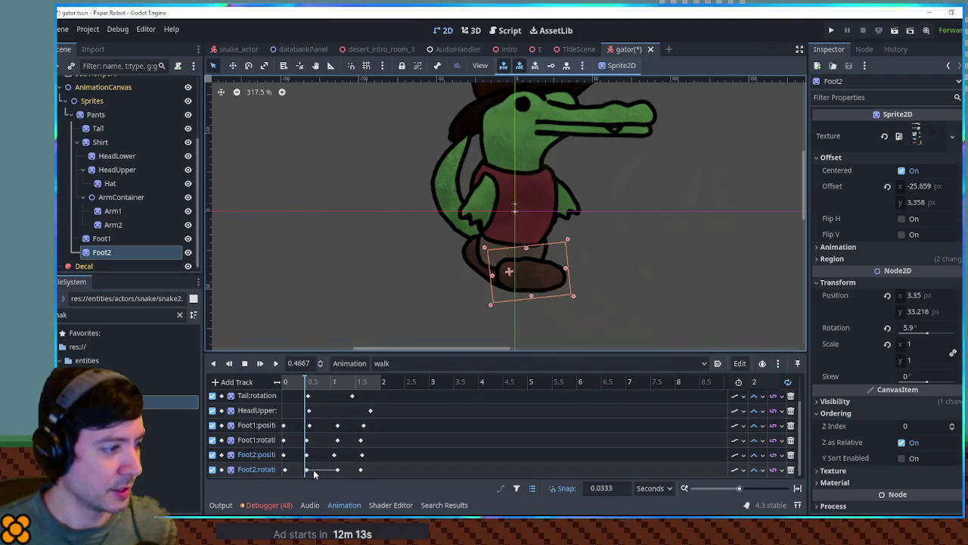
drag(308, 472, 326, 472)
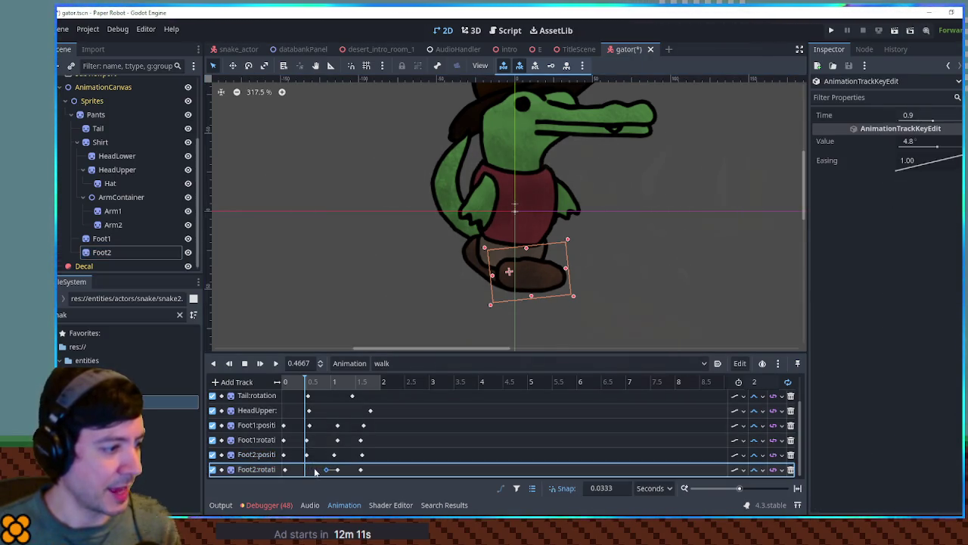
key(e)
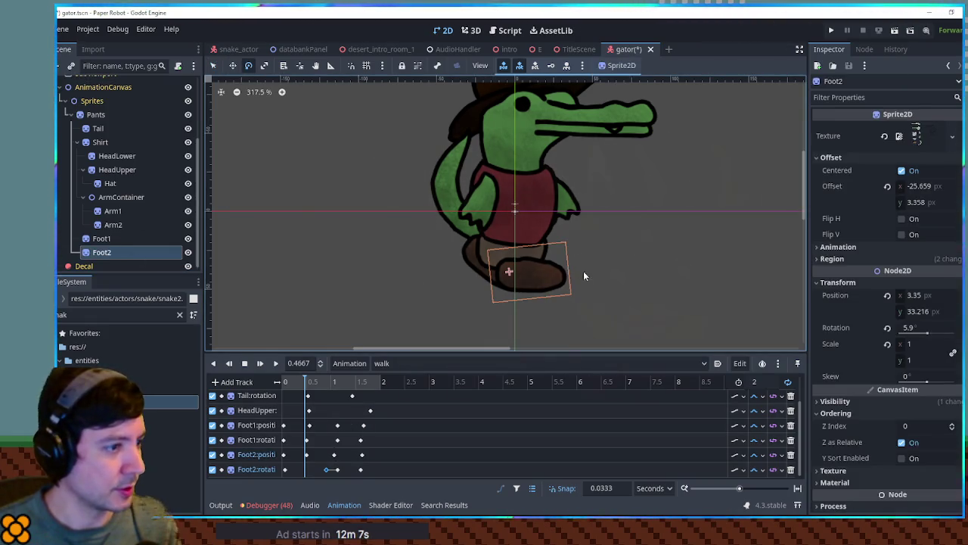
drag(580, 242, 581, 240)
right_click(305, 469)
click(327, 430)
click(276, 363)
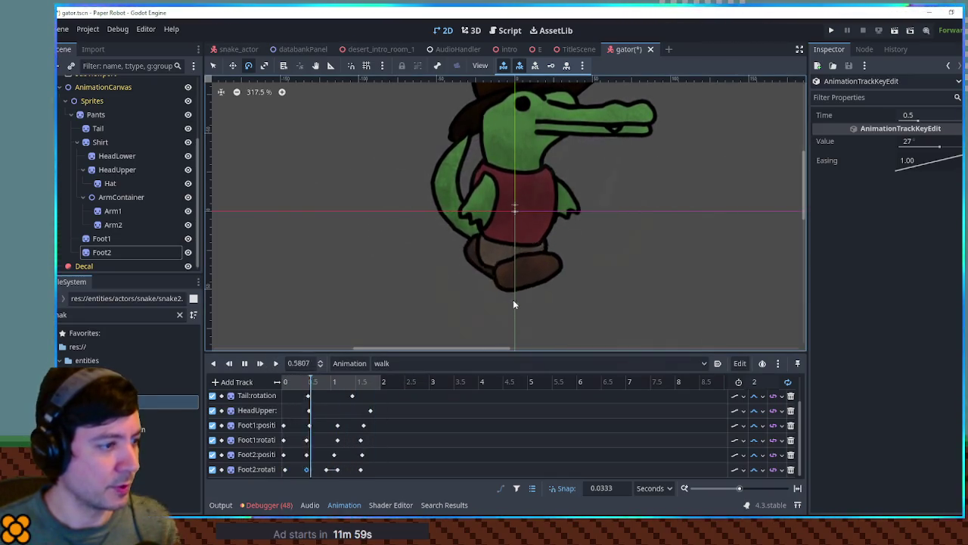
Step: Set the Foot2 rotation key value to -18.7 and nudge it to 1.0667 seconds
click(332, 470)
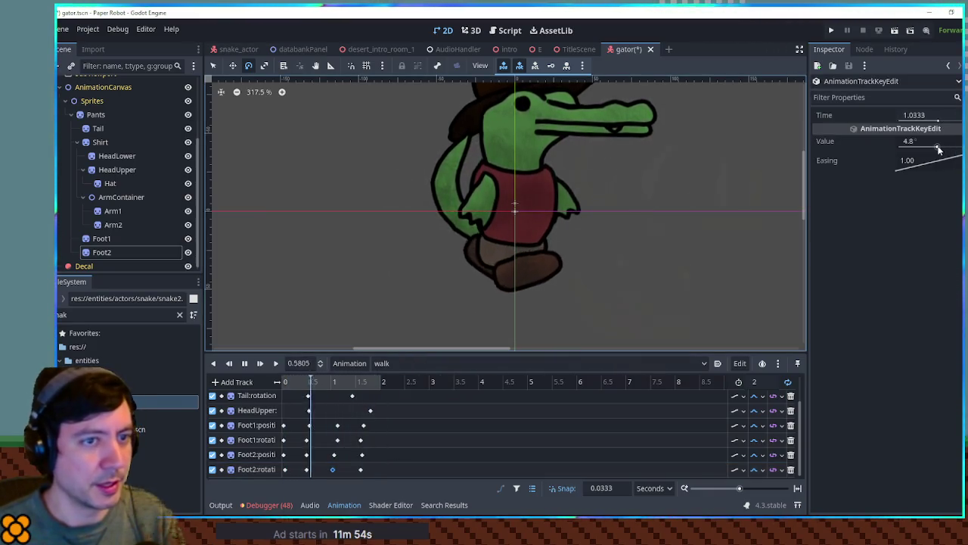
click(921, 142)
text(-47)
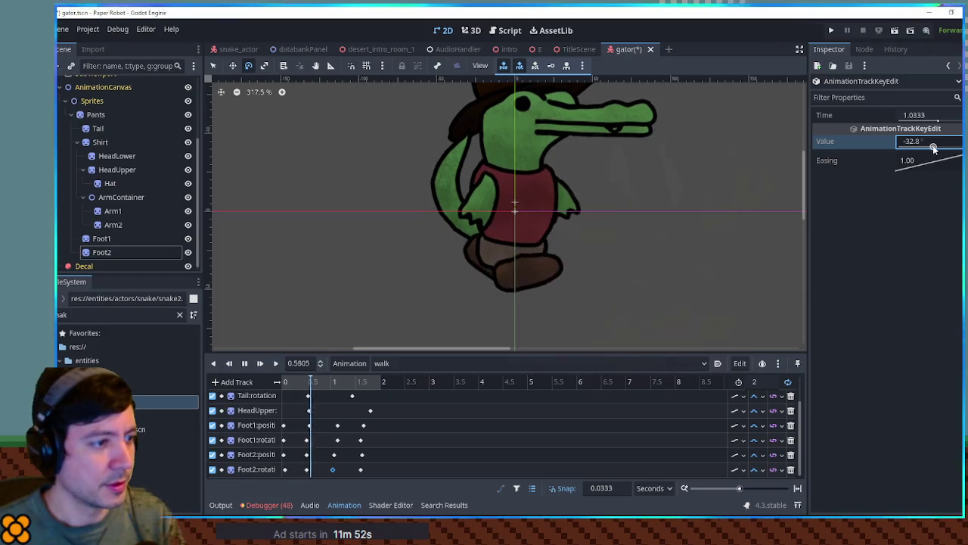
drag(933, 148, 936, 147)
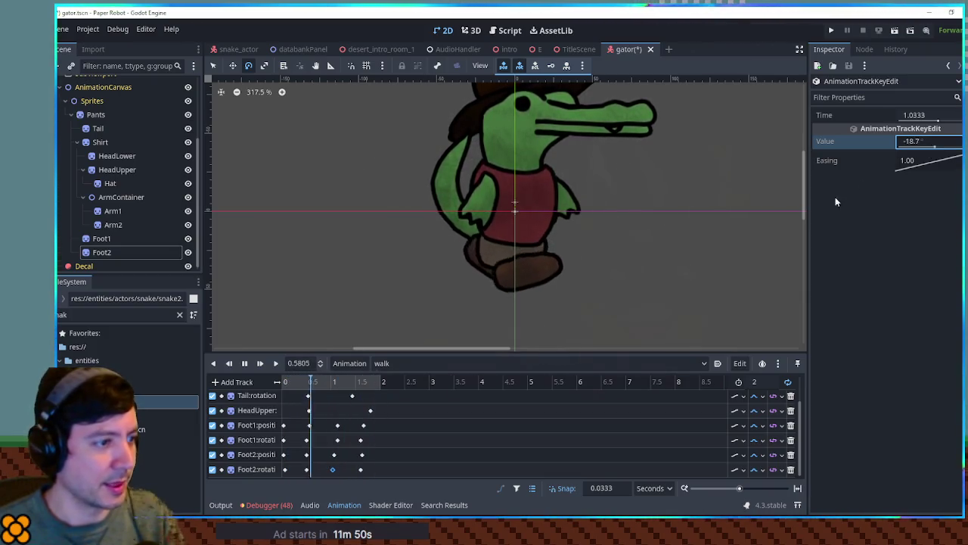
click(244, 364)
drag(330, 470, 334, 469)
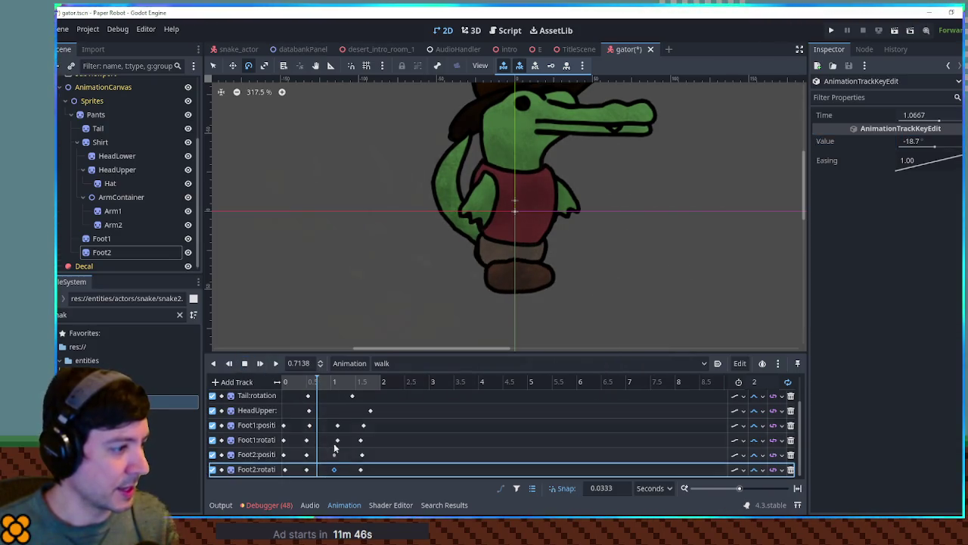
click(330, 382)
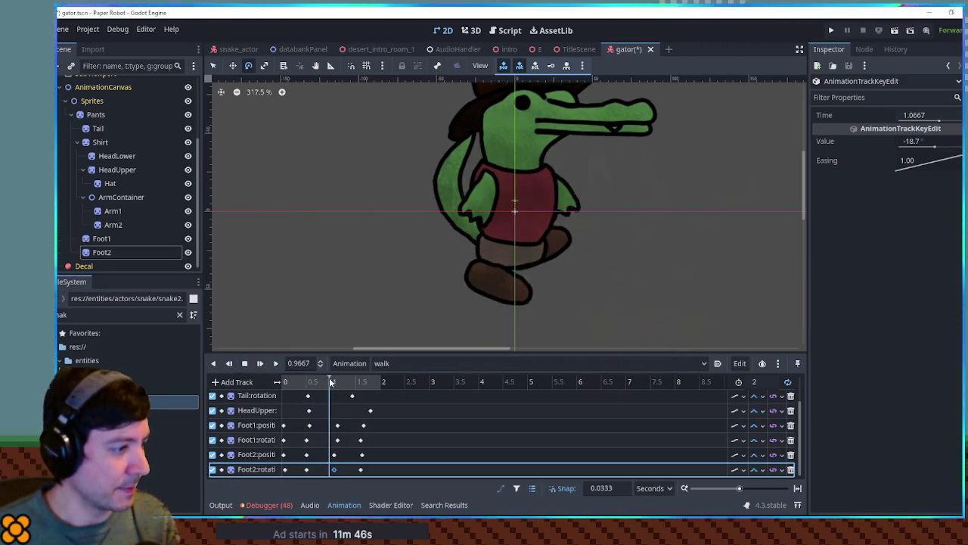
Step: Delete the stray Foot2 position key, raise Foot2 about 11 px and key its position
click(499, 283)
key(Delete)
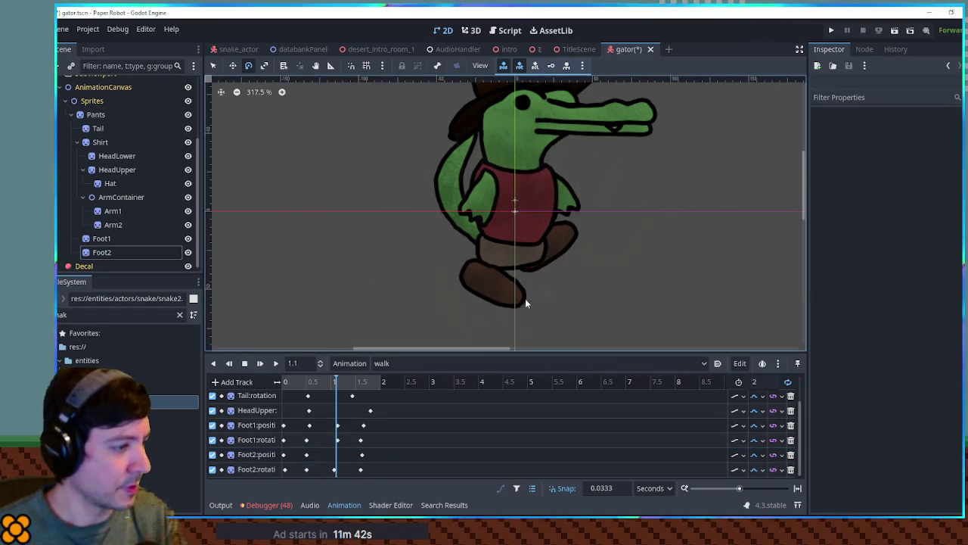
click(499, 290)
key(w)
drag(494, 301, 492, 276)
right_click(335, 456)
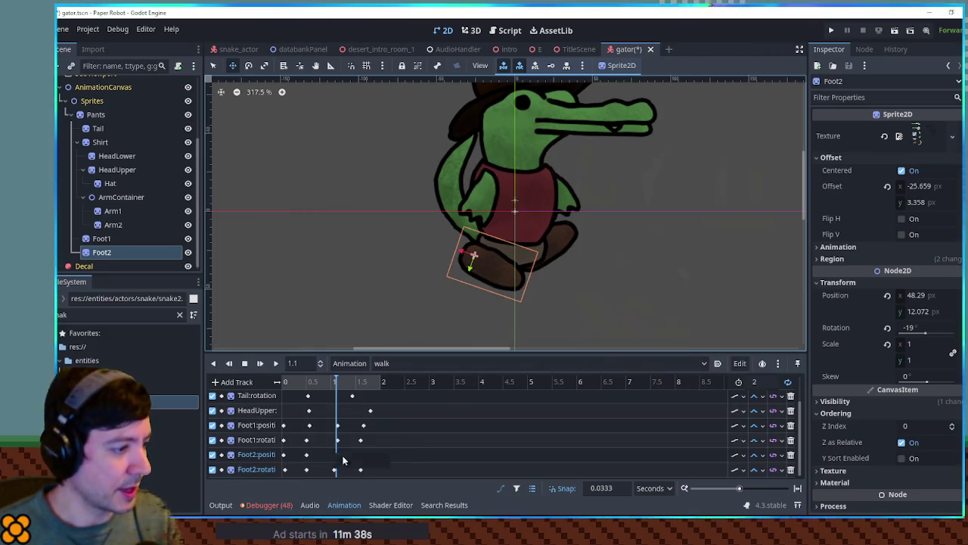
click(276, 365)
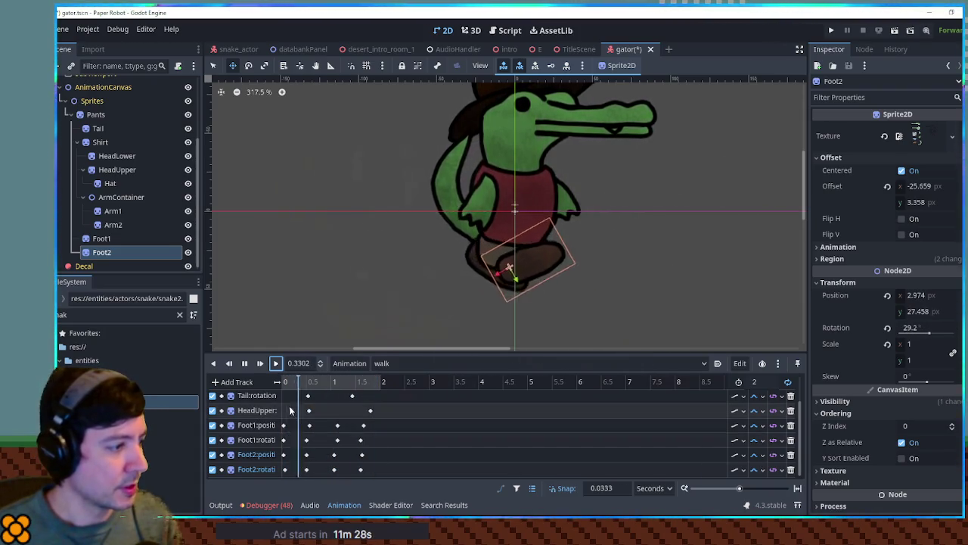
Step: Adjust the Shirt position key's vertical offset and move it from 0.9667 to about 0.4 s
scroll(318, 431, up, 1)
click(329, 396)
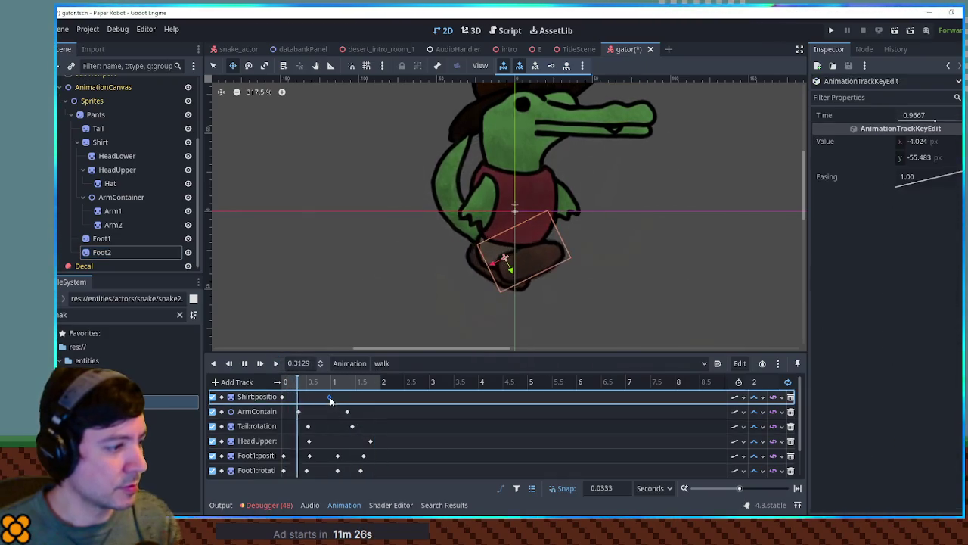
click(283, 397)
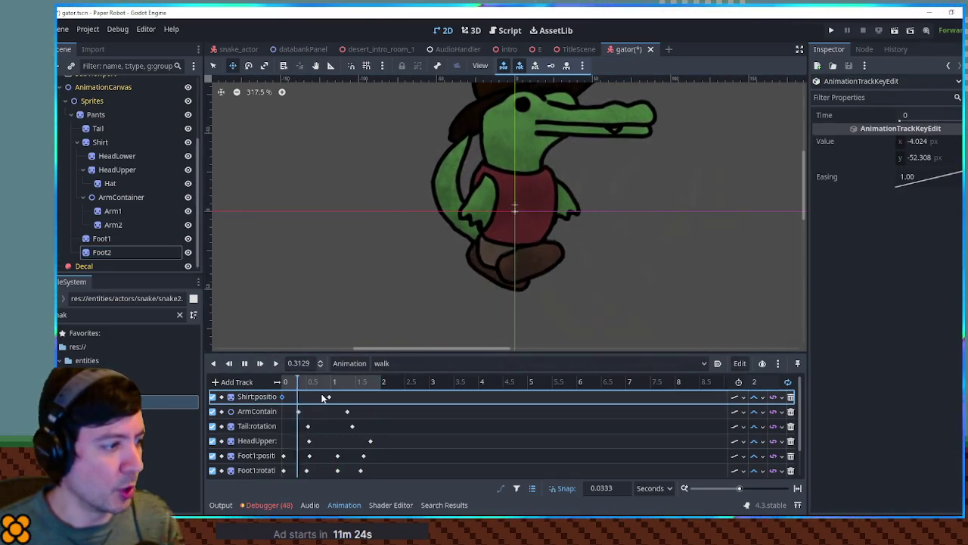
click(329, 397)
drag(910, 157, 919, 158)
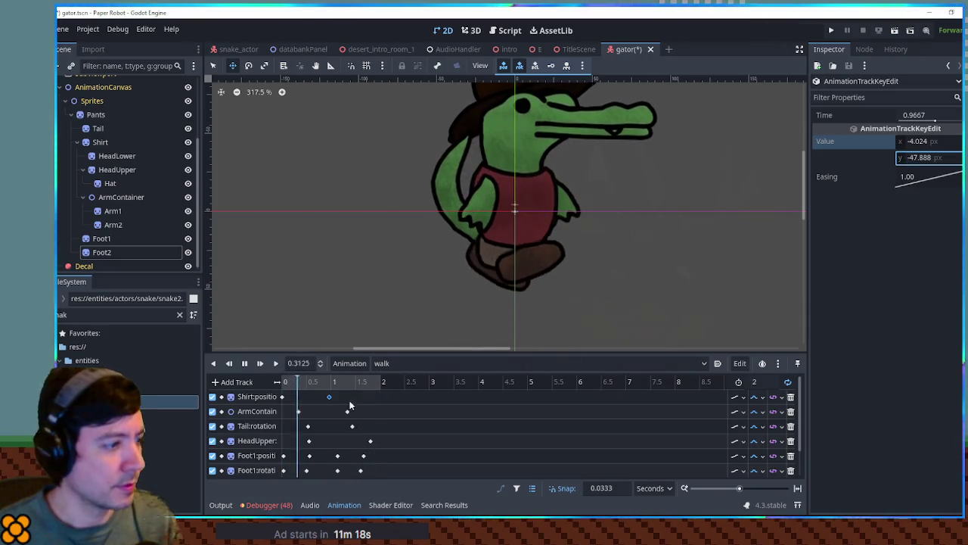
drag(330, 397, 303, 401)
Step: Move the first Tail rotation key earlier, preview the walk and save the gator scene
click(296, 411)
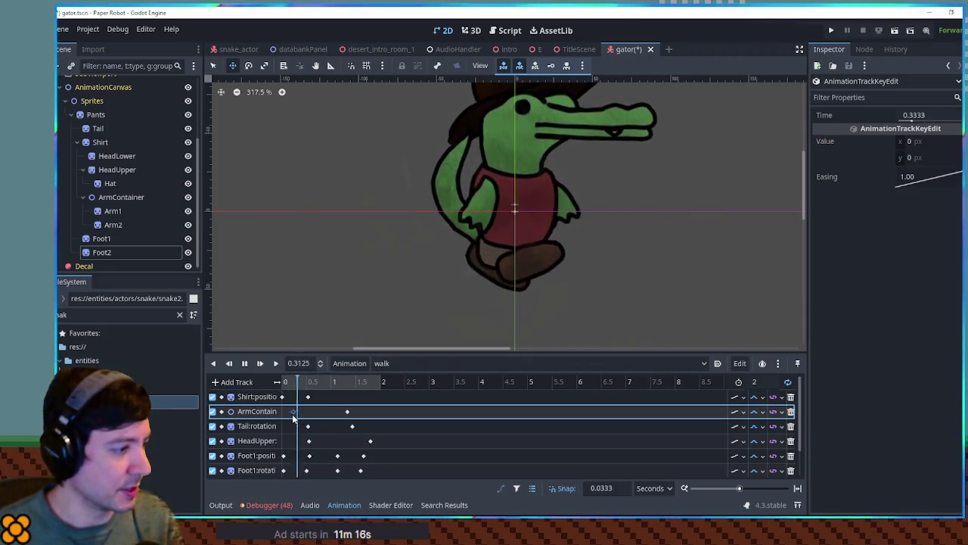
mouse_move(309, 426)
mouse_down()
mouse_move(291, 427)
mouse_move(290, 442)
mouse_up()
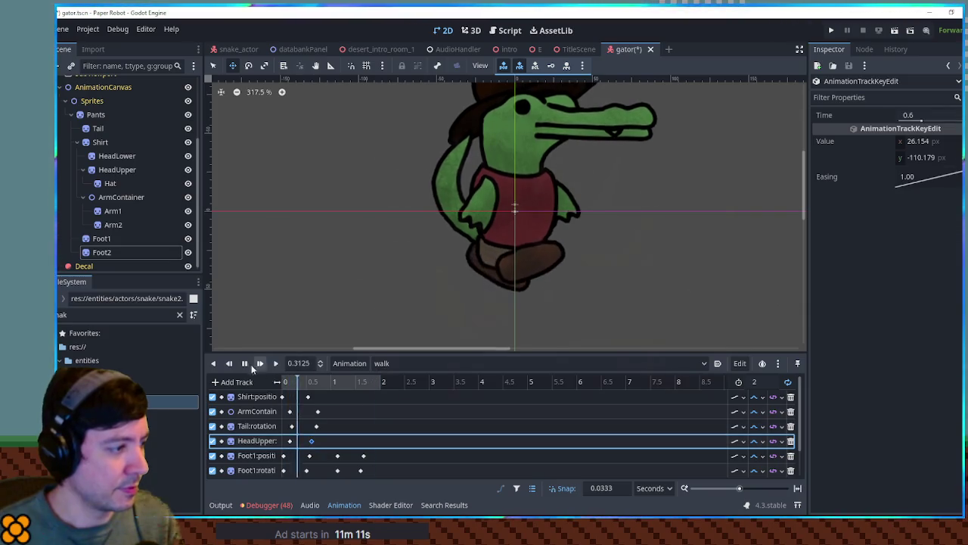
drag(274, 391, 324, 446)
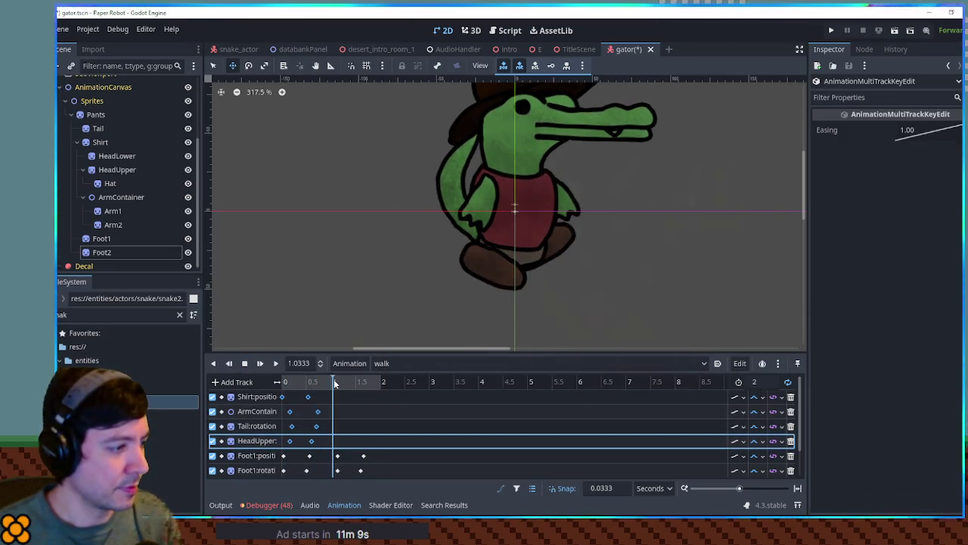
click(336, 403)
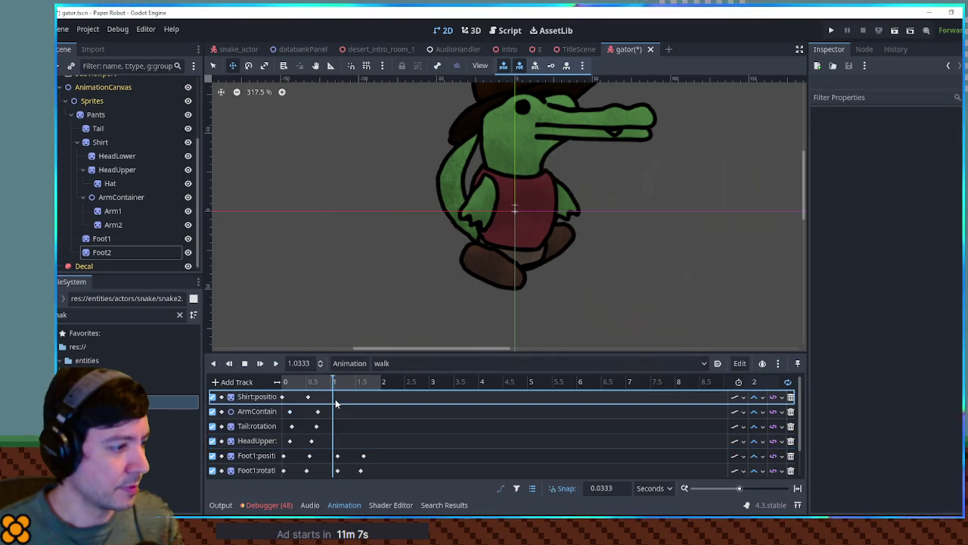
drag(336, 403, 281, 450)
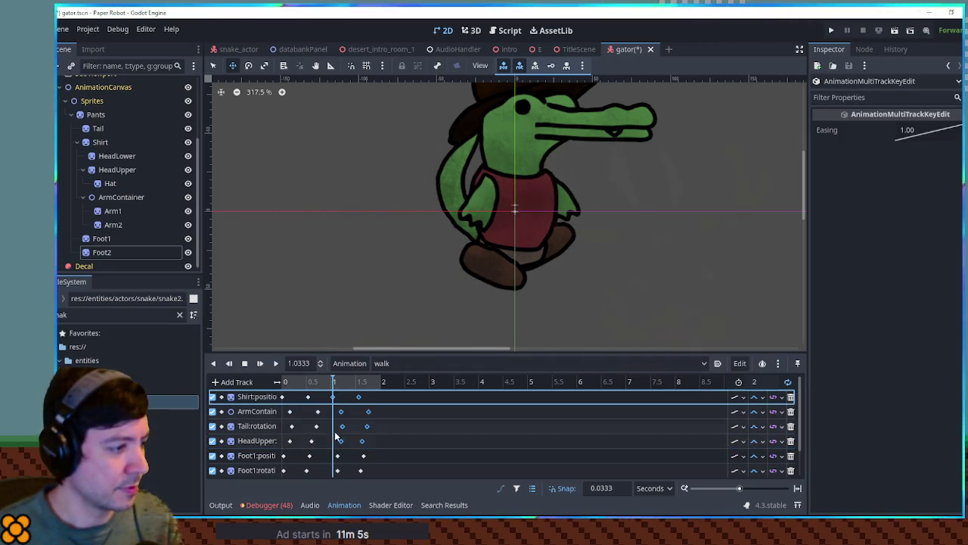
click(275, 364)
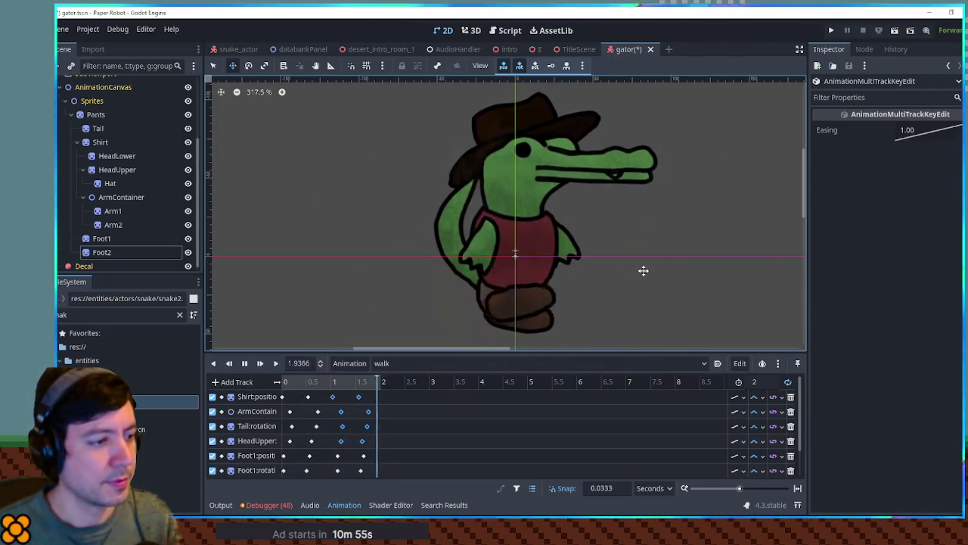
key(ctrl+s)
Step: Duplicate the gator's idle animation as a new animation named talk
click(245, 364)
click(386, 363)
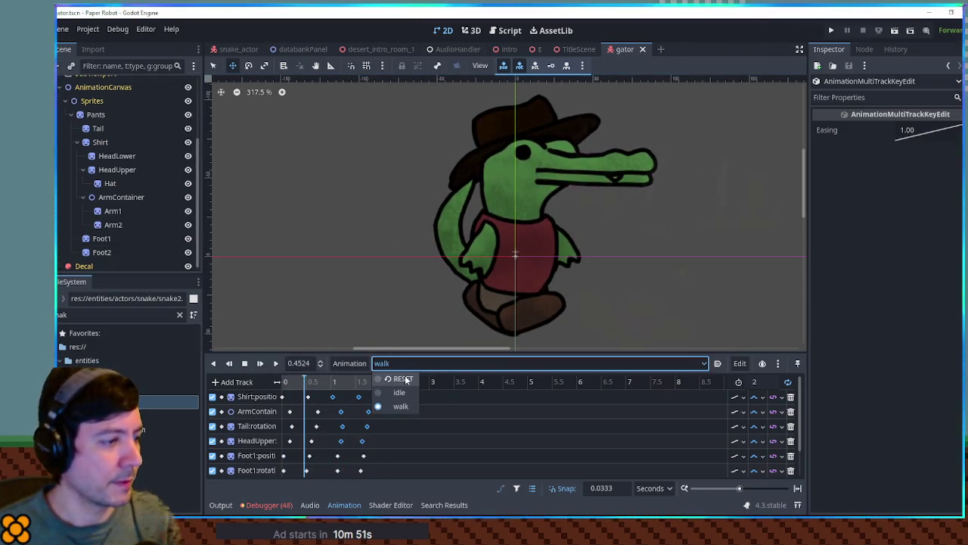
click(399, 392)
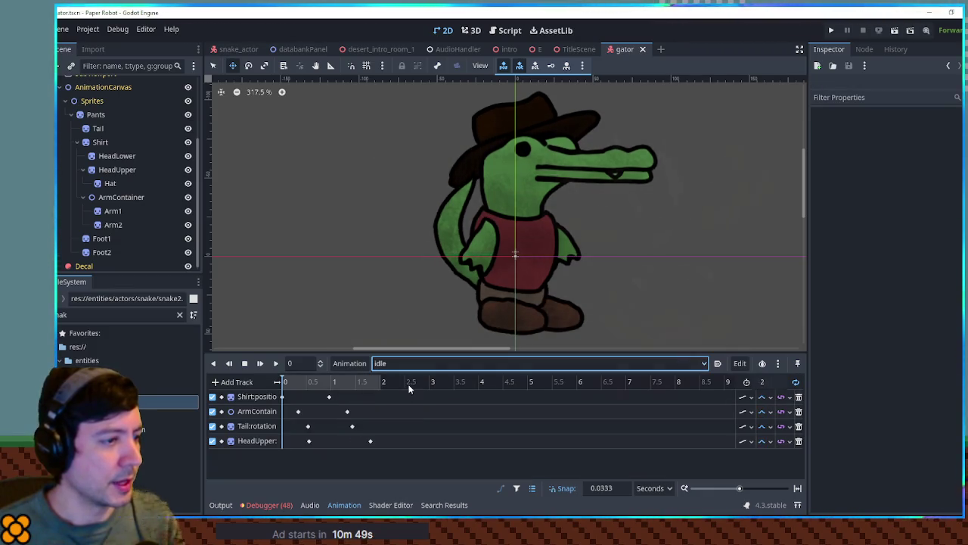
click(349, 364)
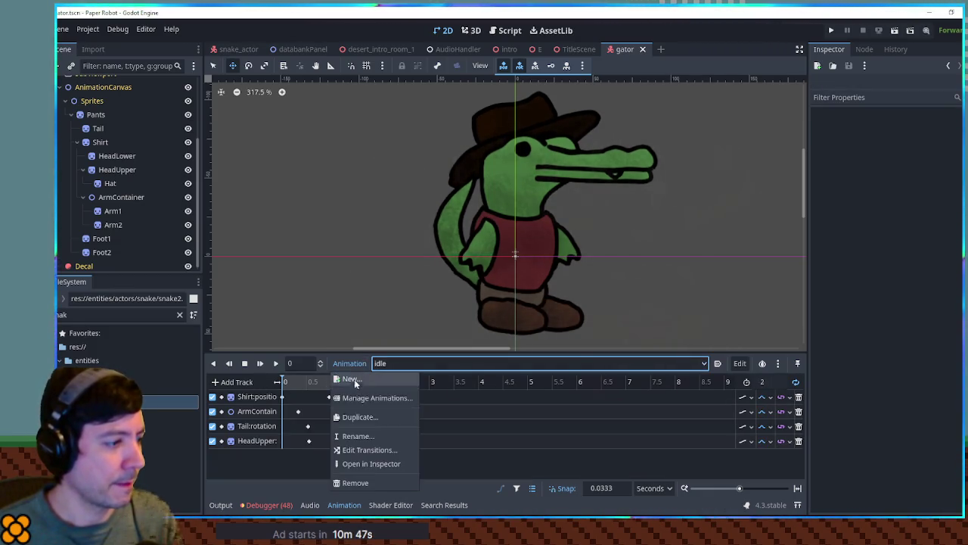
click(360, 417)
key(Return)
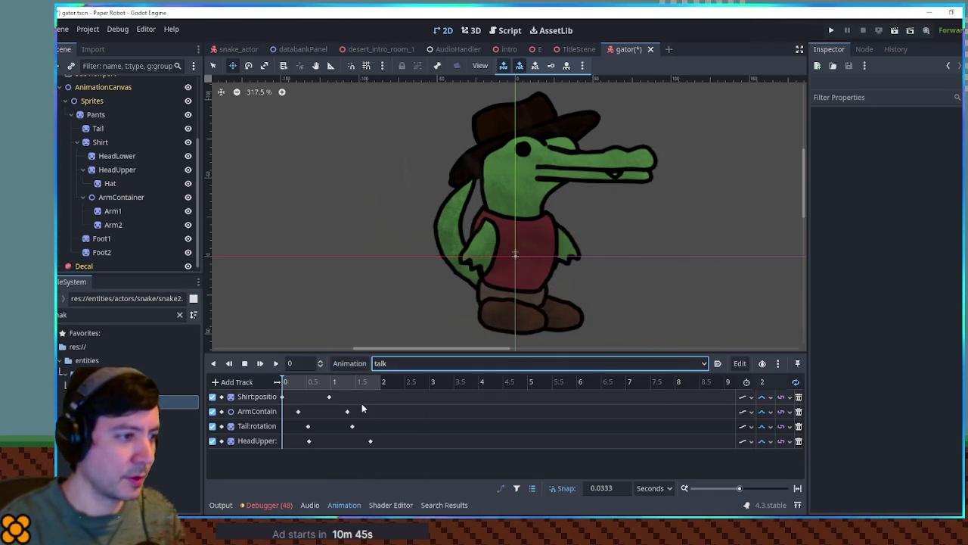
Step: Pull the Shirt, ArmContainer, Tail and HeadUpper keyframes toward the start, within about 0.33 s
drag(327, 397, 291, 398)
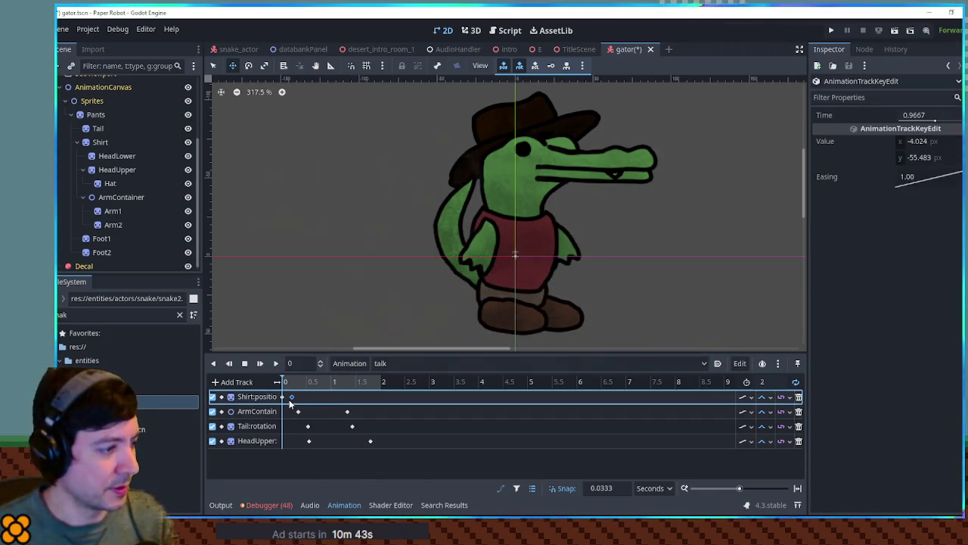
click(298, 412)
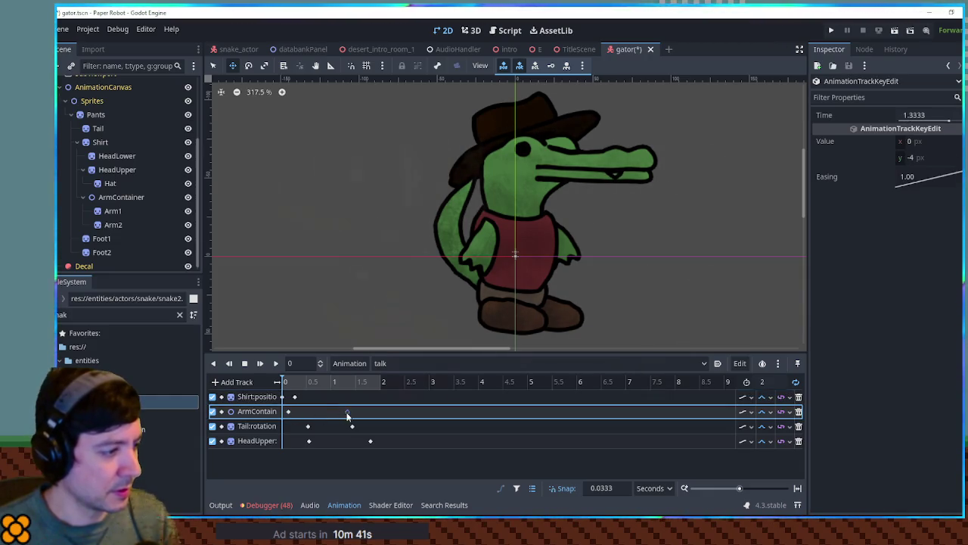
click(306, 428)
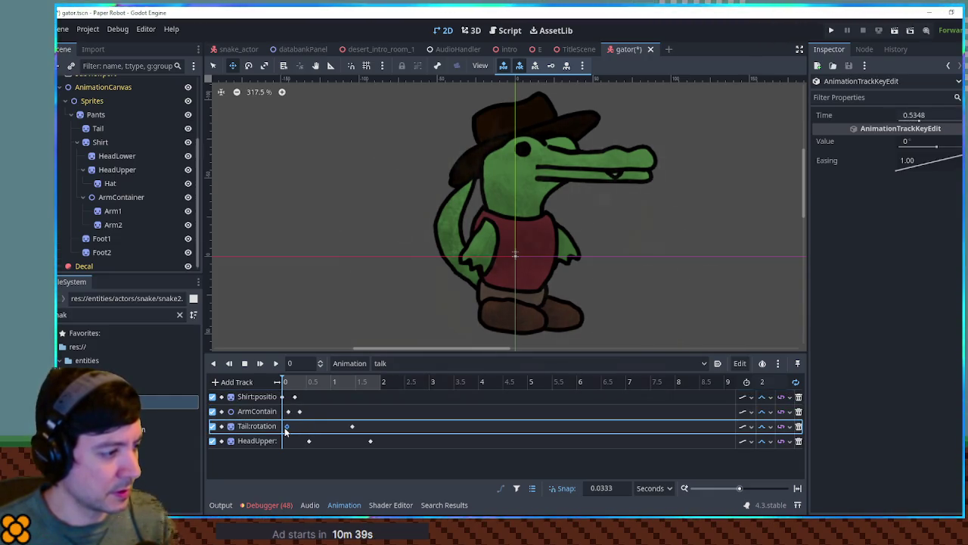
drag(308, 441, 289, 443)
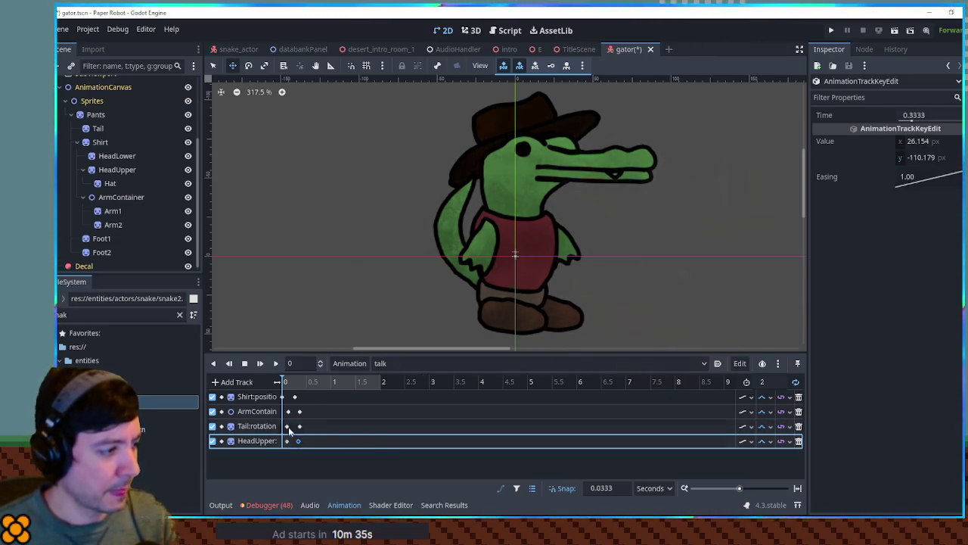
click(120, 171)
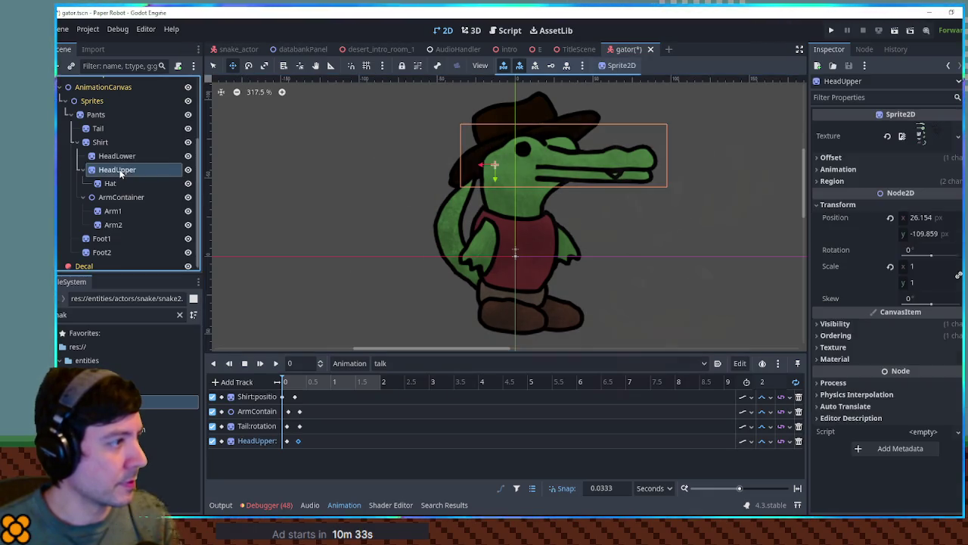
Step: Key HeadUpper rotation at 0 and 0.2 s, Cubic interpolation, with a 25° value
click(958, 275)
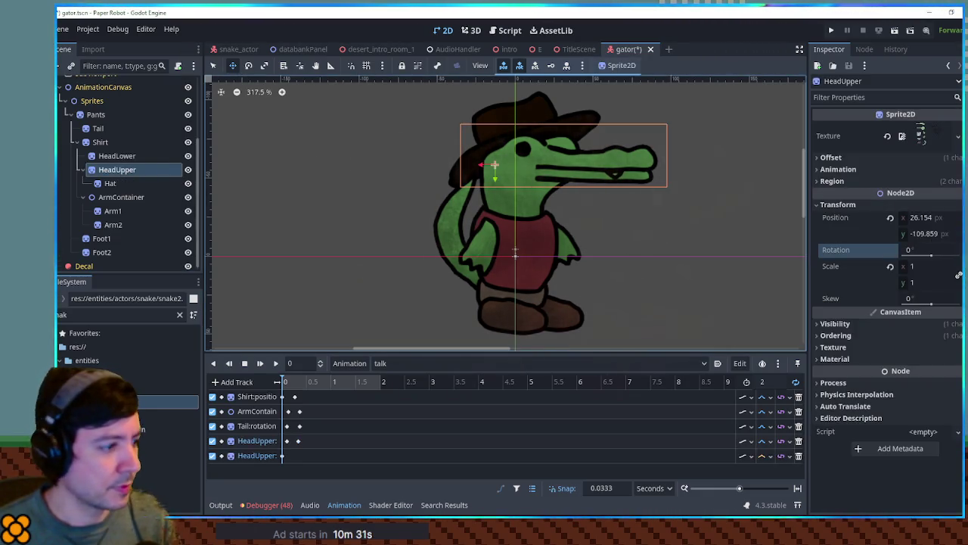
click(292, 460)
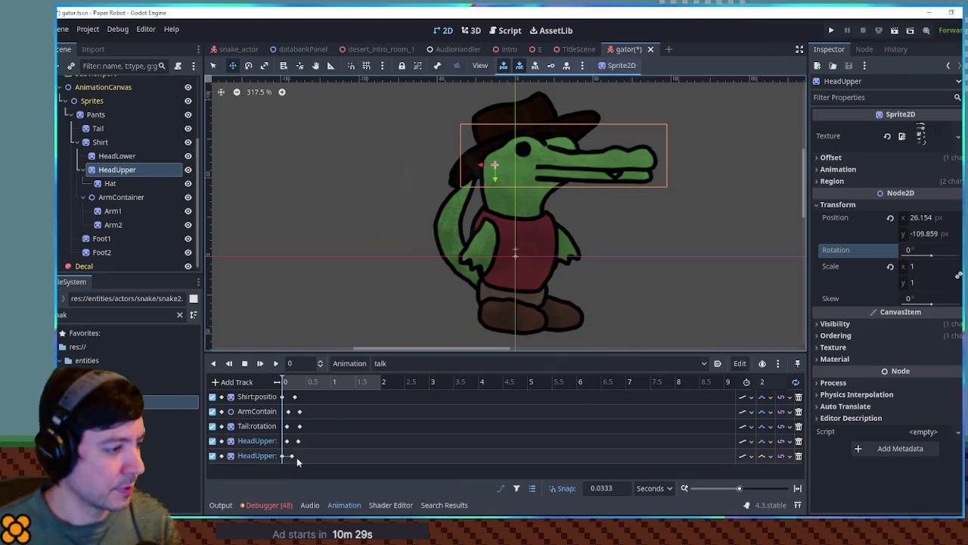
click(769, 456)
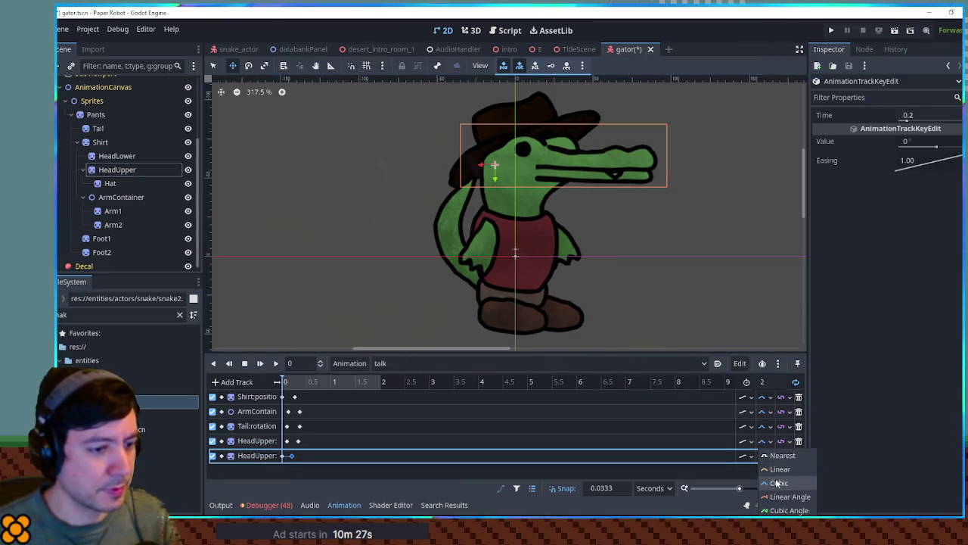
click(777, 483)
click(932, 141)
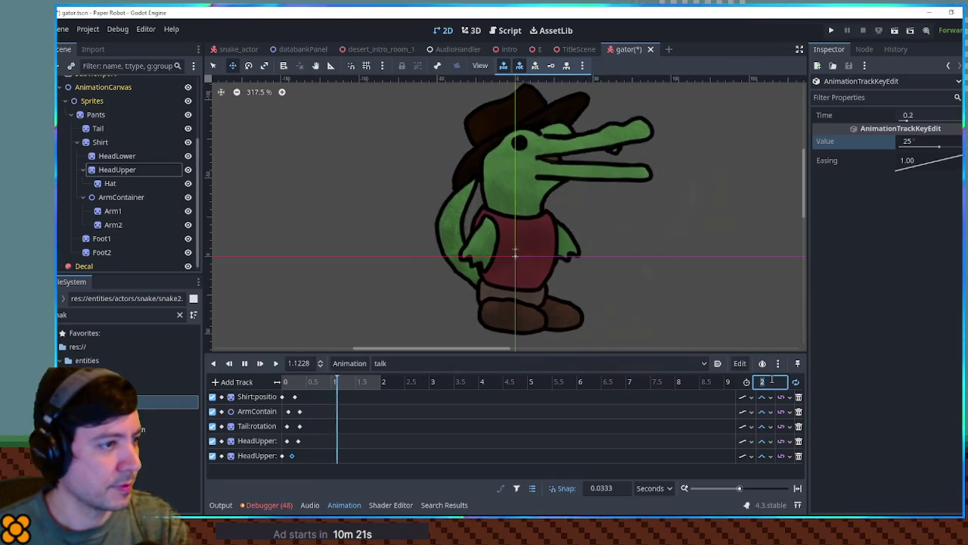
Step: Shorten the talk animation's length to 0.5 seconds
text(0.5)
key(Return)
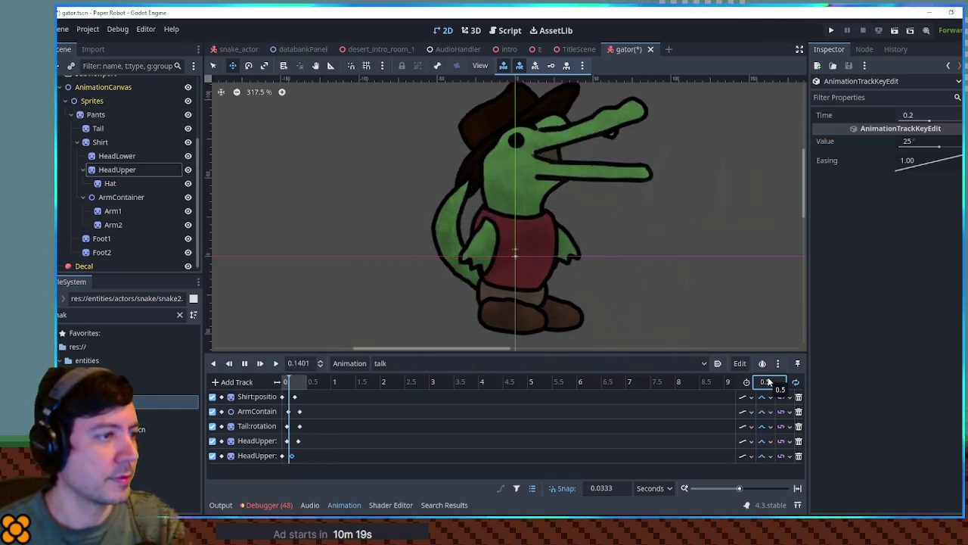
scroll(686, 240, down, 1)
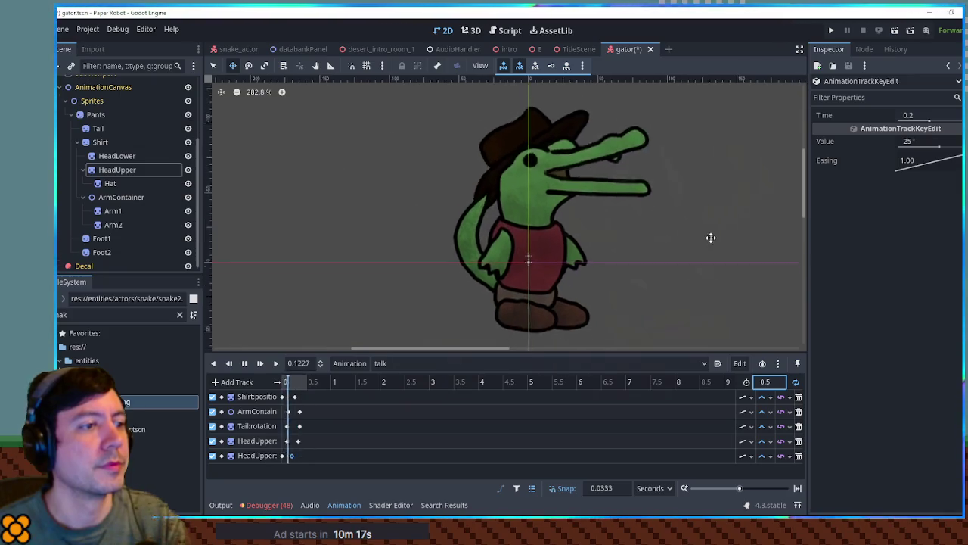
click(111, 183)
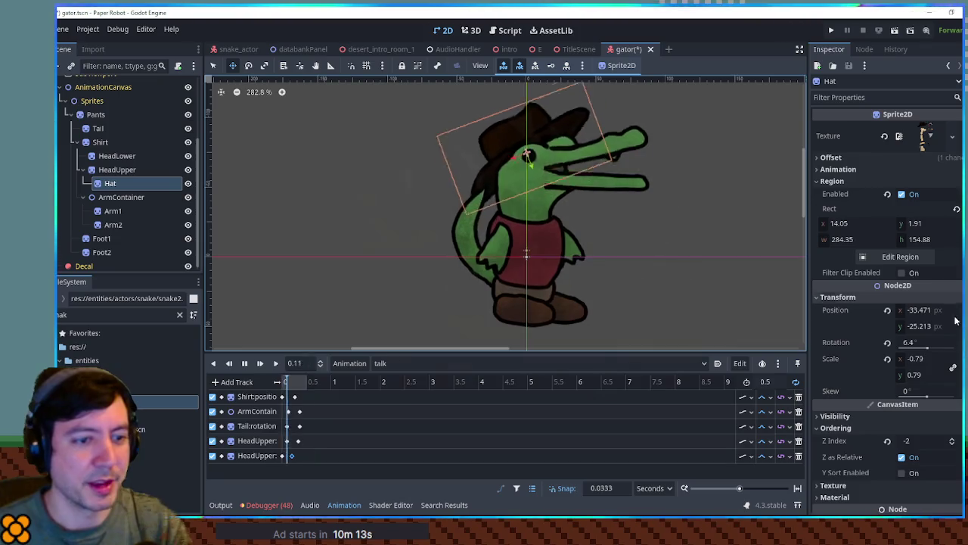
Step: Add a Hat rotation track with a 15° key at 0.3 s and changed interpolation
click(955, 342)
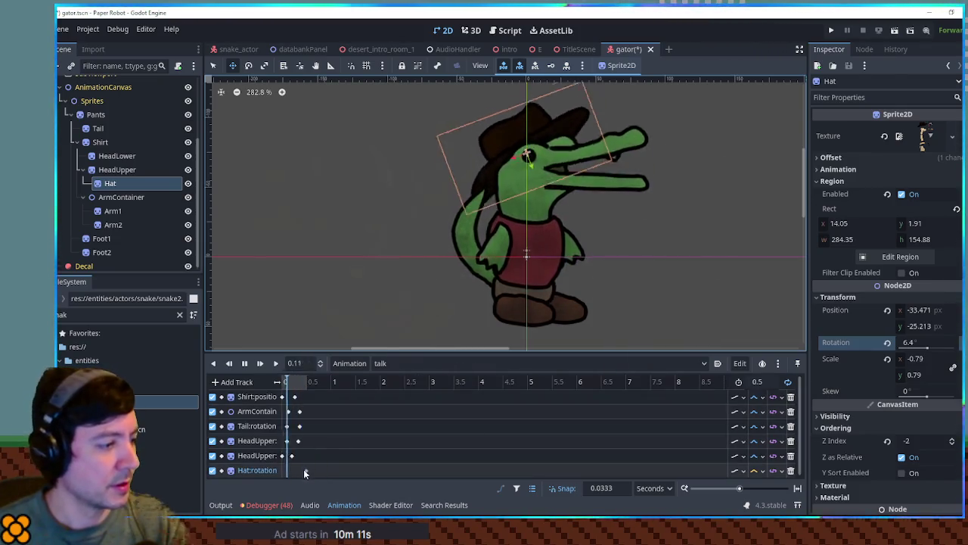
click(288, 471)
right_click(296, 474)
click(317, 434)
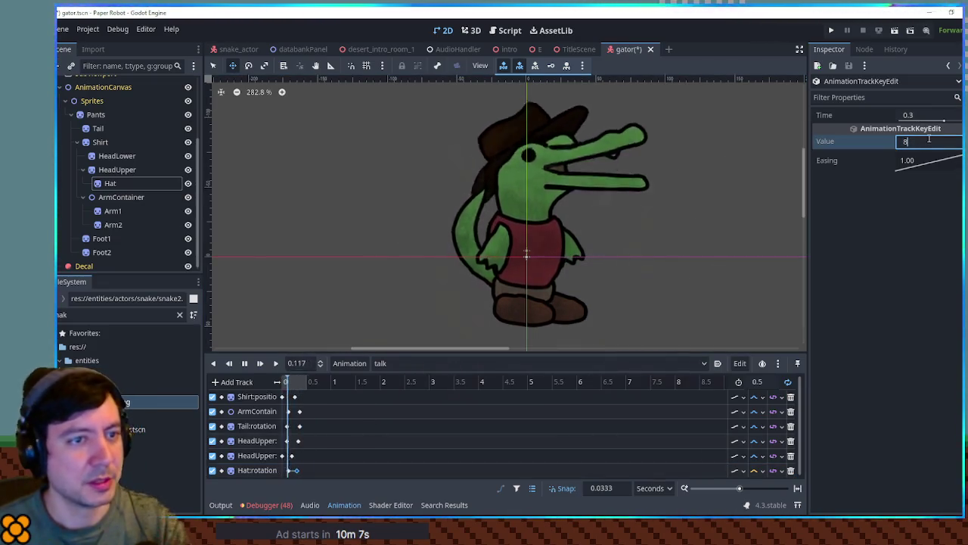
click(753, 471)
click(767, 486)
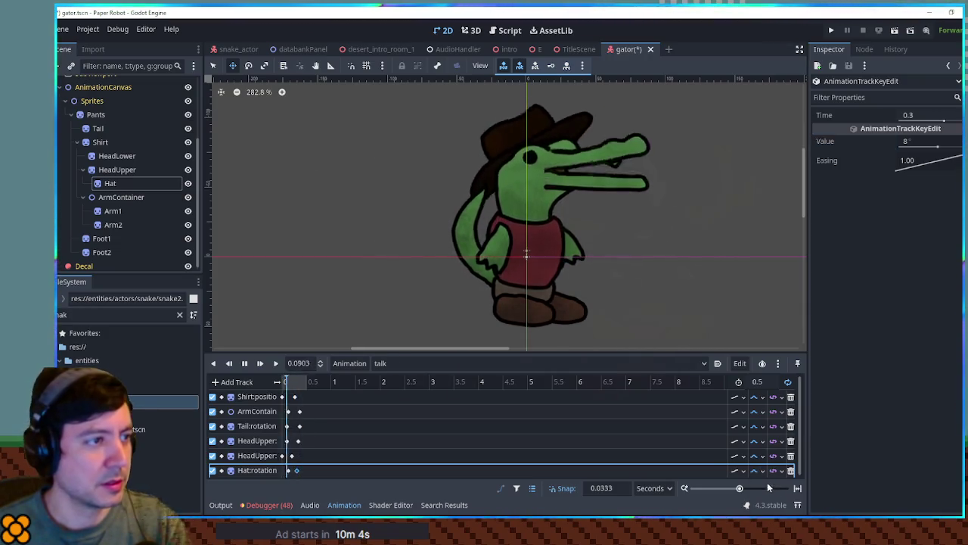
click(920, 142)
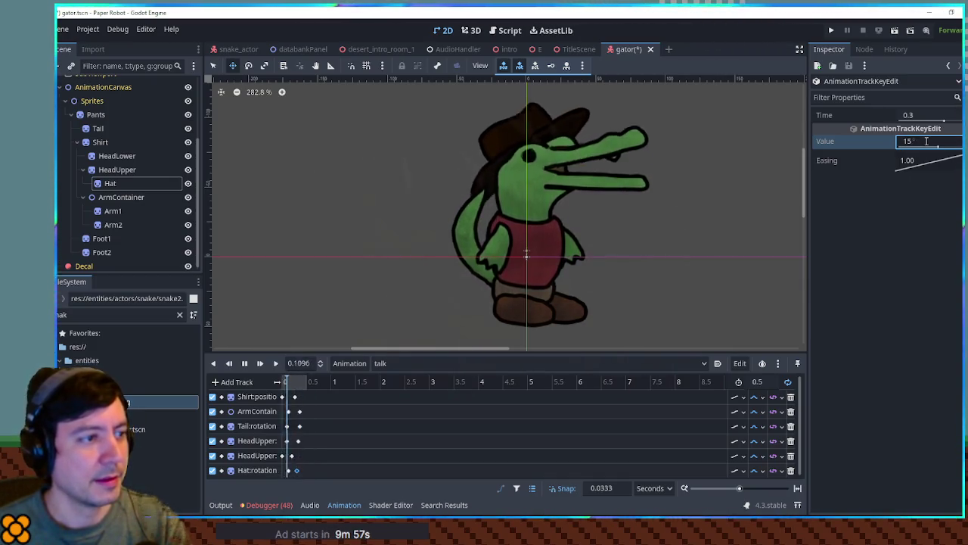
scroll(778, 216, down, 1)
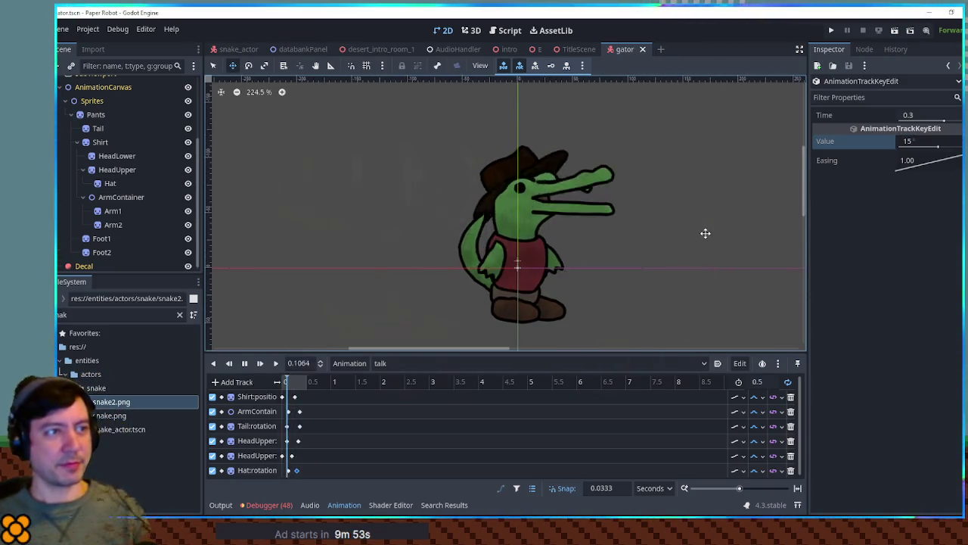
Step: Save the gator scene with Ctrl+S
key(ctrl+s)
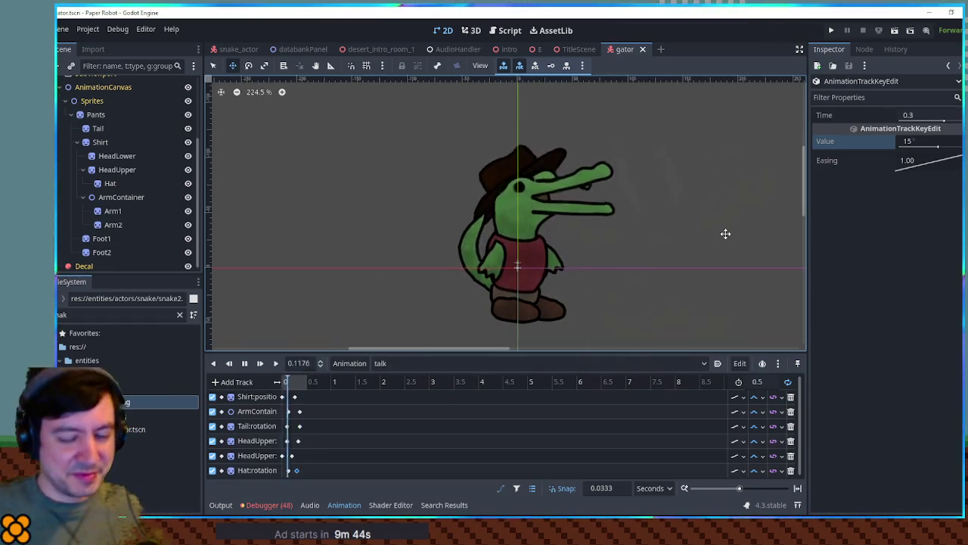
scroll(577, 226, up, 2)
scroll(577, 226, down, 1)
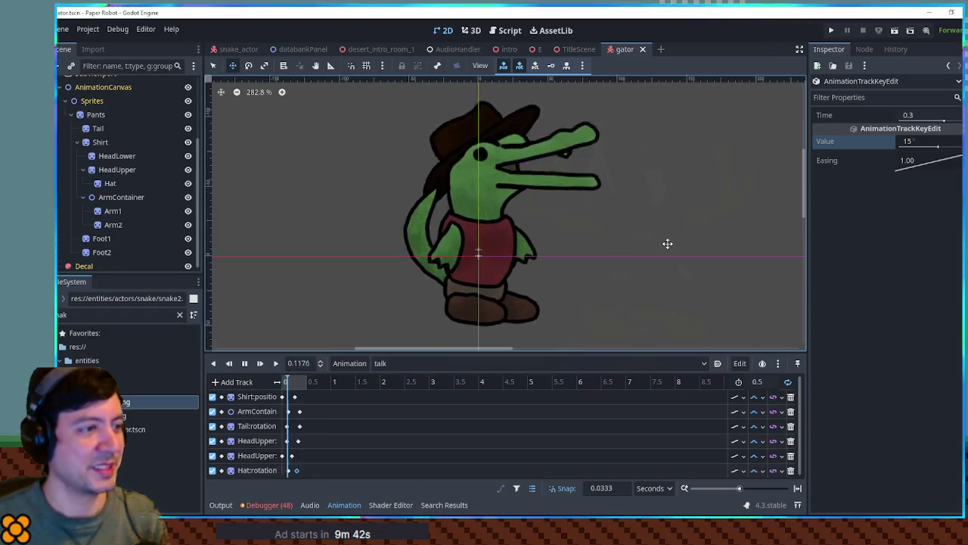
scroll(663, 252, up, 1)
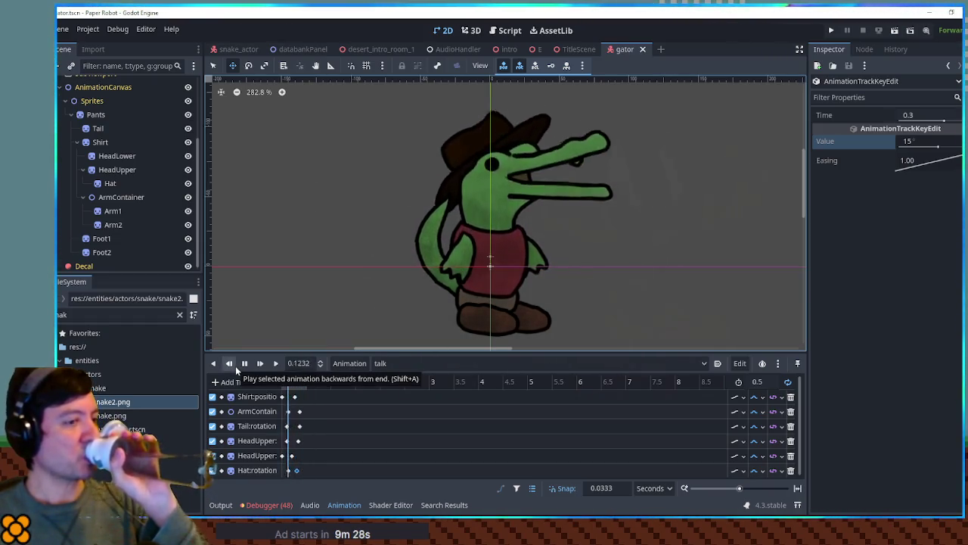
Step: Nudge the ArmContainer, Tail and HeadUpper keys earlier, set length to 0.4 s, and remove the later ArmContainer key
drag(314, 405, 295, 448)
click(295, 471)
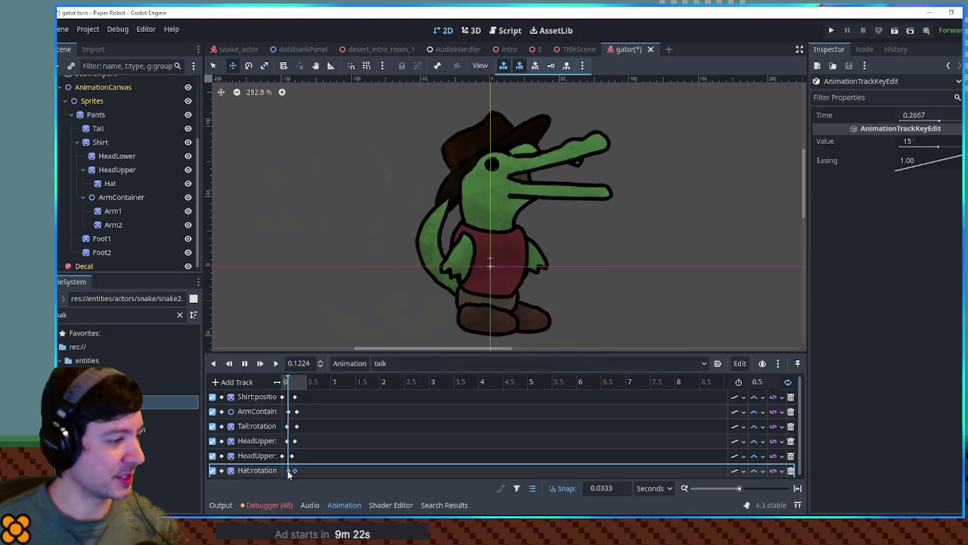
click(766, 383)
text(0.4)
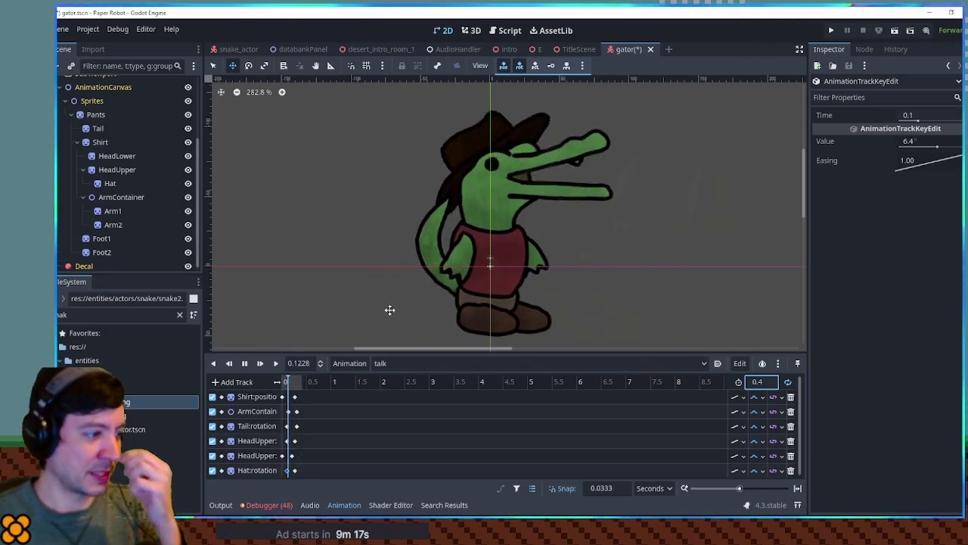
click(215, 414)
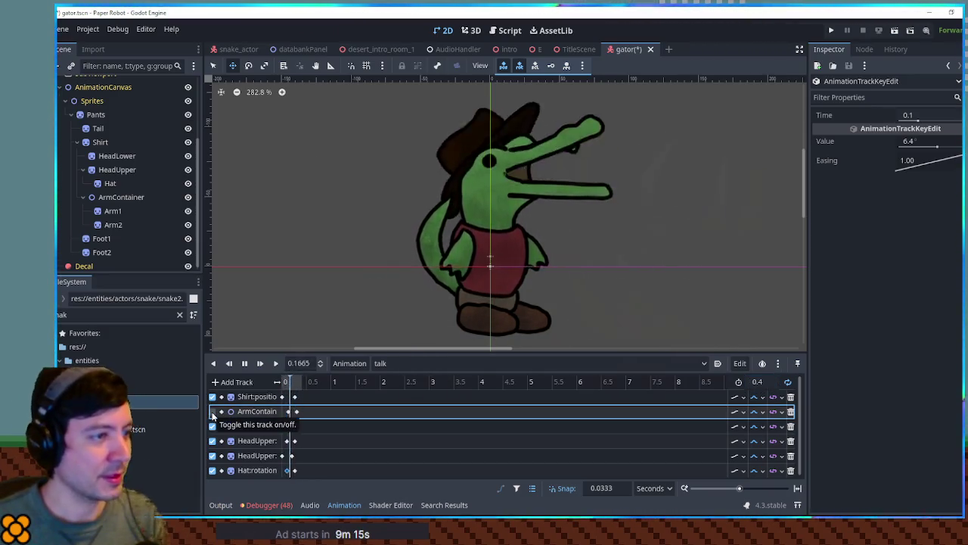
click(300, 415)
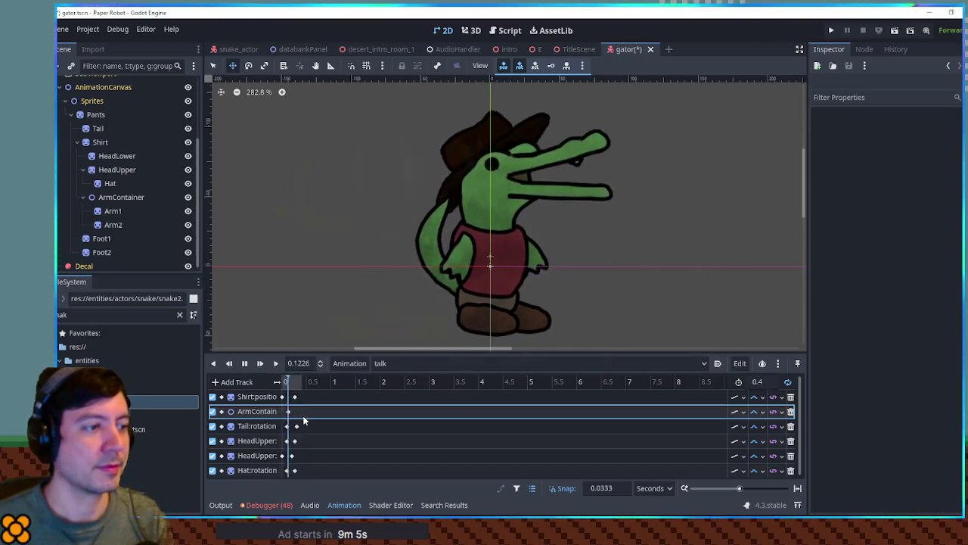
click(246, 366)
Step: Set the AnimationPlayer's Root Node to SubViewport and save the gator scene
click(282, 382)
key(ctrl+s)
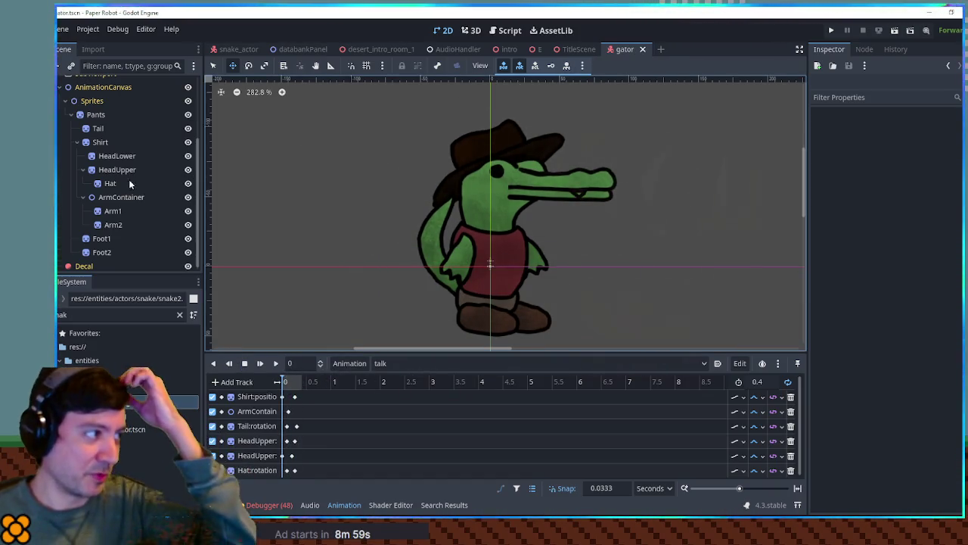
click(72, 115)
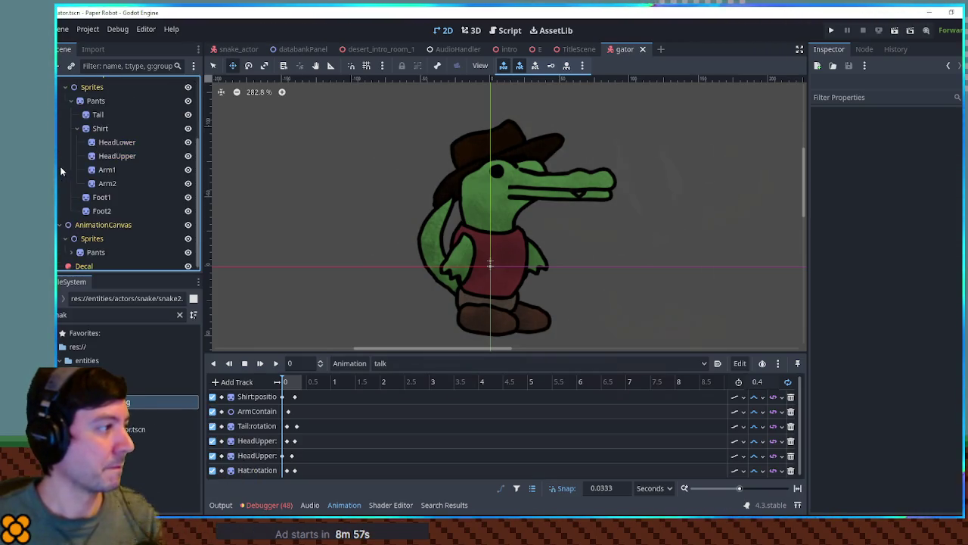
click(96, 100)
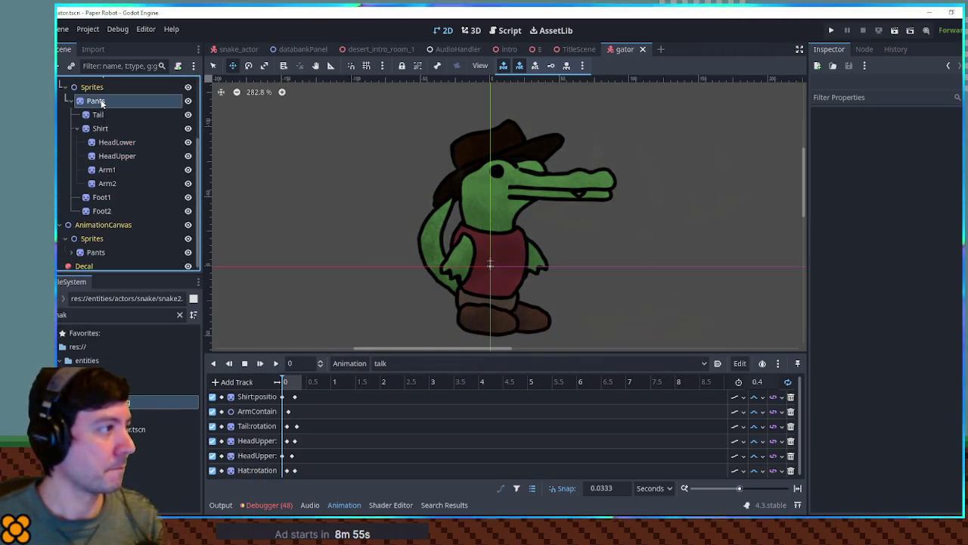
click(65, 87)
click(96, 222)
click(97, 180)
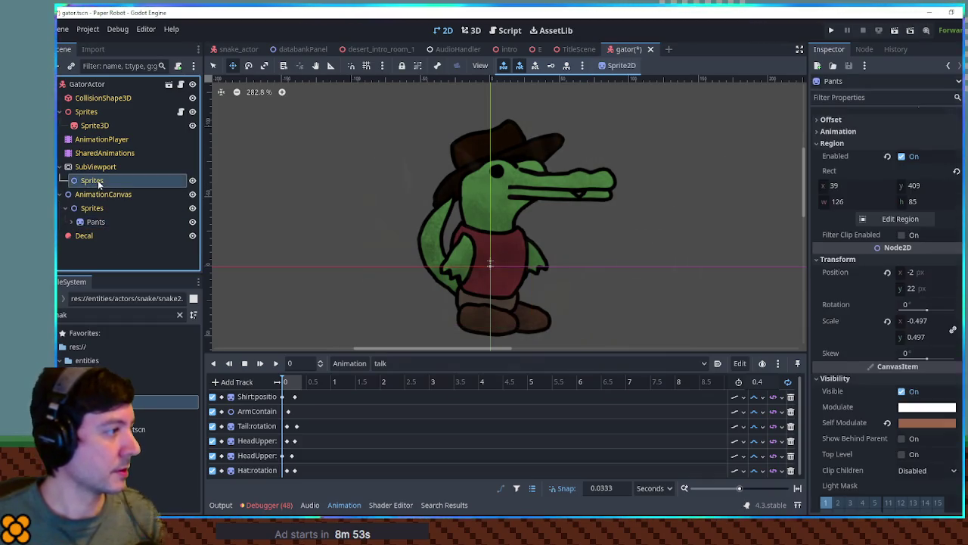
scroll(75, 114, up, 3)
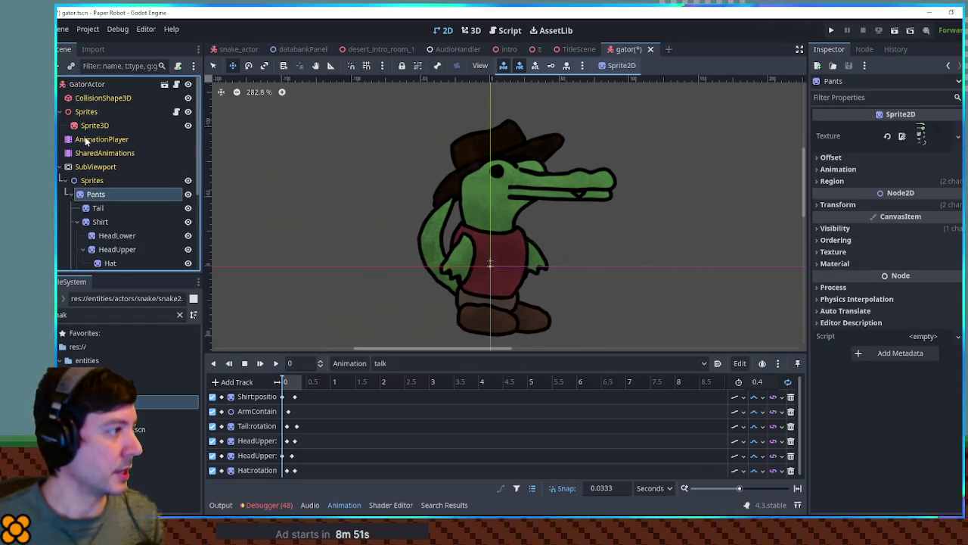
click(85, 140)
mouse_move(86, 165)
mouse_down()
mouse_move(741, 216)
mouse_move(948, 246)
mouse_up()
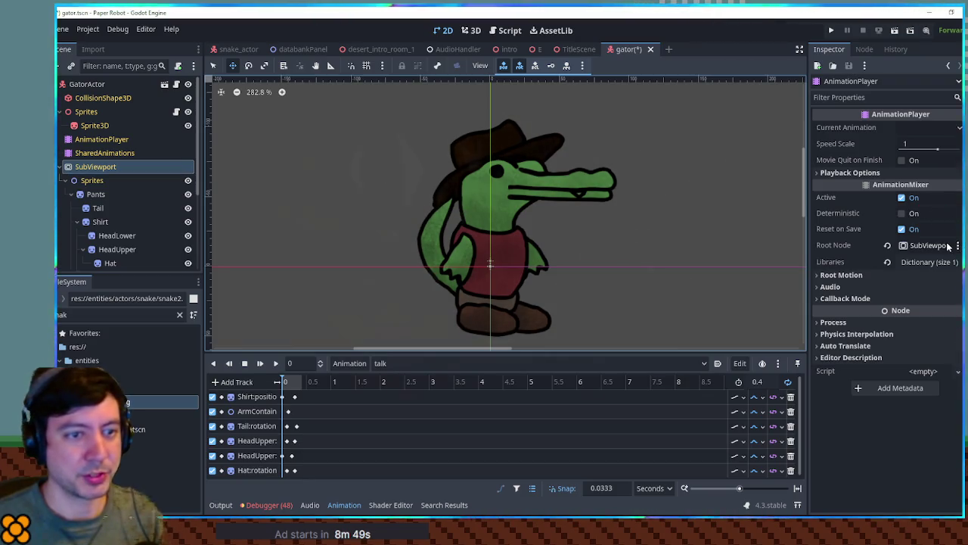
click(472, 31)
key(ctrl+s)
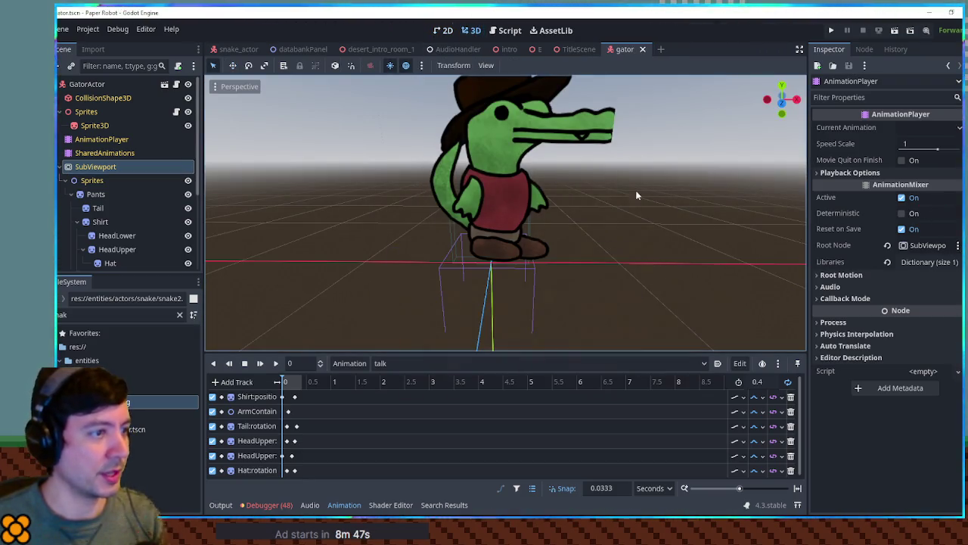
Step: Set the Pants sprite's Transform Position x to -8
scroll(604, 154, down, 5)
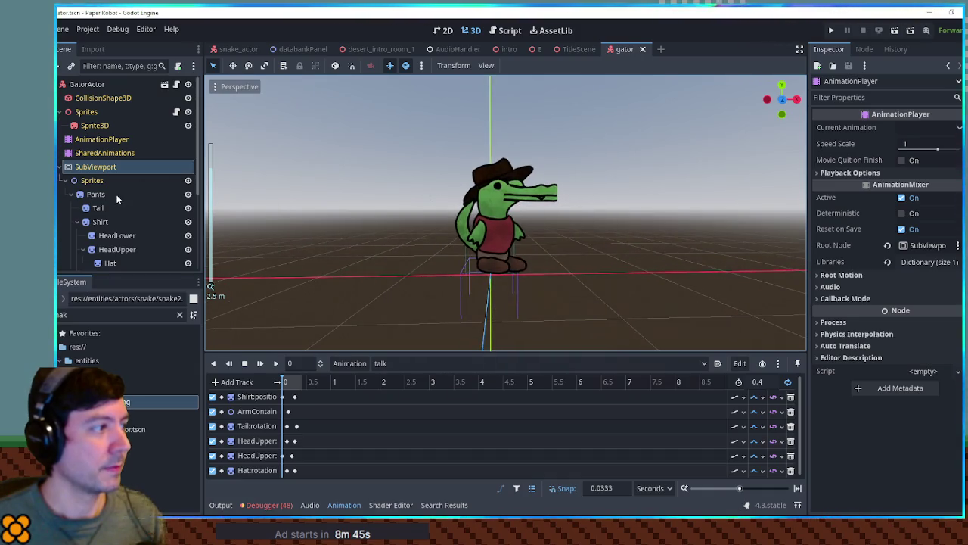
click(95, 194)
click(838, 205)
click(928, 218)
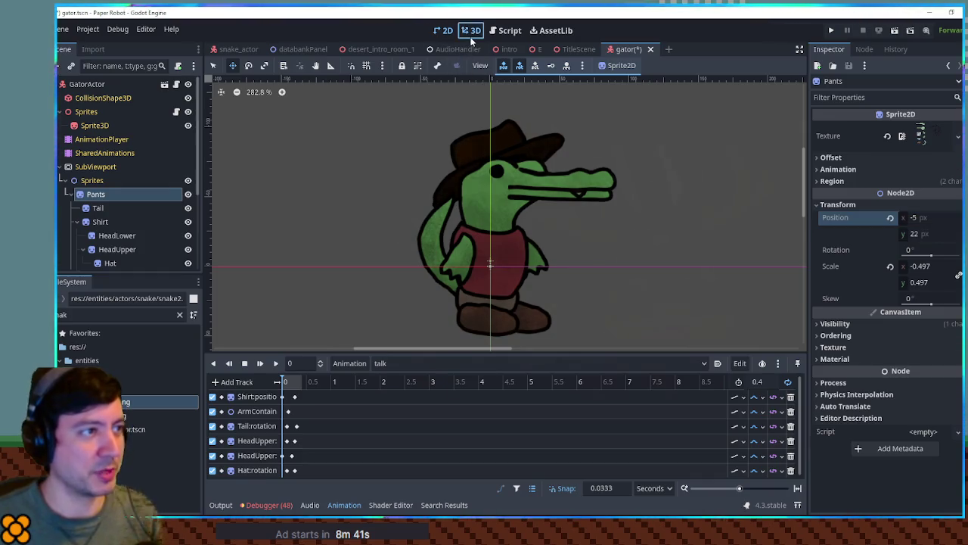
click(471, 34)
click(933, 218)
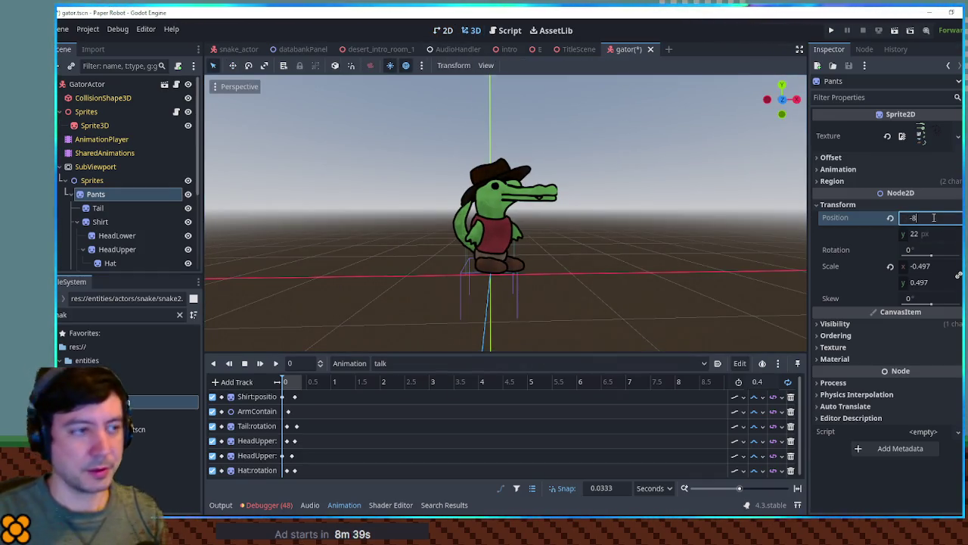
key(Return)
Step: Preview the talk animation on the gator in the 3D view, then pause it
click(277, 363)
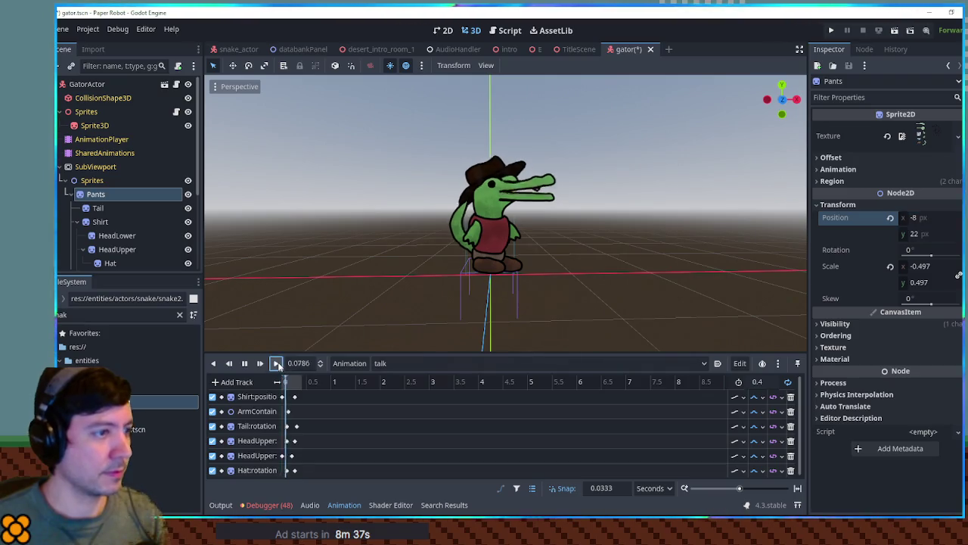
mouse_move(523, 303)
mouse_down()
mouse_move(563, 291)
mouse_move(534, 264)
mouse_move(551, 262)
mouse_up()
scroll(552, 262, up, 5)
click(244, 364)
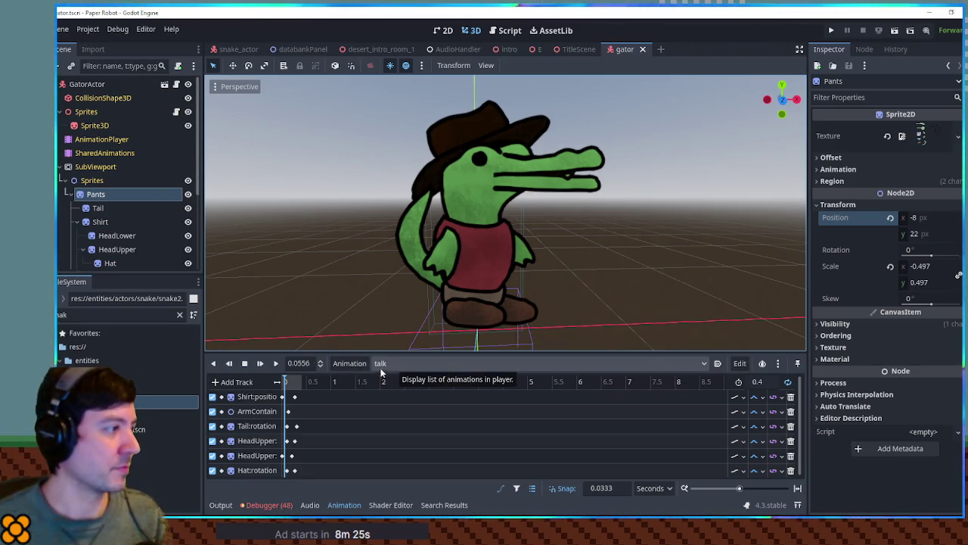
click(101, 86)
Step: Rename the root node to GatorActor1 and filter the FileSystem dock for gator
click(114, 84)
text(1)
key(Return)
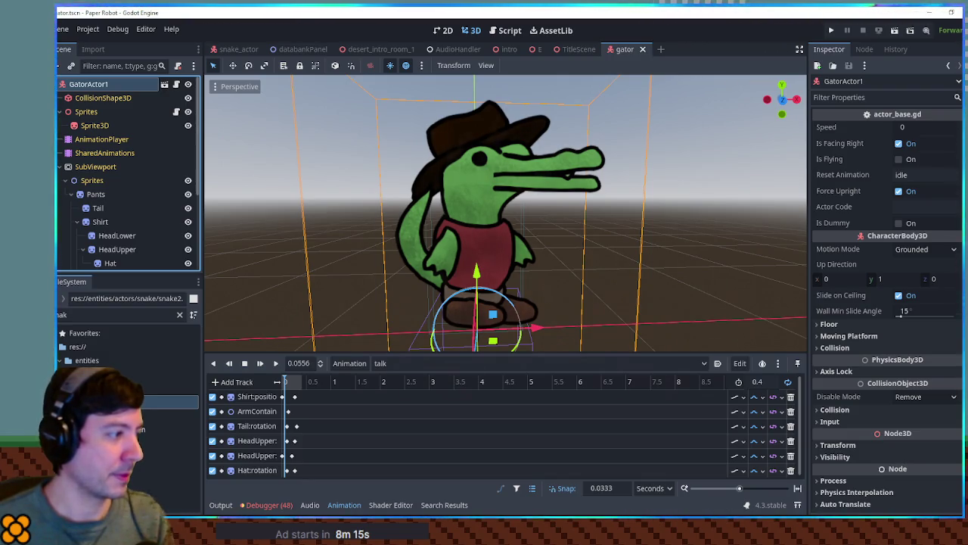
double_click(107, 315)
text(gator)
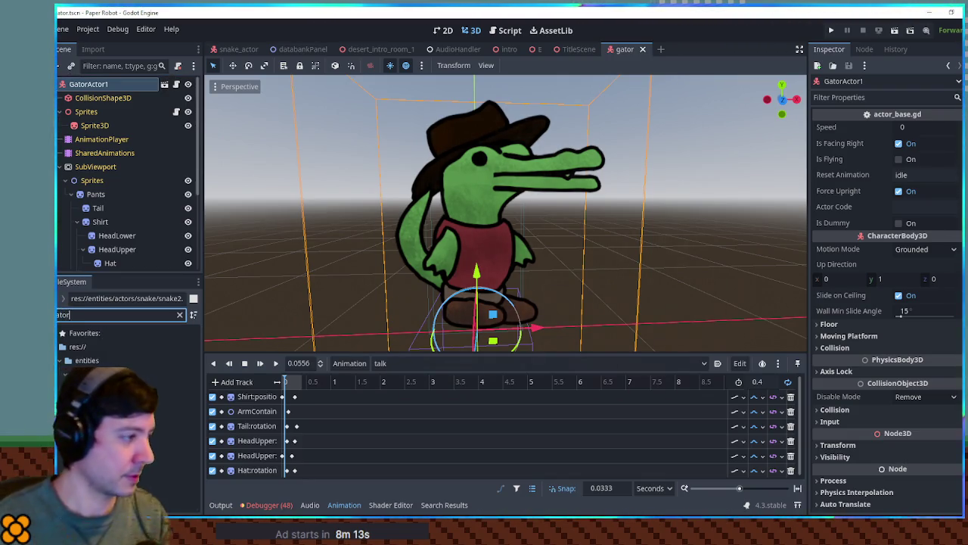
click(128, 414)
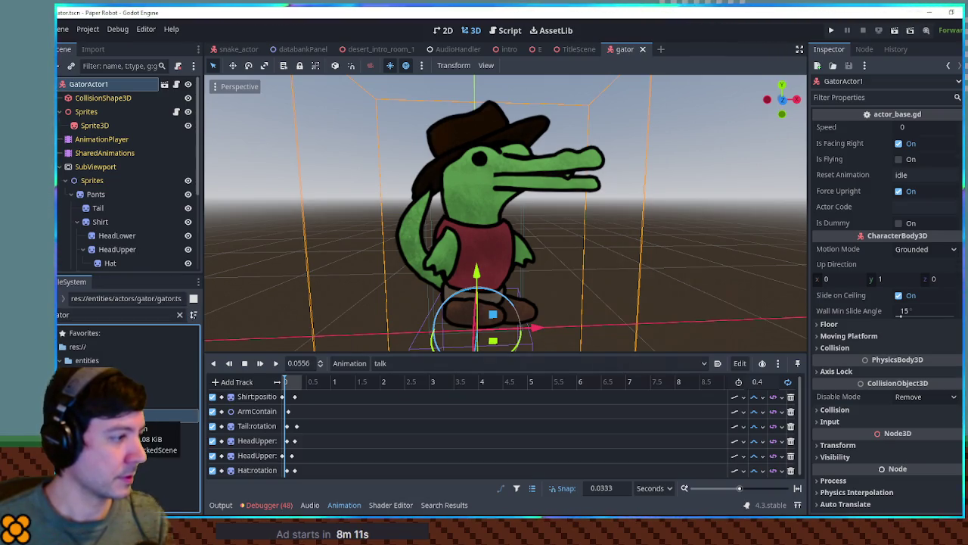
Step: Find gator.tscn in the FileSystem and create a new inherited scene from it
double_click(106, 314)
text(m)
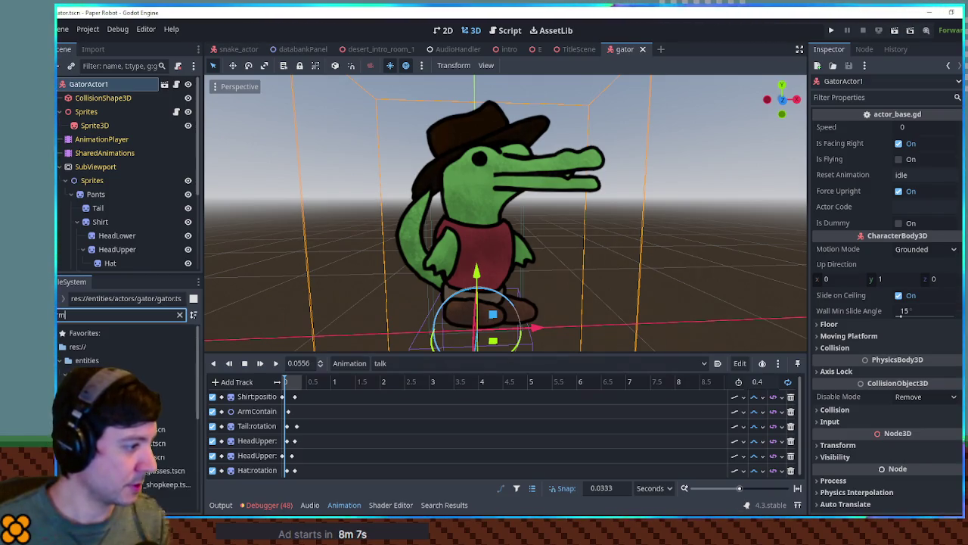
key(BackSpace)
text(at)
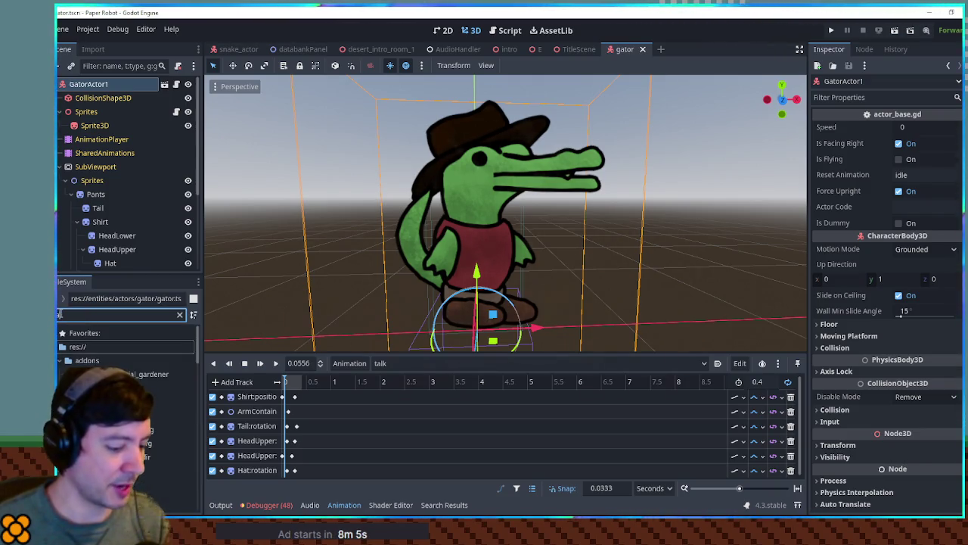
click(143, 421)
key(ctrl+d)
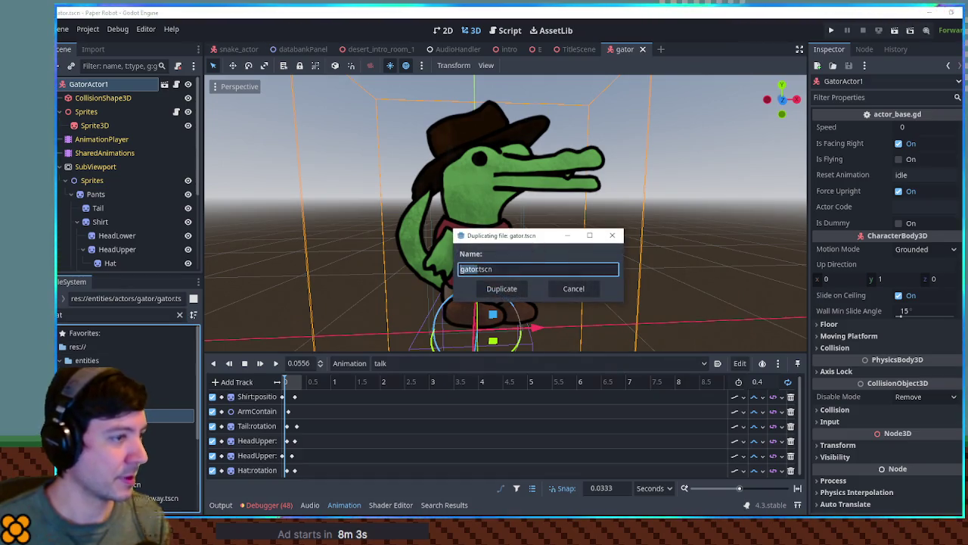
key(Escape)
right_click(144, 421)
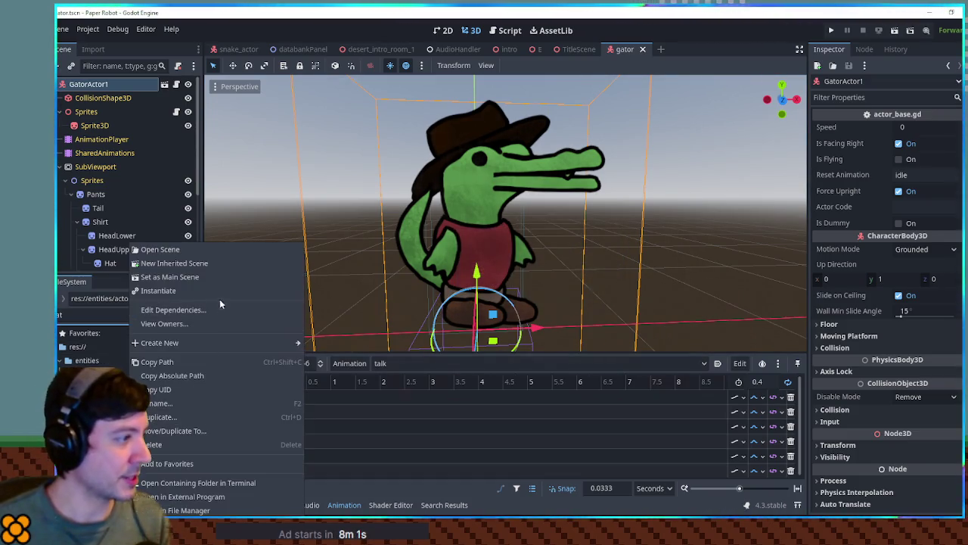
click(207, 263)
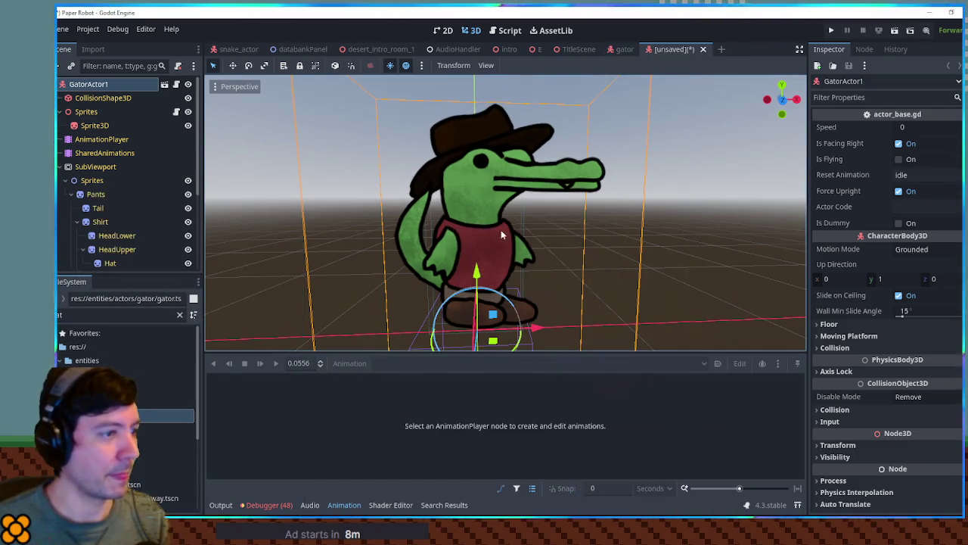
Step: Rename the inherited scene's root node to GatorActor2
double_click(116, 85)
key(BackSpace)
text(2)
key(Return)
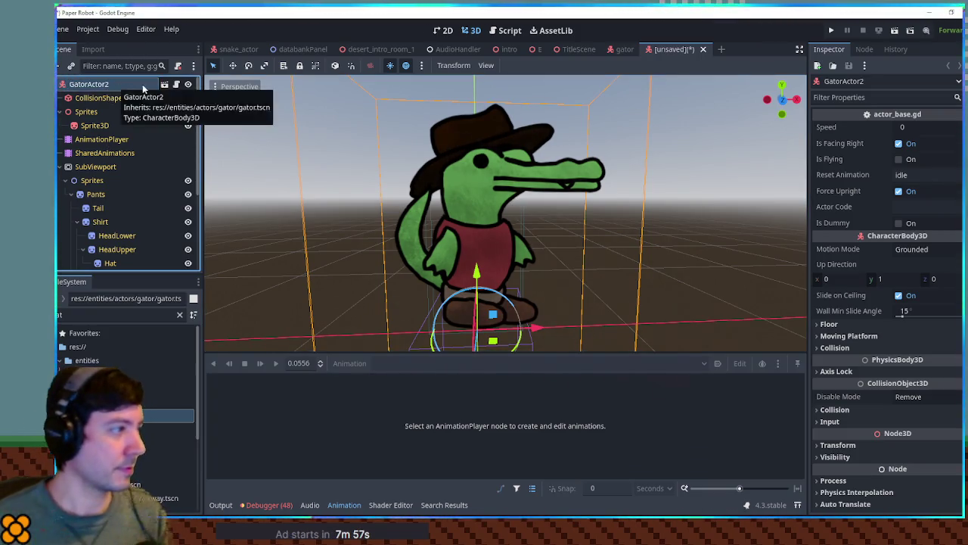
scroll(157, 176, down, 2)
Step: Tint the Shirt sprite teal (2e6775) through Visibility > Self Modulate
click(103, 174)
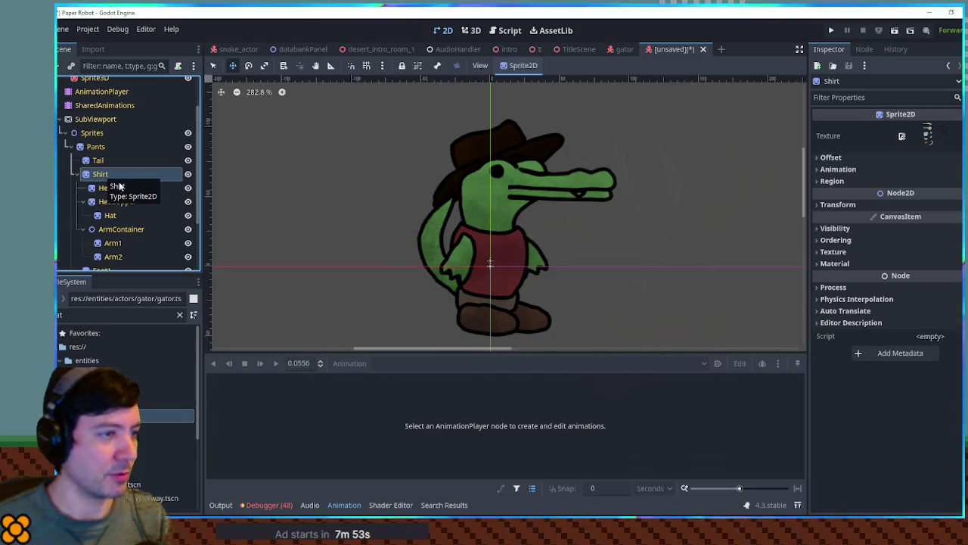
click(471, 31)
click(902, 232)
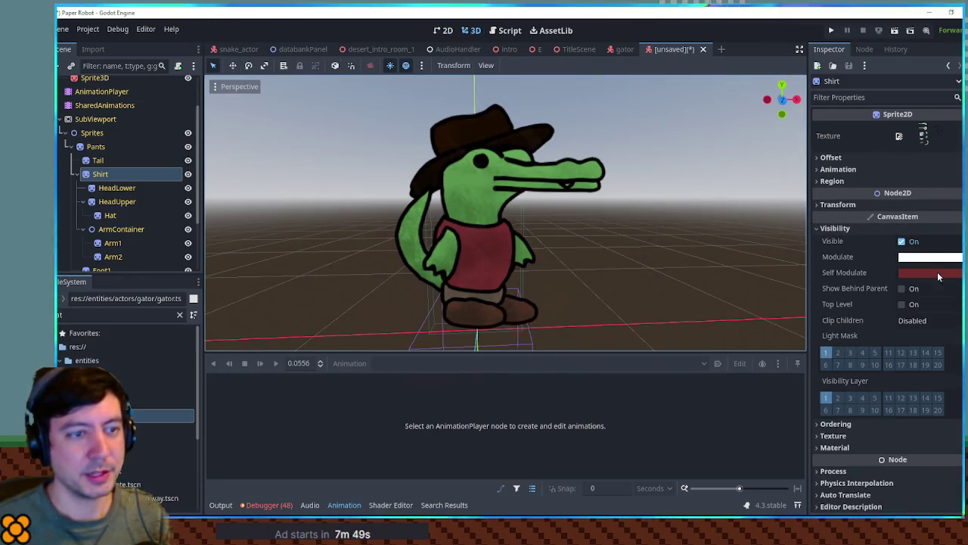
click(937, 272)
click(869, 182)
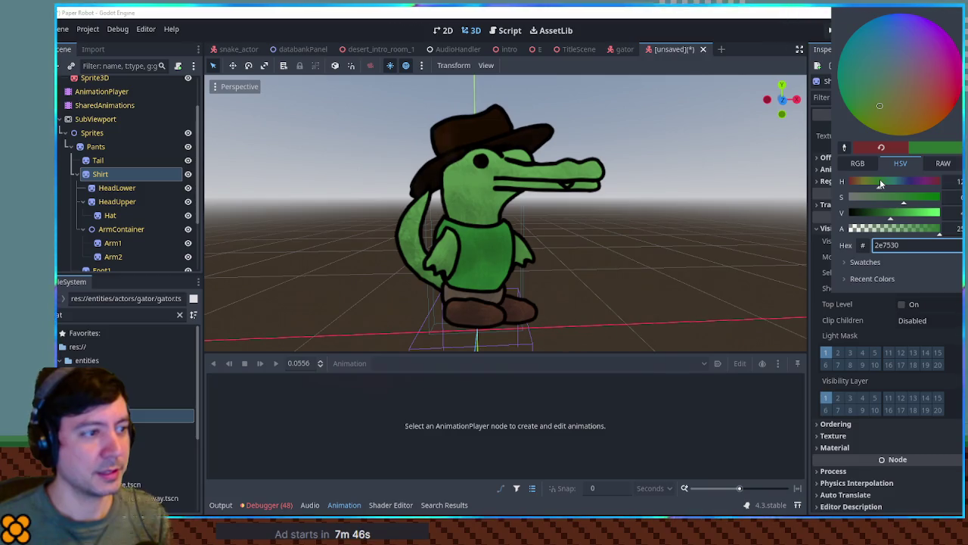
drag(871, 183, 902, 185)
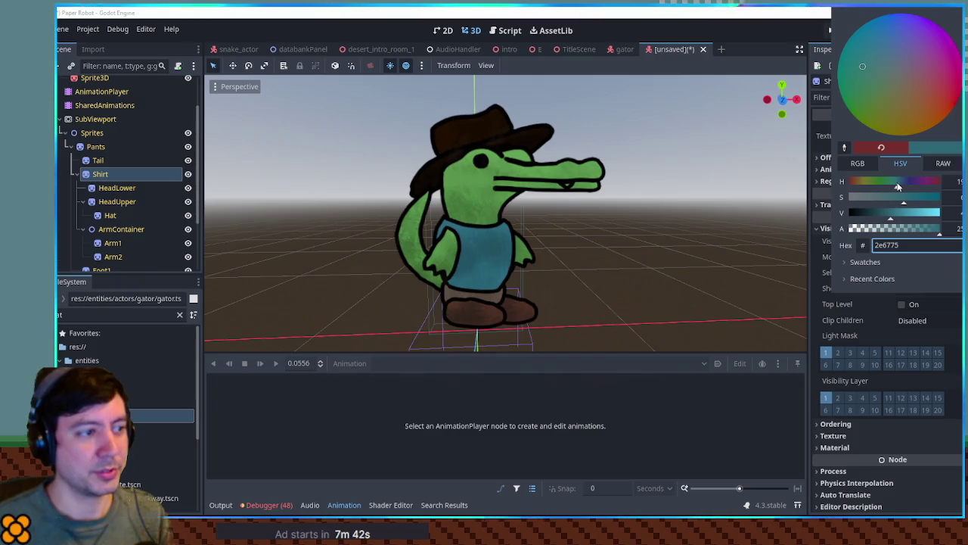
click(730, 390)
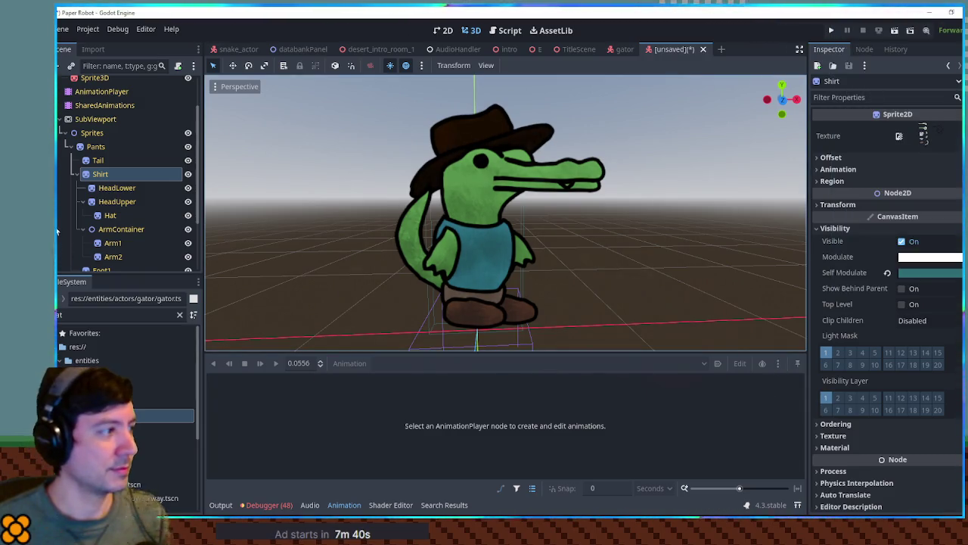
scroll(106, 165, down, 2)
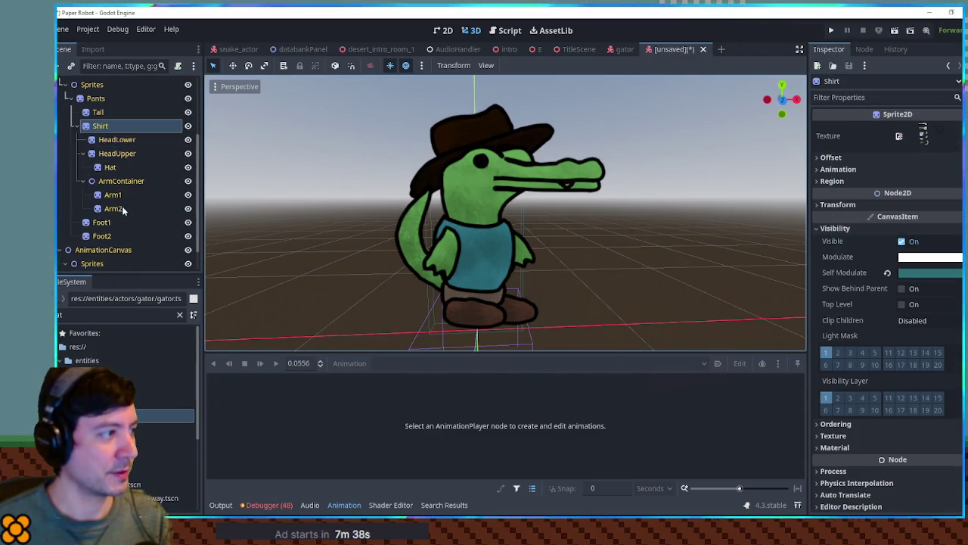
click(97, 112)
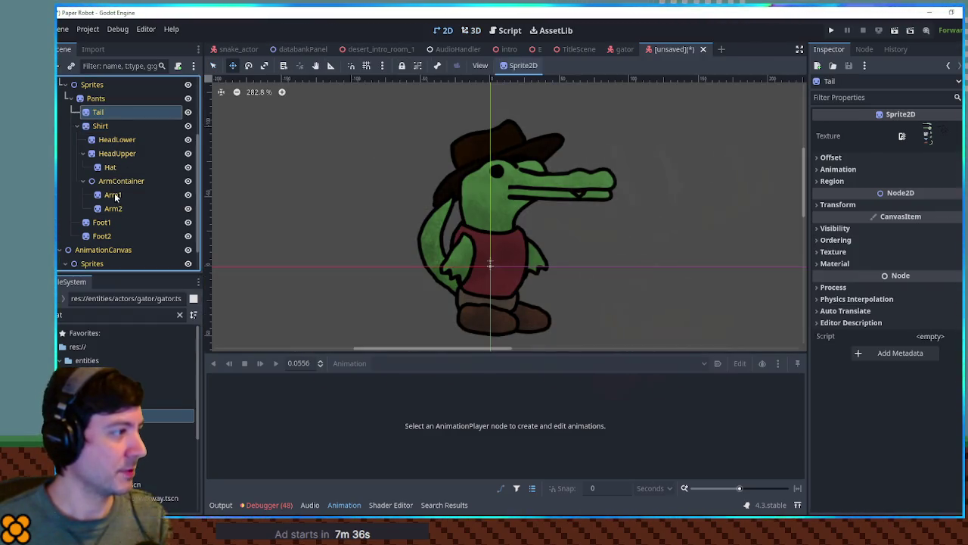
Step: Lower the self-modulate saturation on the Tail, arms and head sprites to tone down the green skin
ctrl+click(115, 196)
ctrl+click(114, 208)
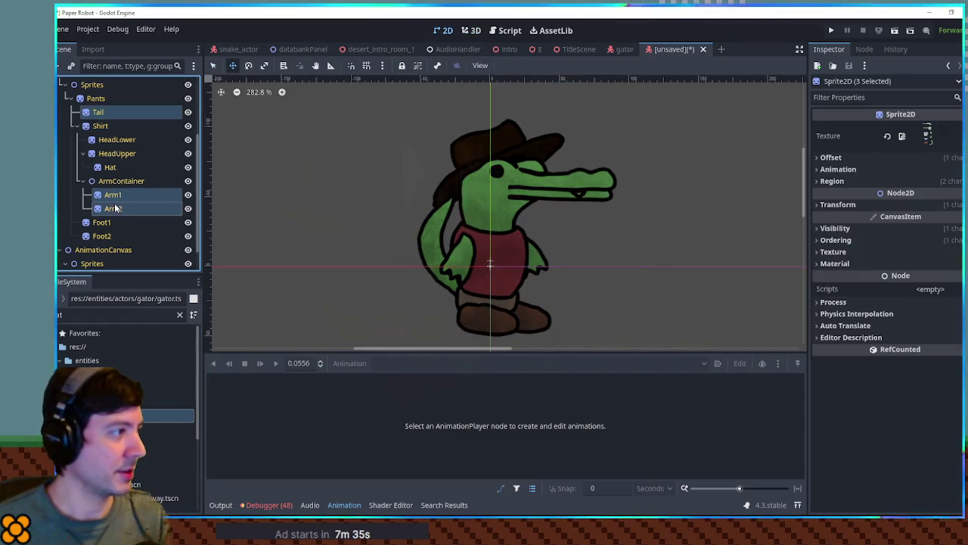
ctrl+click(114, 140)
ctrl+click(115, 153)
click(471, 30)
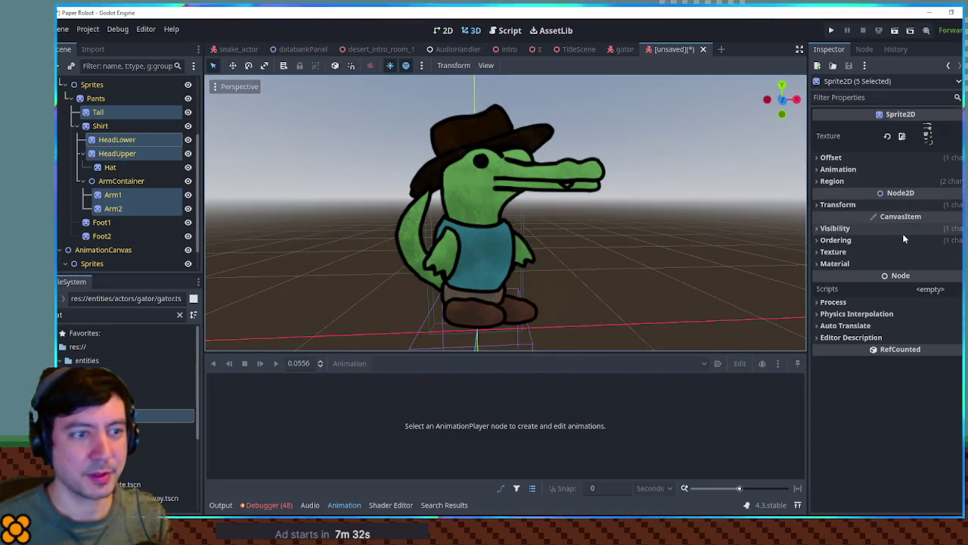
click(900, 228)
click(930, 256)
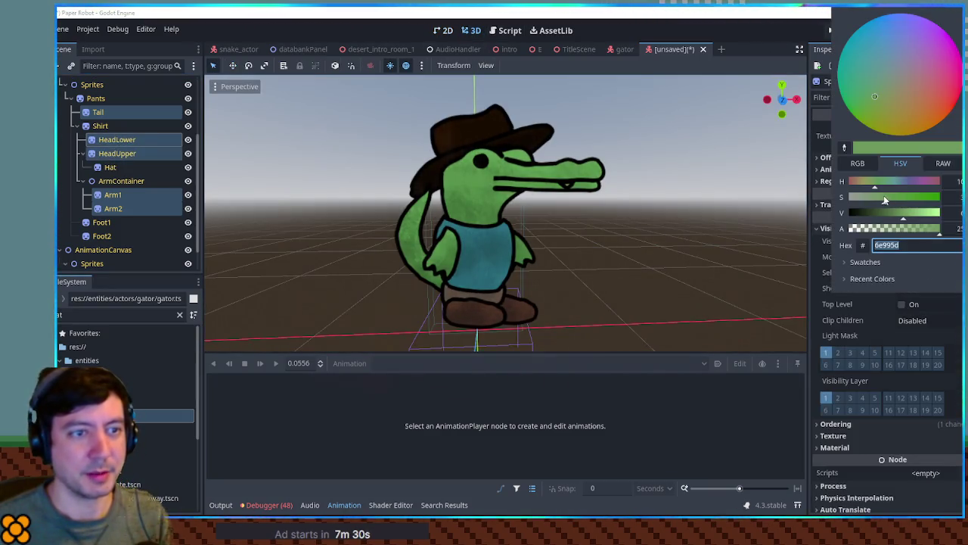
drag(885, 199, 871, 199)
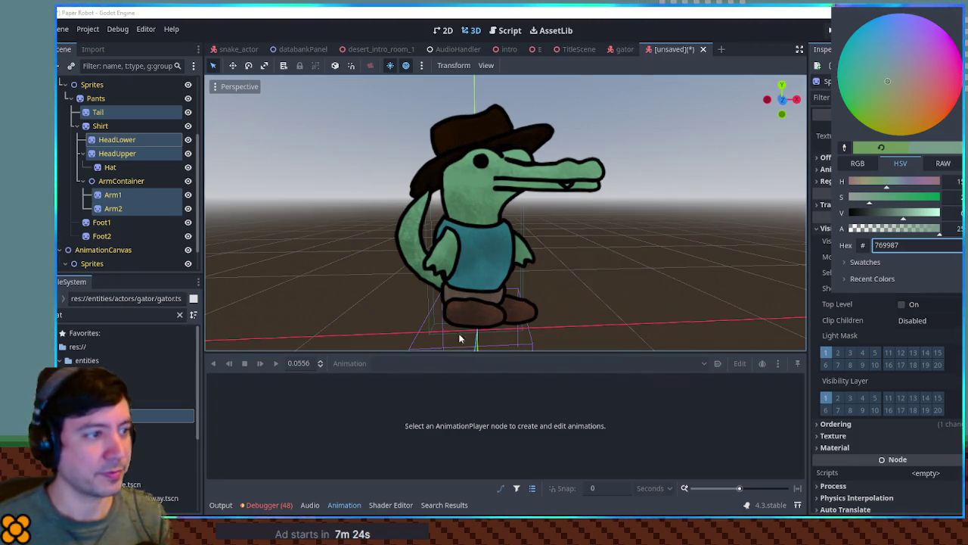
Step: Give the Hat sprite a pink self-modulate tint (ff6188)
click(103, 224)
click(110, 167)
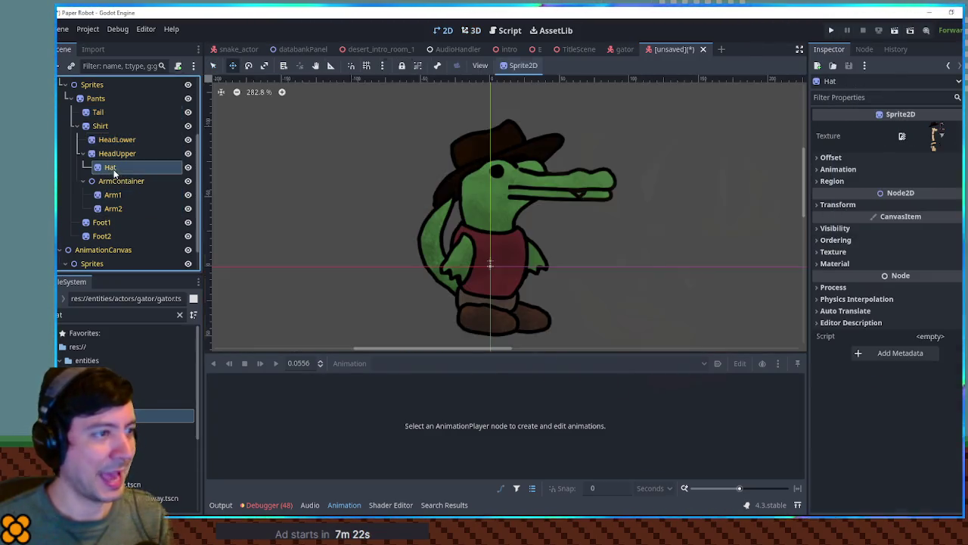
click(863, 226)
click(472, 30)
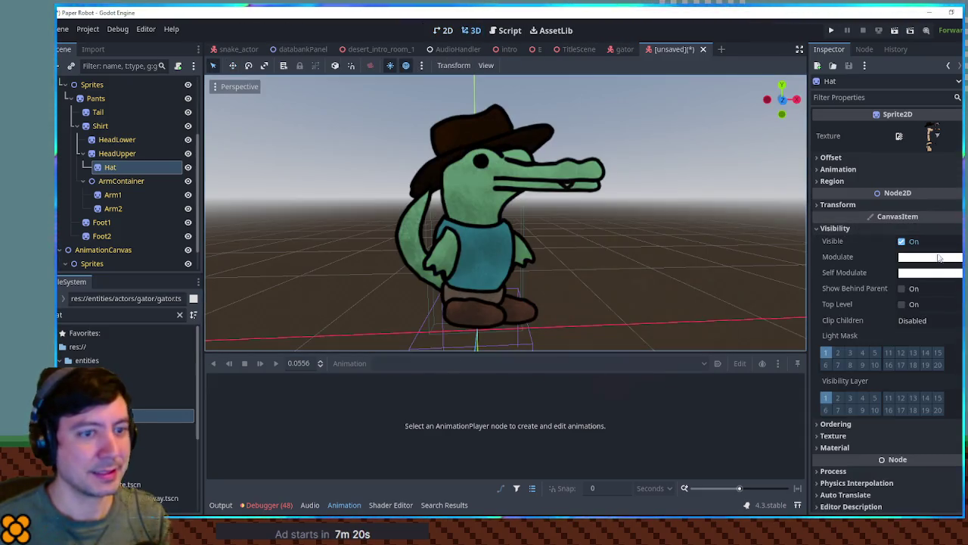
click(942, 272)
click(889, 198)
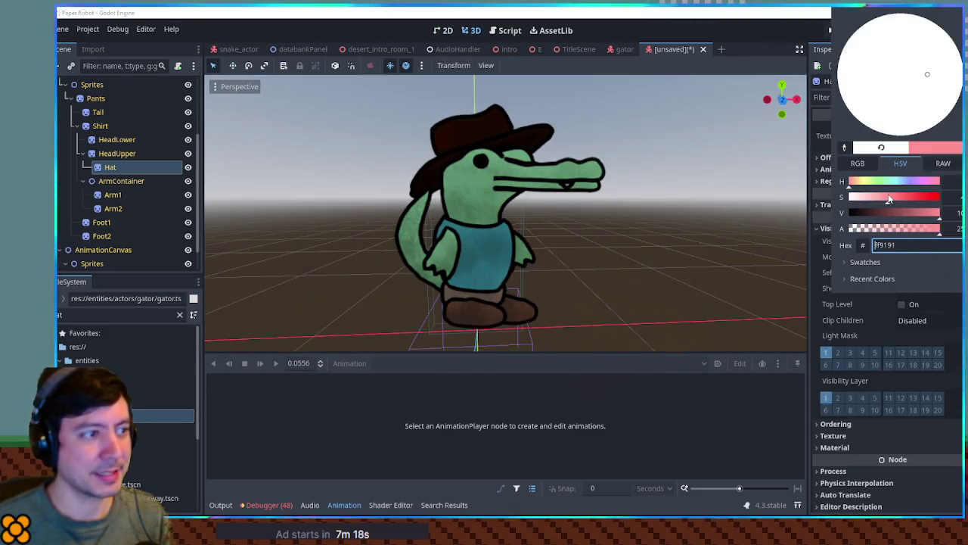
click(905, 198)
click(905, 199)
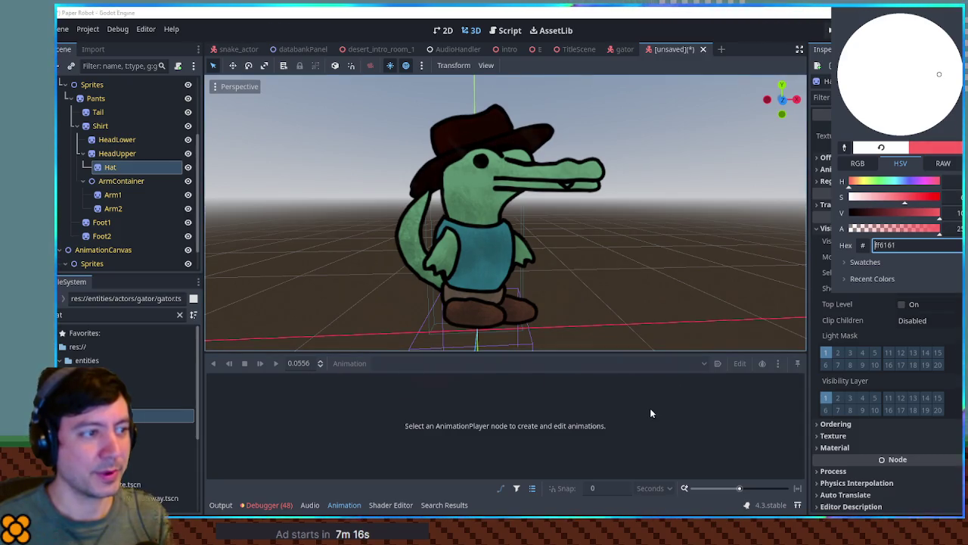
drag(855, 182, 937, 186)
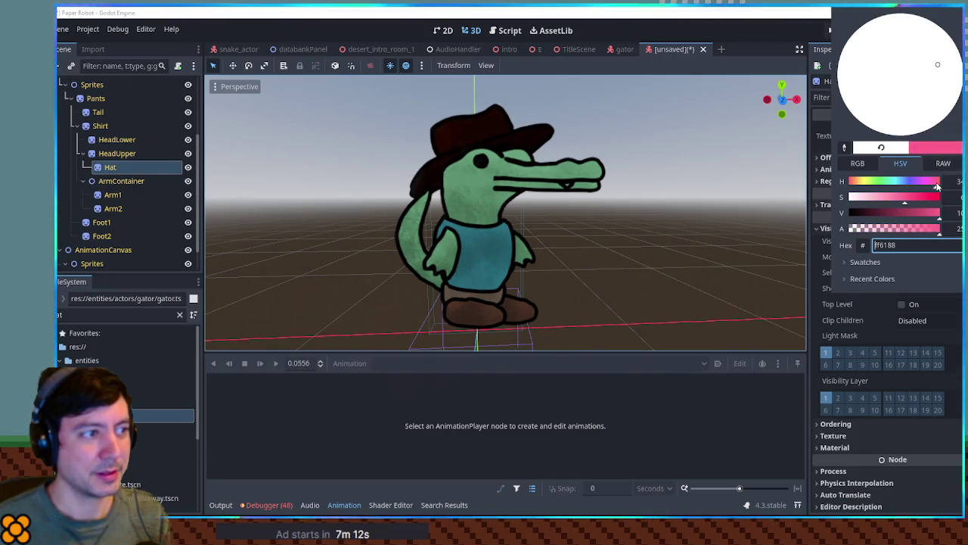
click(623, 398)
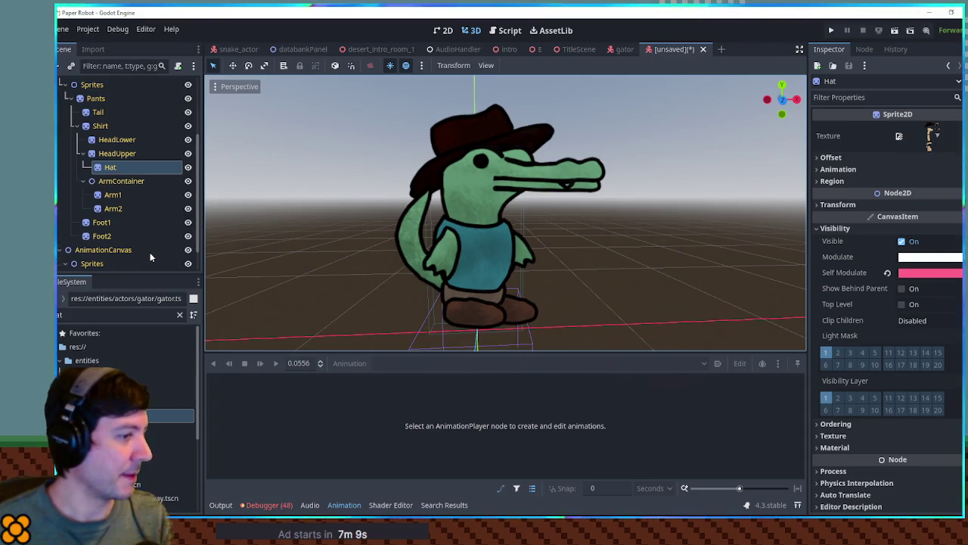
click(95, 98)
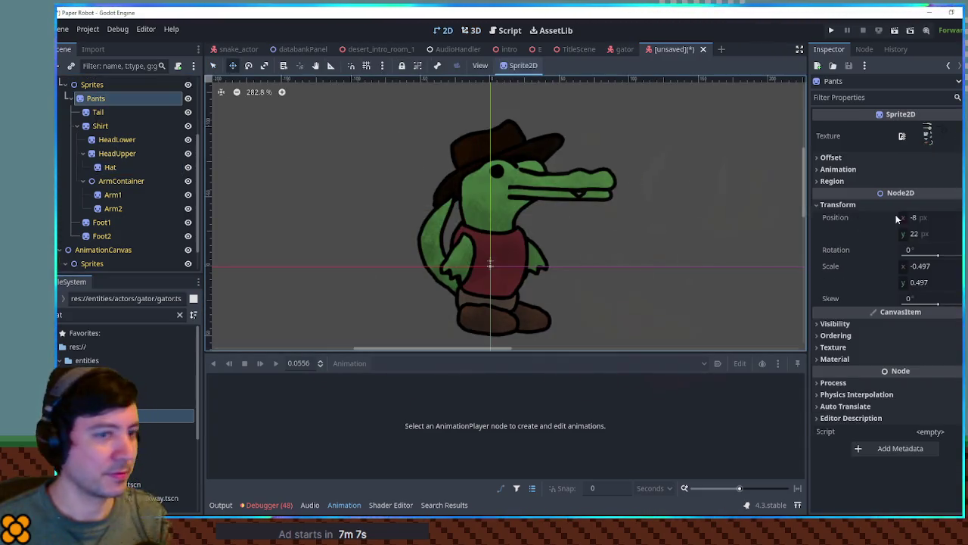
Step: Set the Pants self-modulate colour to dark brown 5b3a28
click(471, 30)
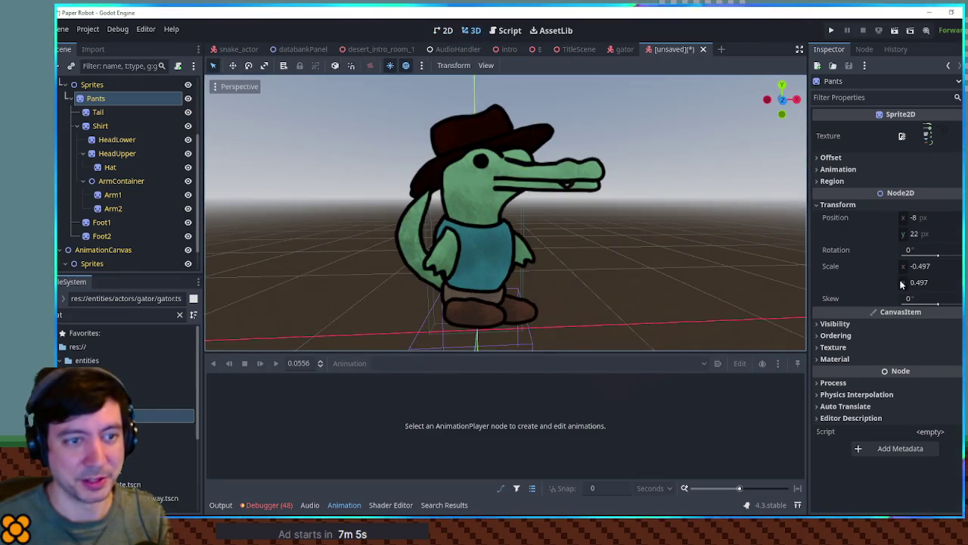
click(836, 324)
click(931, 369)
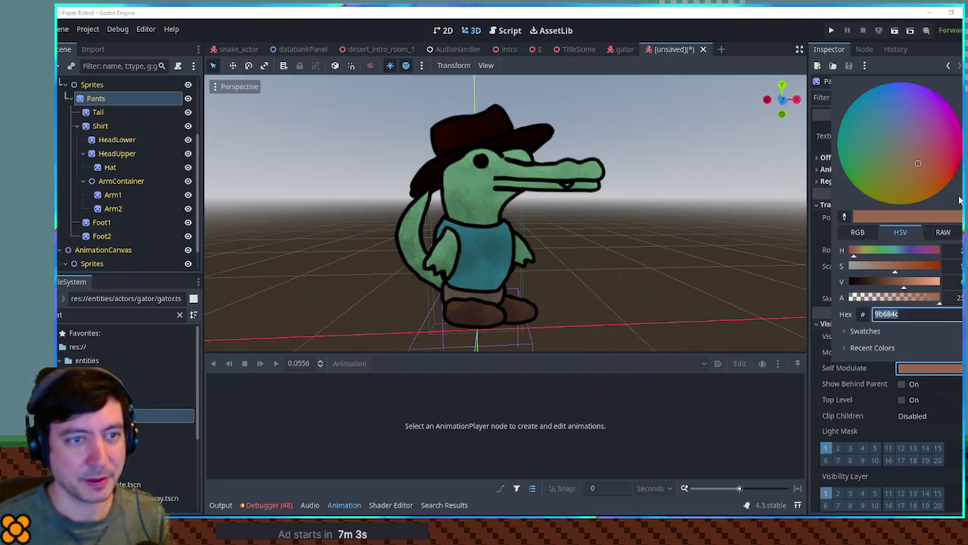
text(5b3a28)
key(Return)
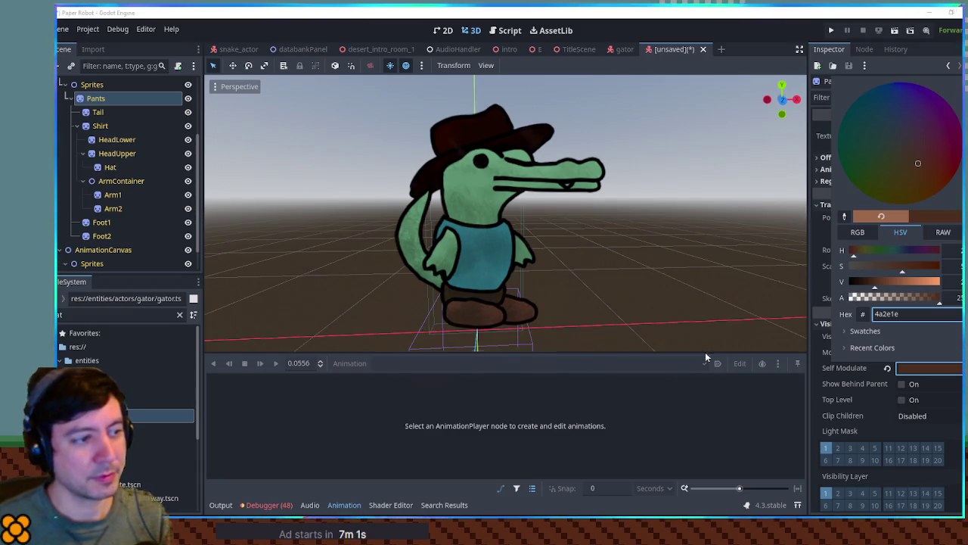
click(754, 321)
Step: Set both feet's self-modulate colour to near-black 2e2e2e
click(102, 236)
shift+click(102, 222)
click(471, 30)
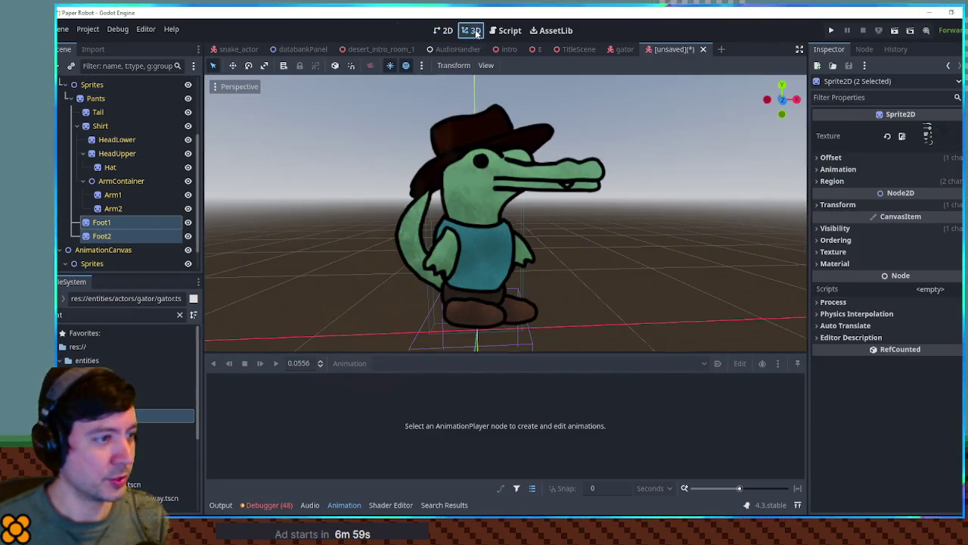
click(840, 228)
click(931, 272)
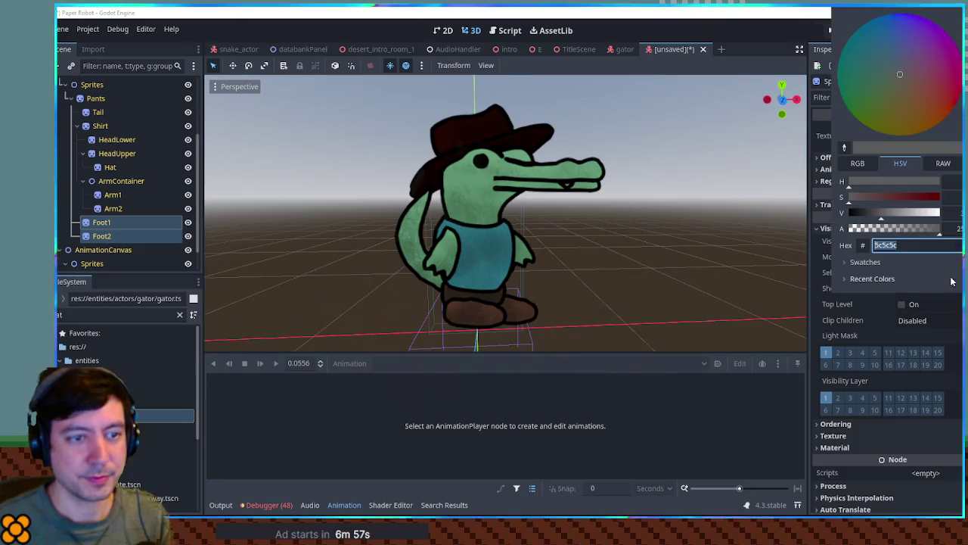
text(2e2e2e)
key(Return)
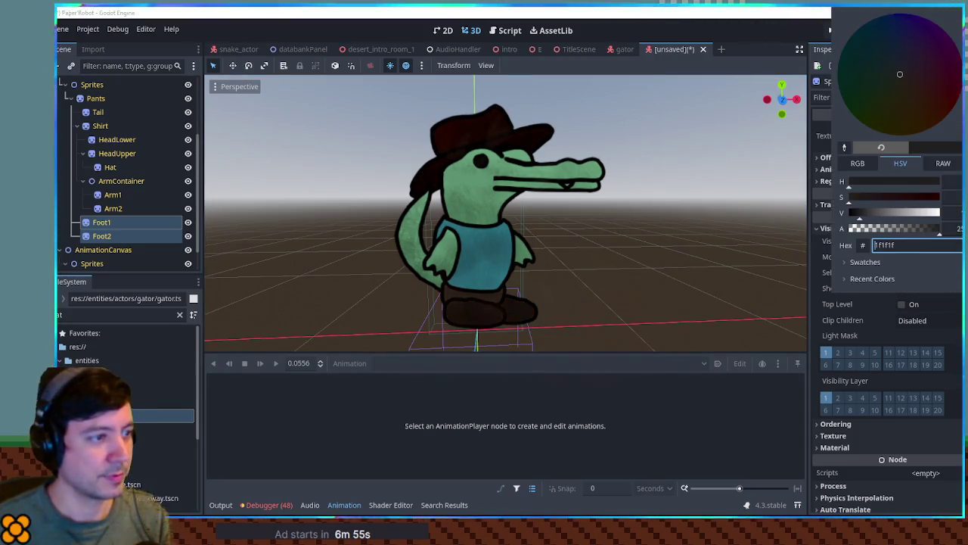
click(680, 414)
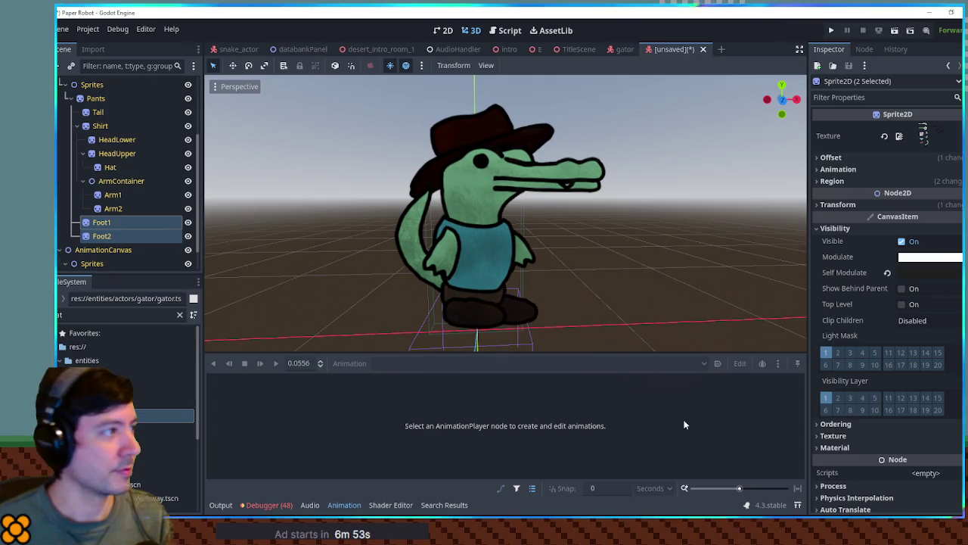
Step: Save the scene as gator_actor_2.tscn in res://entities/actors/gator
key(ctrl+s)
double_click(716, 165)
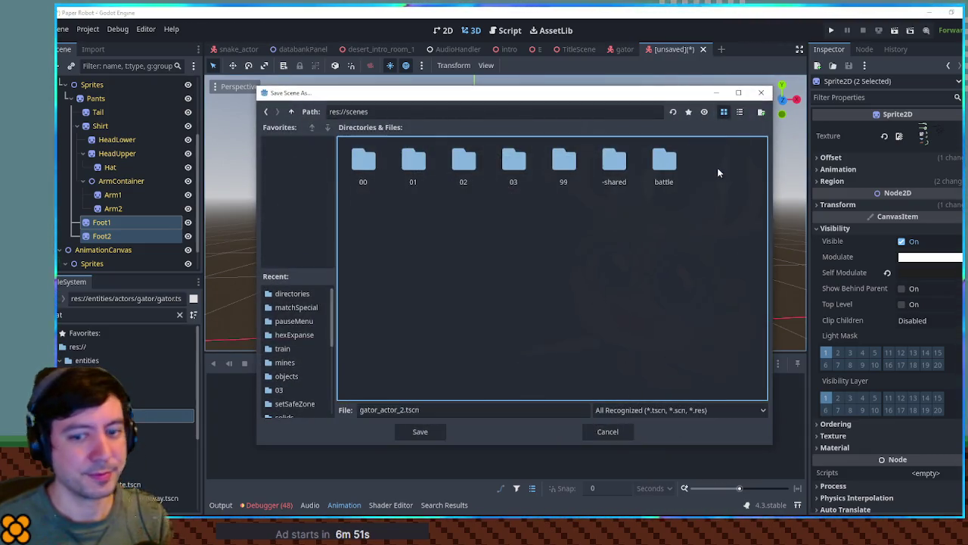
click(514, 160)
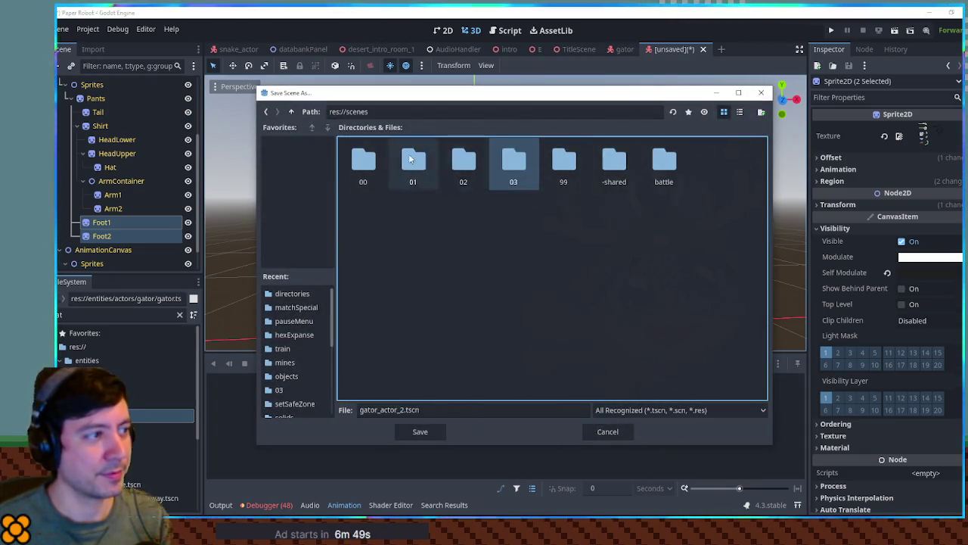
click(292, 111)
double_click(515, 161)
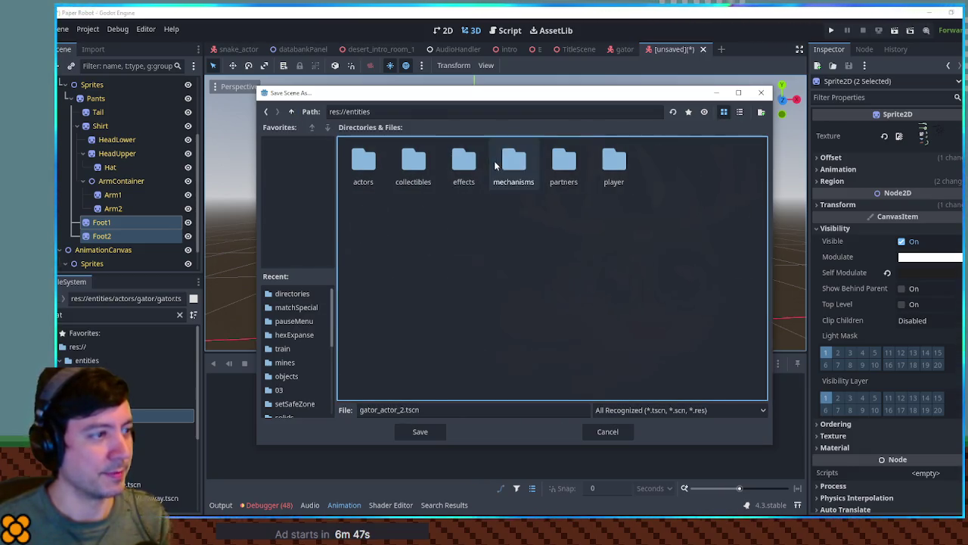
double_click(372, 165)
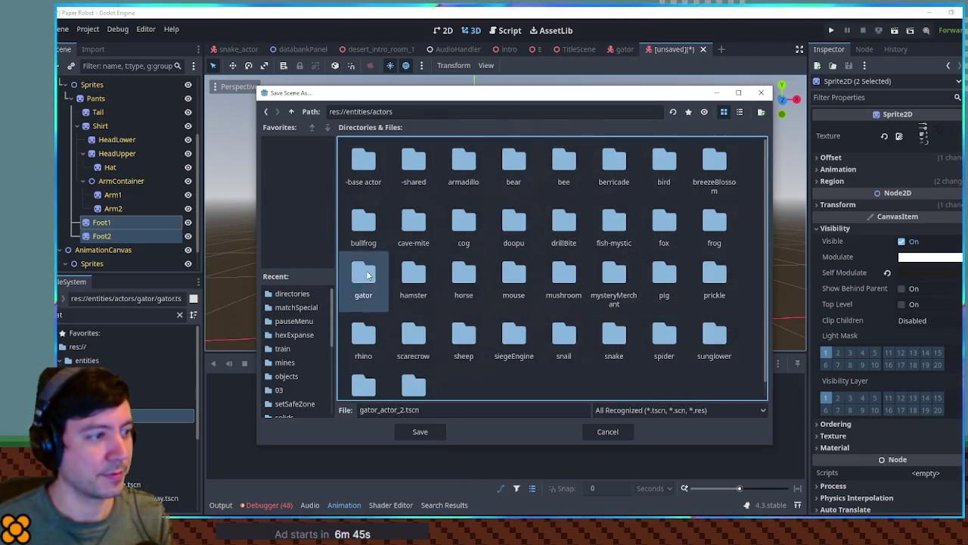
double_click(383, 285)
click(420, 431)
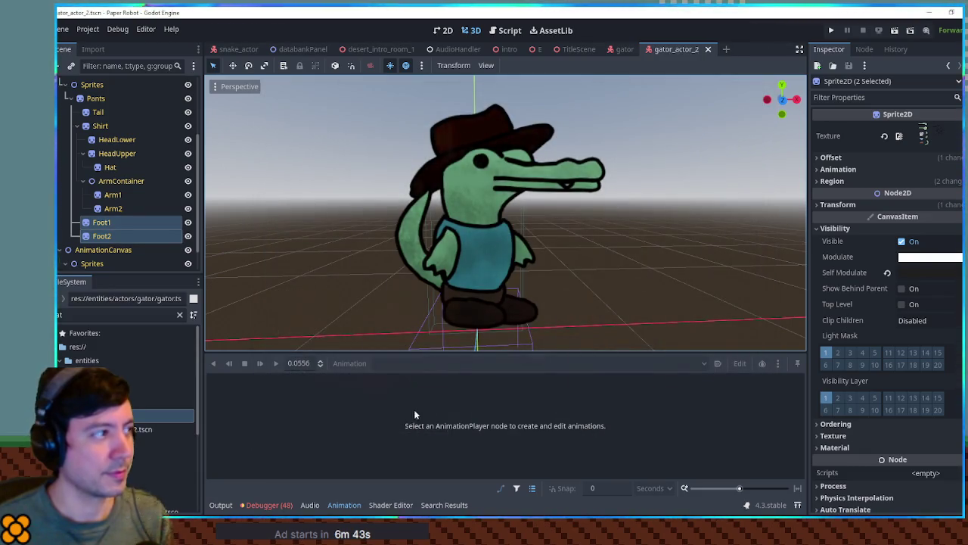
right_click(151, 416)
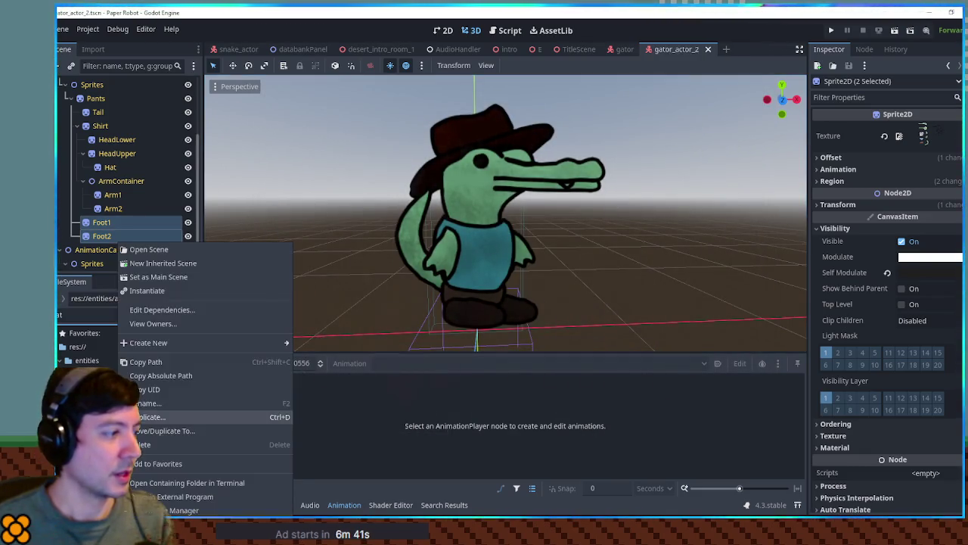
Step: Create a new scene inheriting gator.tscn and rename its root GatorActor3
click(184, 264)
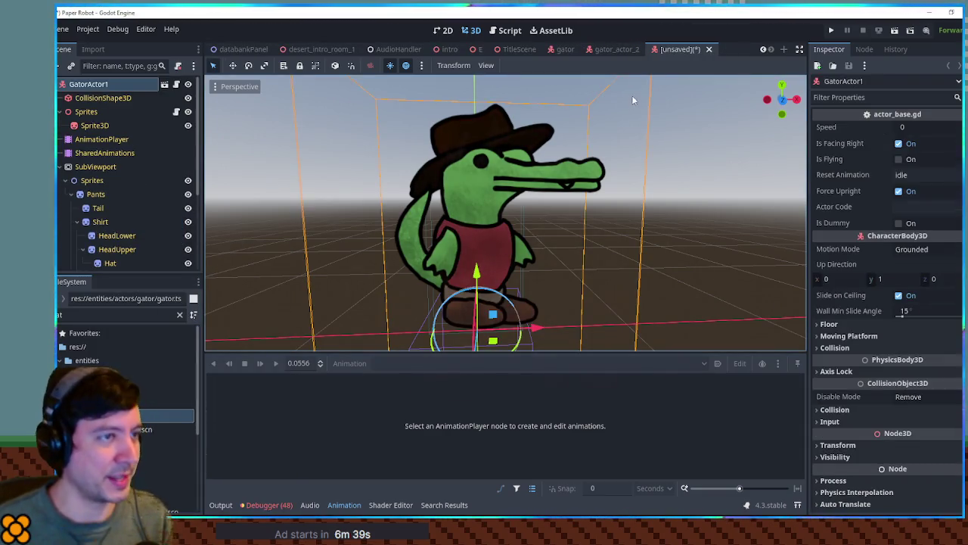
double_click(122, 84)
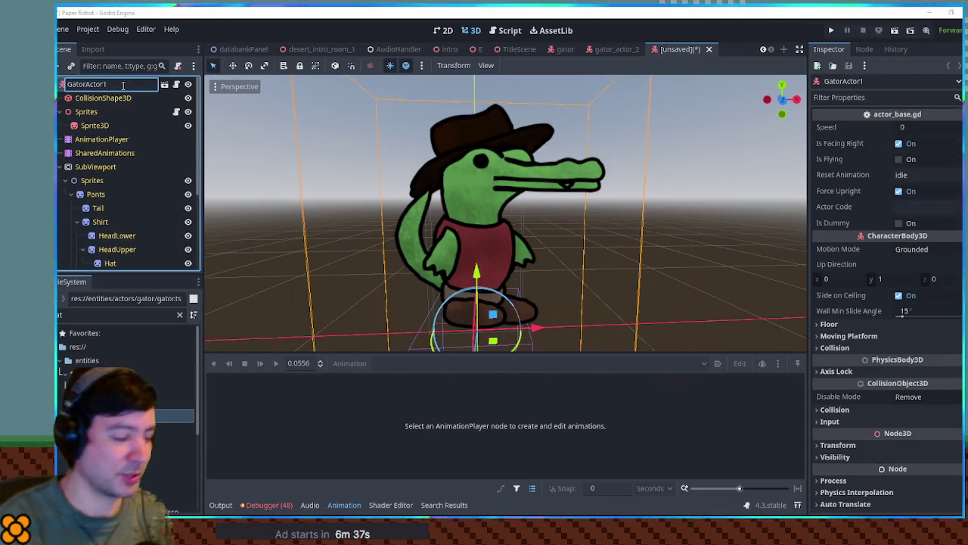
text(3)
key(Return)
Step: Select the Tail, HeadLower, HeadUpper, Arm1 and Arm2 skin sprites together
scroll(128, 162, down, 1)
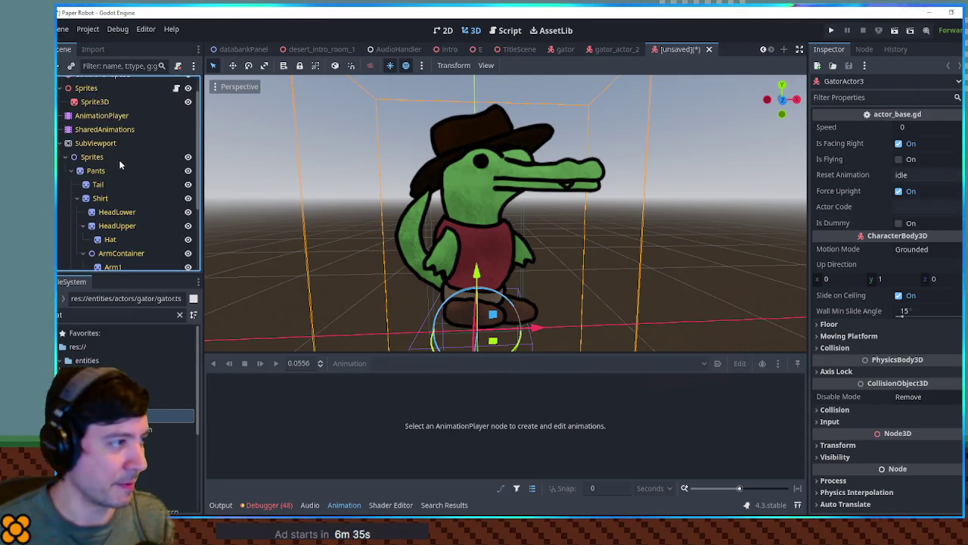
scroll(106, 194, down, 1)
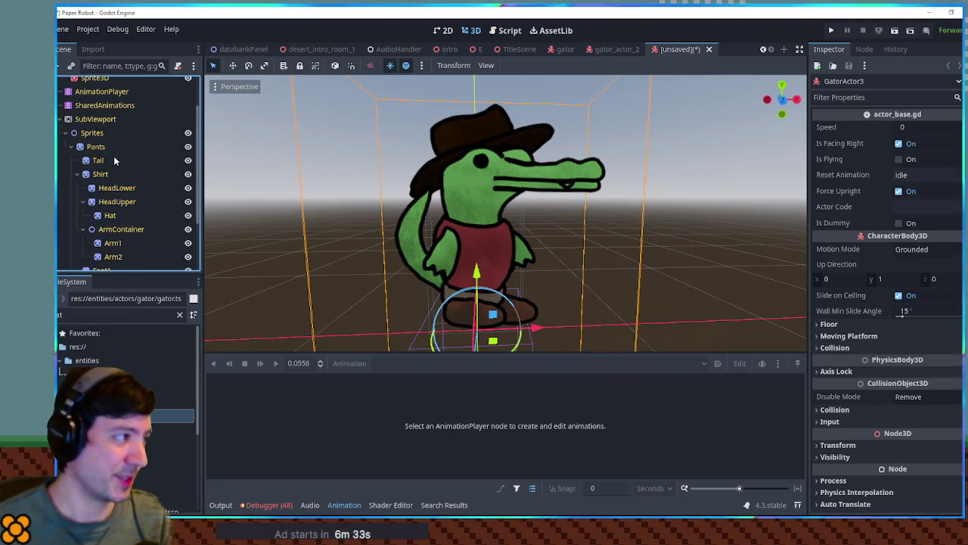
scroll(101, 138, down, 1)
click(98, 136)
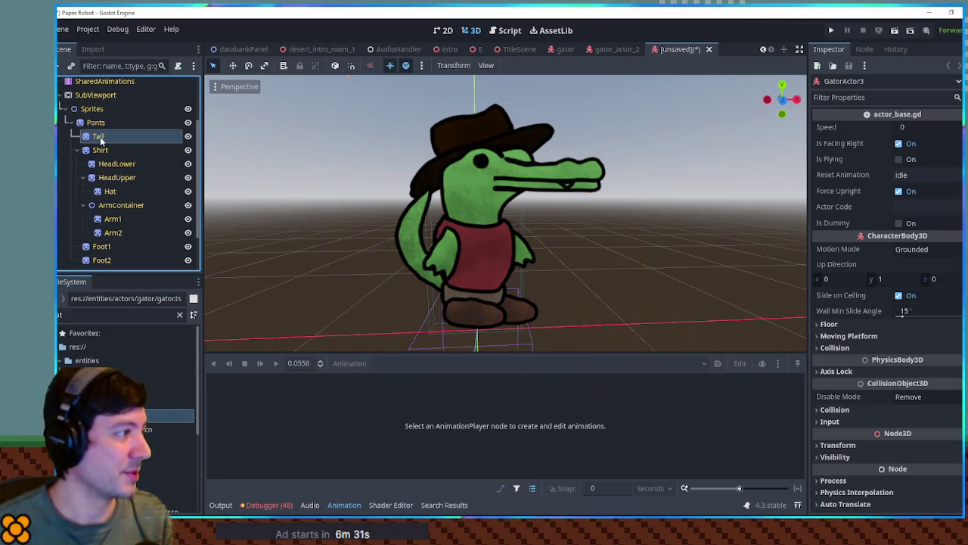
ctrl+click(117, 163)
ctrl+click(114, 177)
ctrl+click(113, 219)
ctrl+click(114, 232)
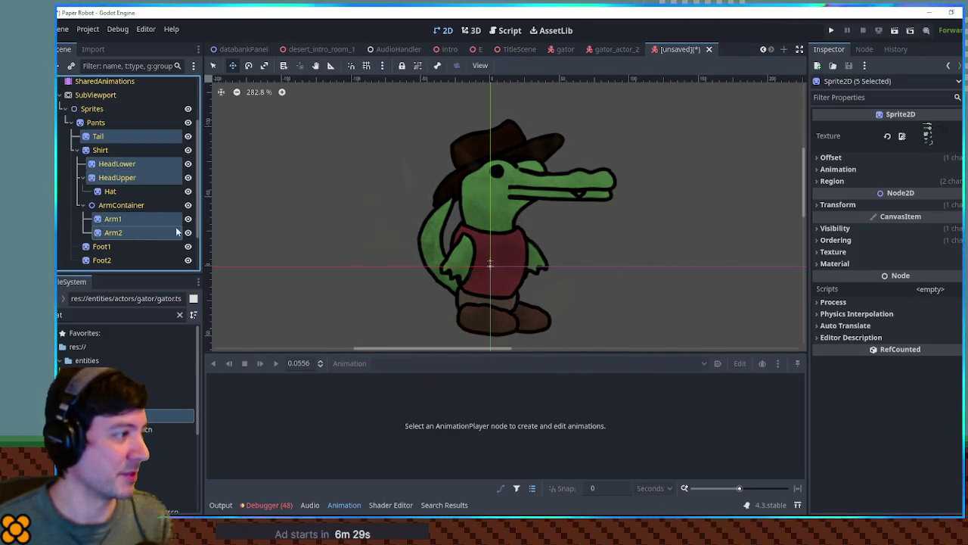
click(471, 30)
Step: Set the selected skin sprites' Self Modulate to a pale tan (d1b280)
click(895, 225)
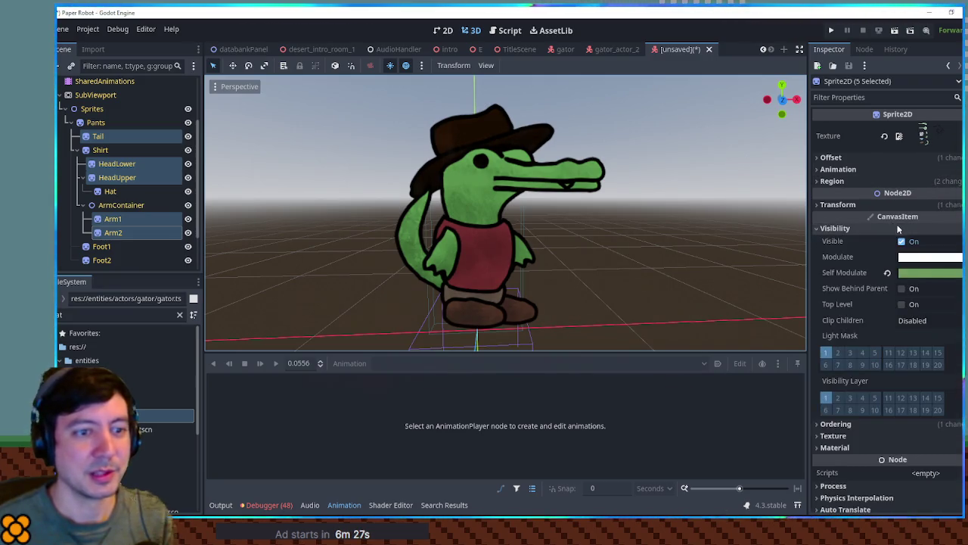
click(918, 271)
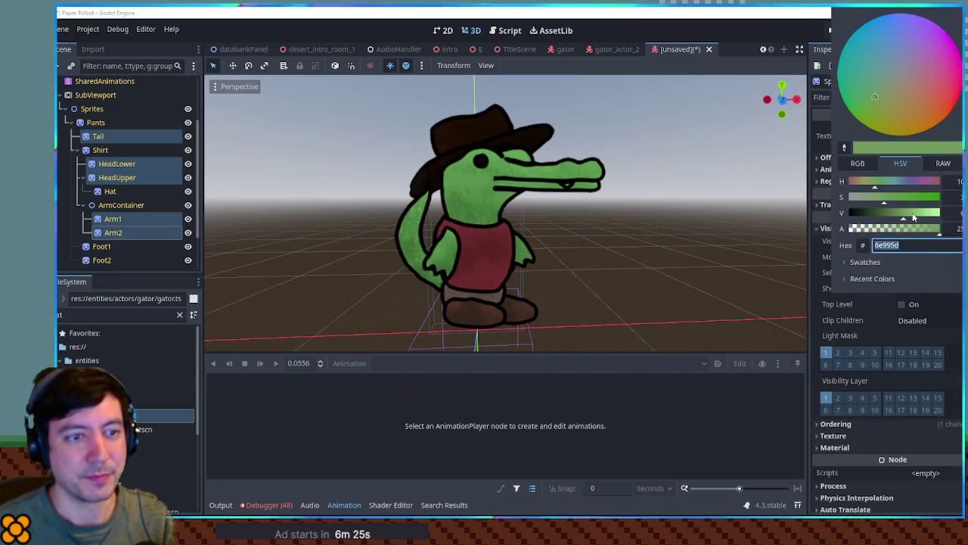
drag(920, 216, 923, 216)
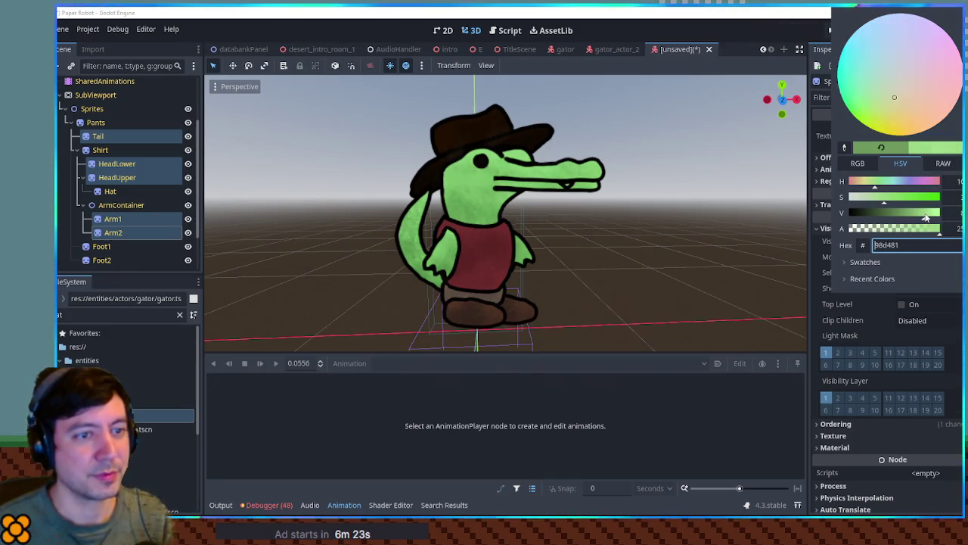
drag(874, 182, 859, 185)
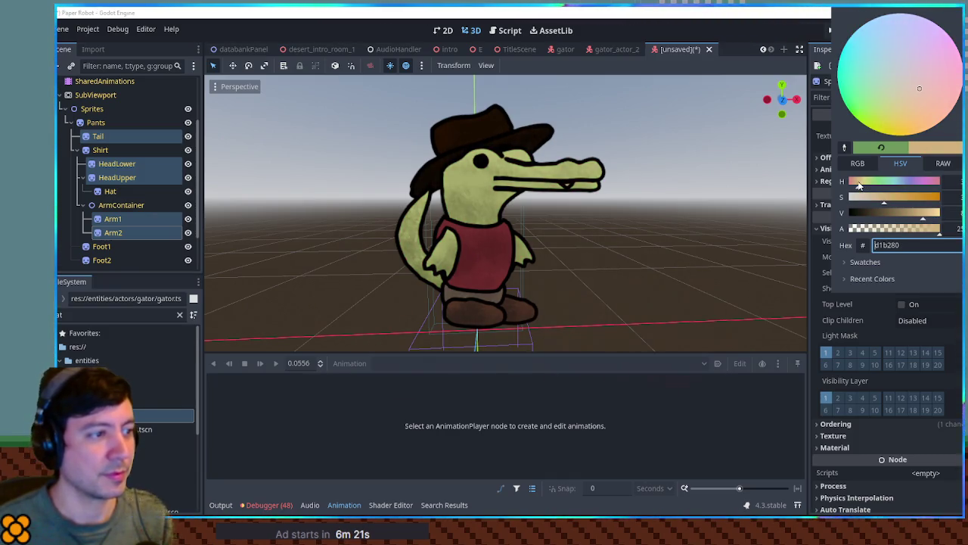
click(702, 438)
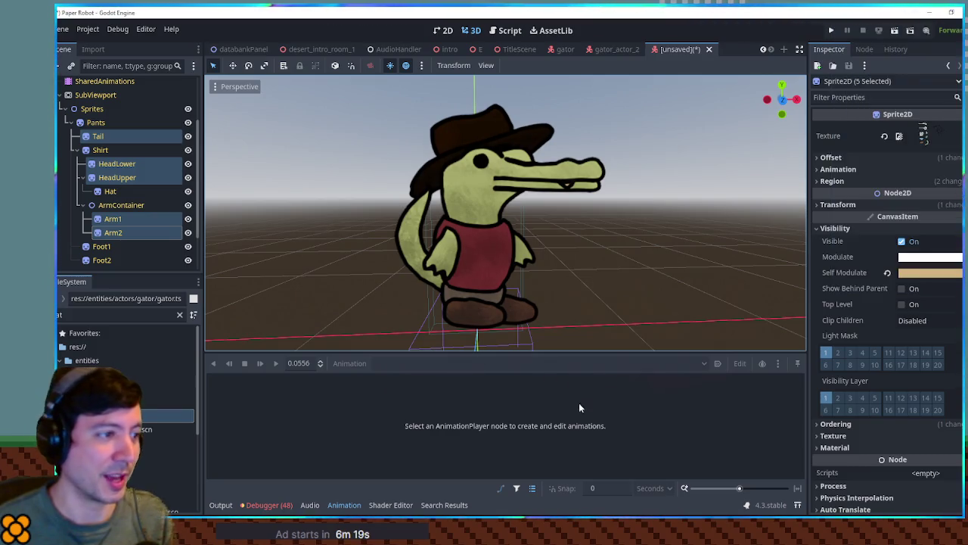
click(106, 152)
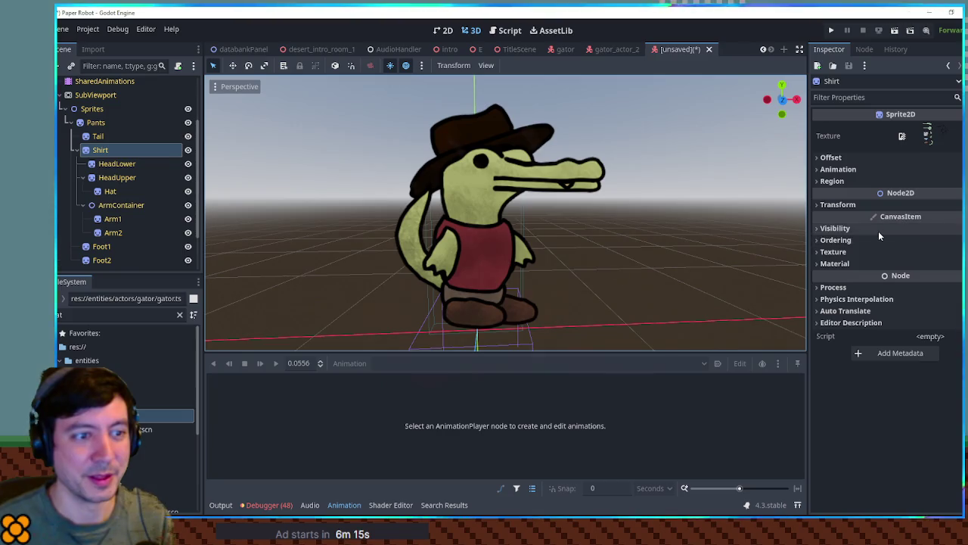
Step: Give the Shirt a muted brown Self Modulate tint (756443)
click(878, 231)
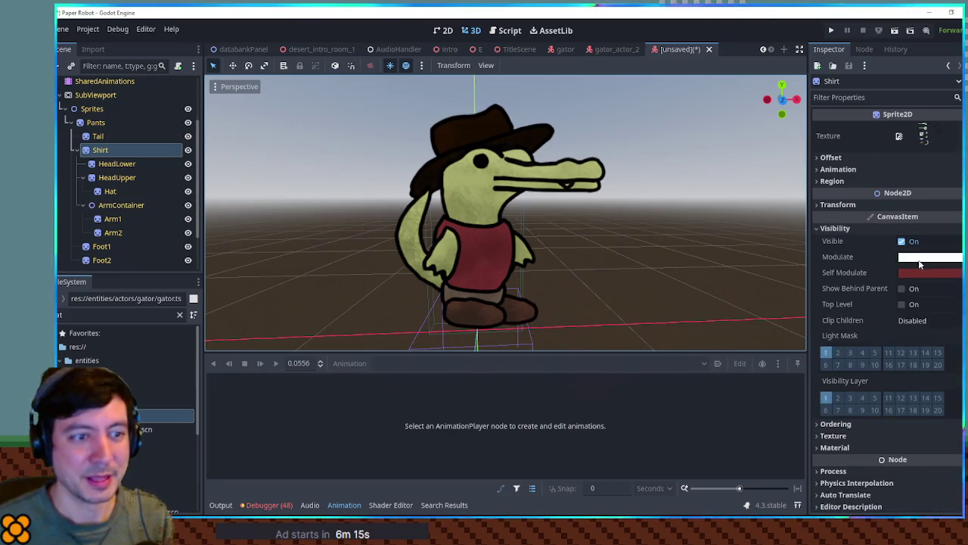
click(927, 276)
click(889, 199)
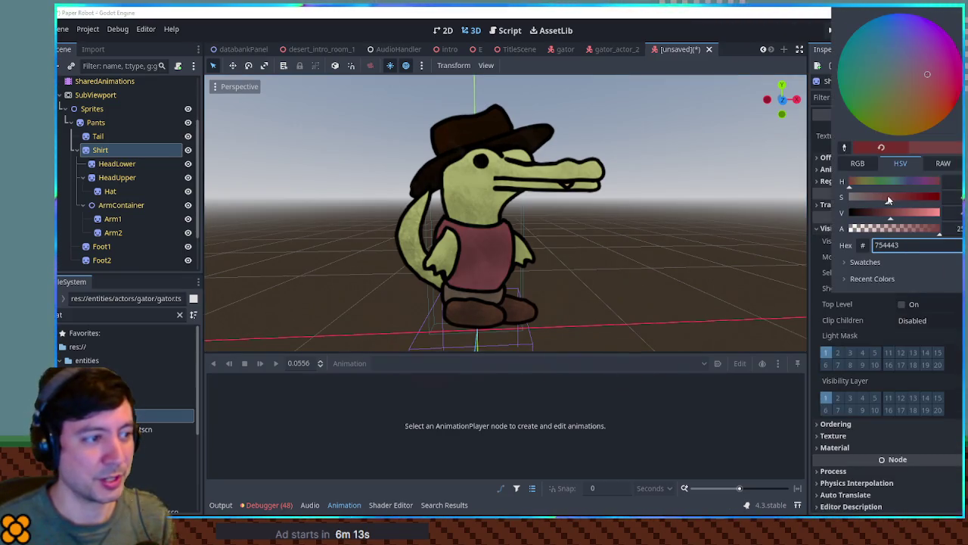
click(857, 182)
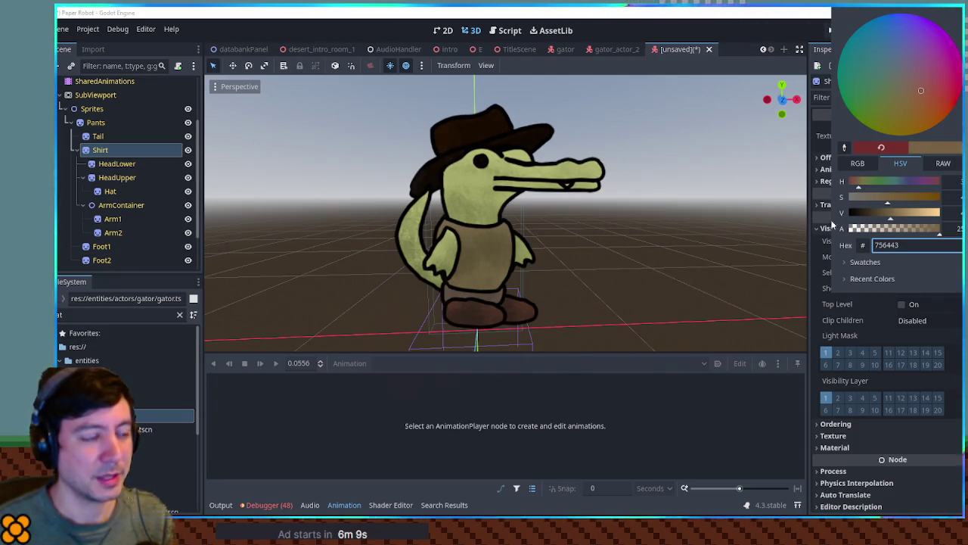
click(703, 413)
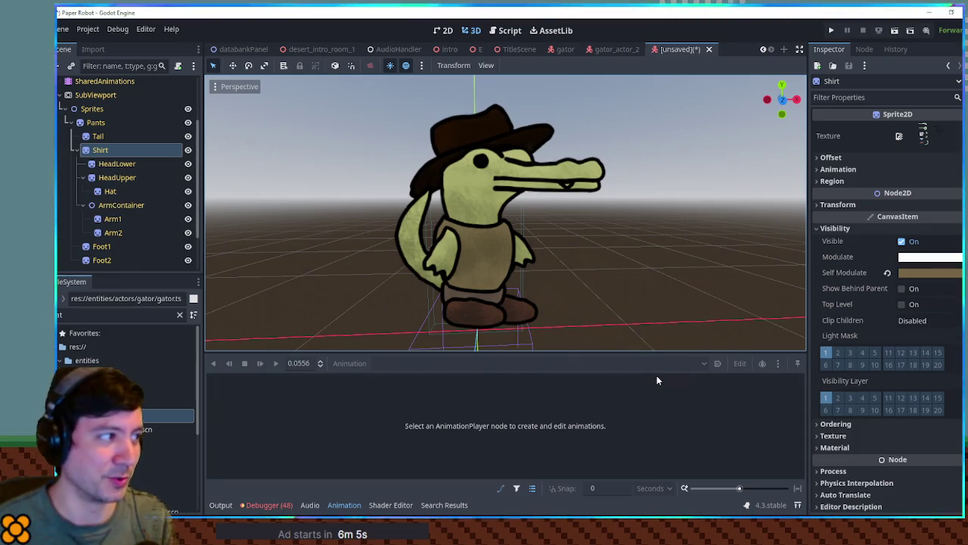
Step: Save this gator variant as gator_actor_3.tscn
key(ctrl+s)
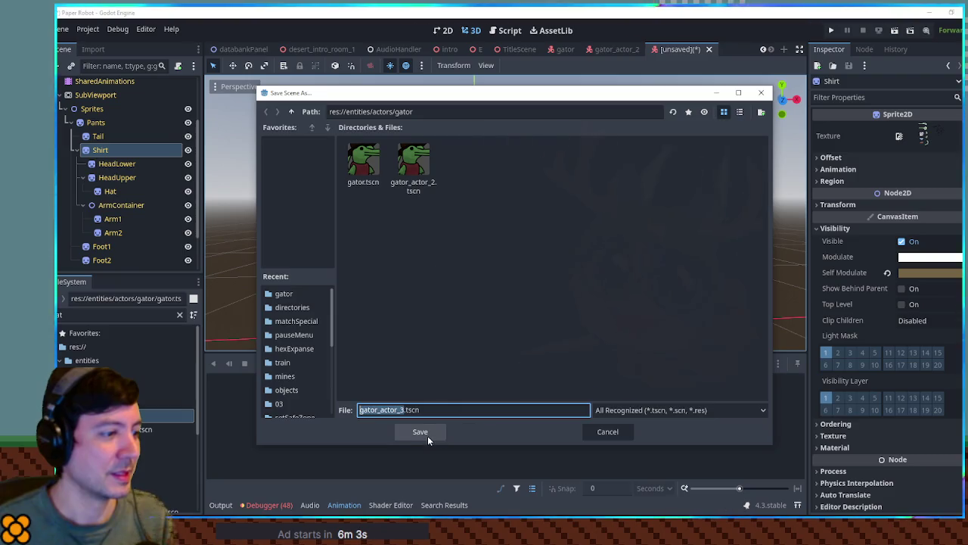
click(427, 437)
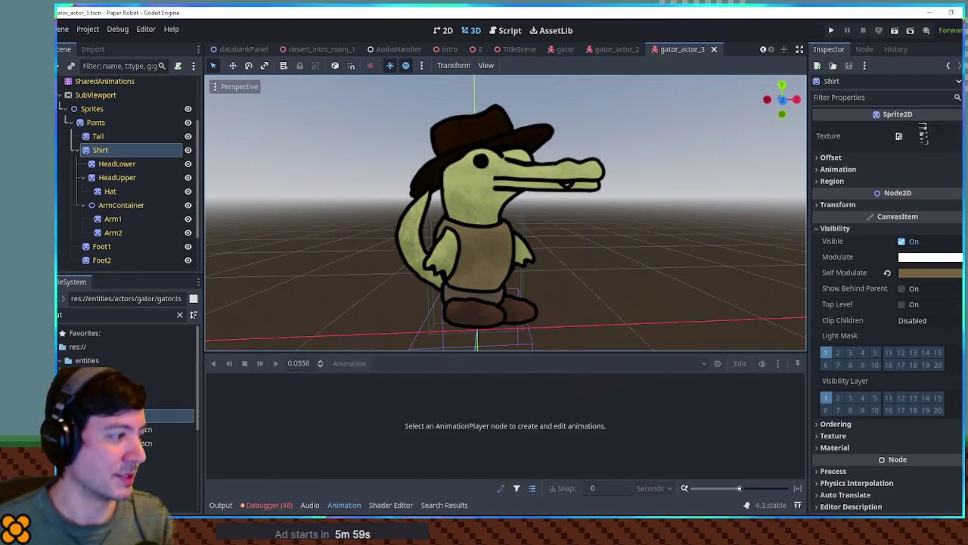
right_click(117, 415)
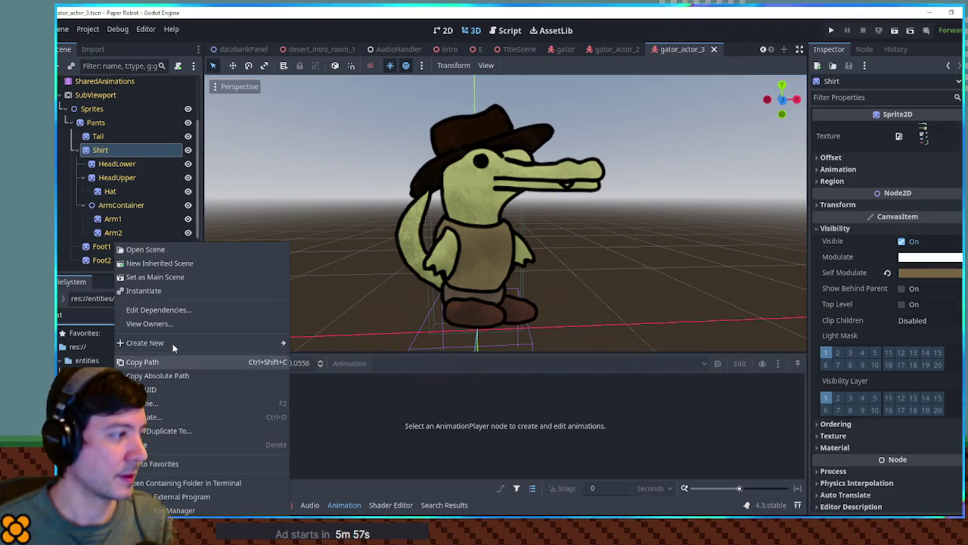
Step: Create another scene inheriting the gator and rename its root GatorActor4
click(173, 264)
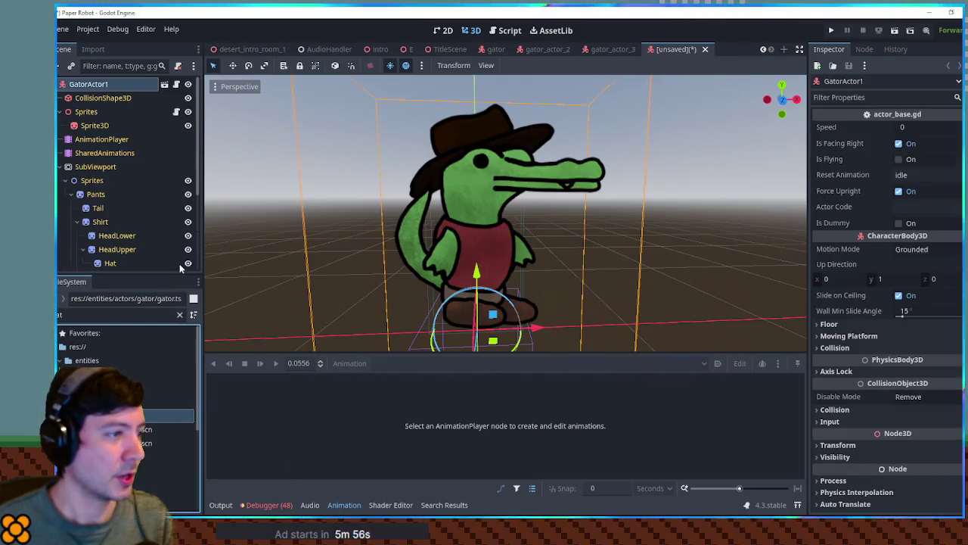
double_click(116, 85)
text(4)
key(Return)
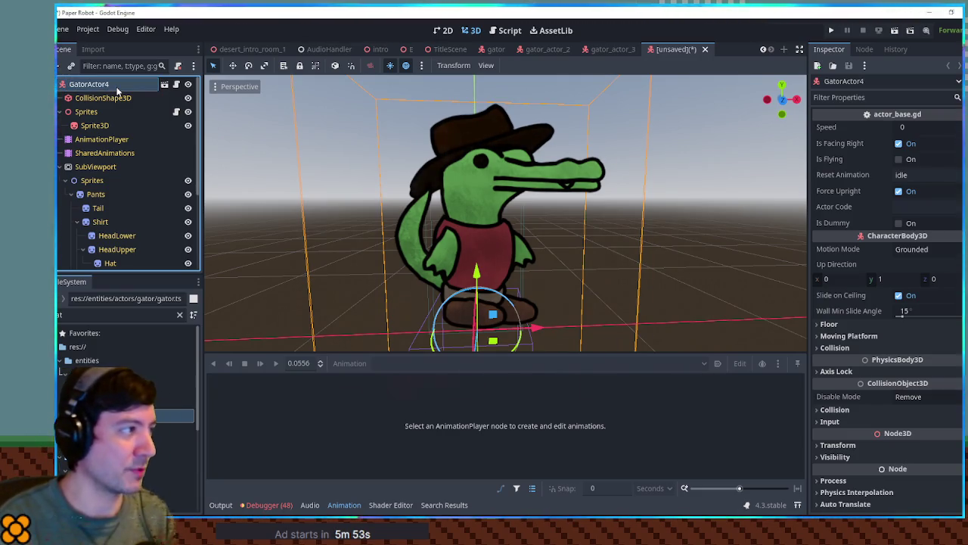
Step: Select the Tail, HeadLower, HeadUpper, Arm1 and Arm2 skin sprites together
scroll(106, 149, down, 3)
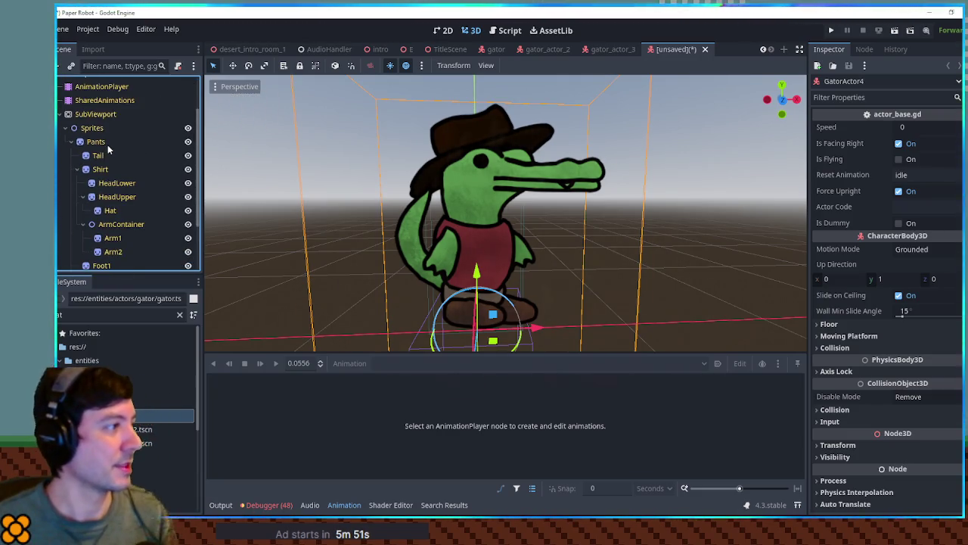
click(102, 155)
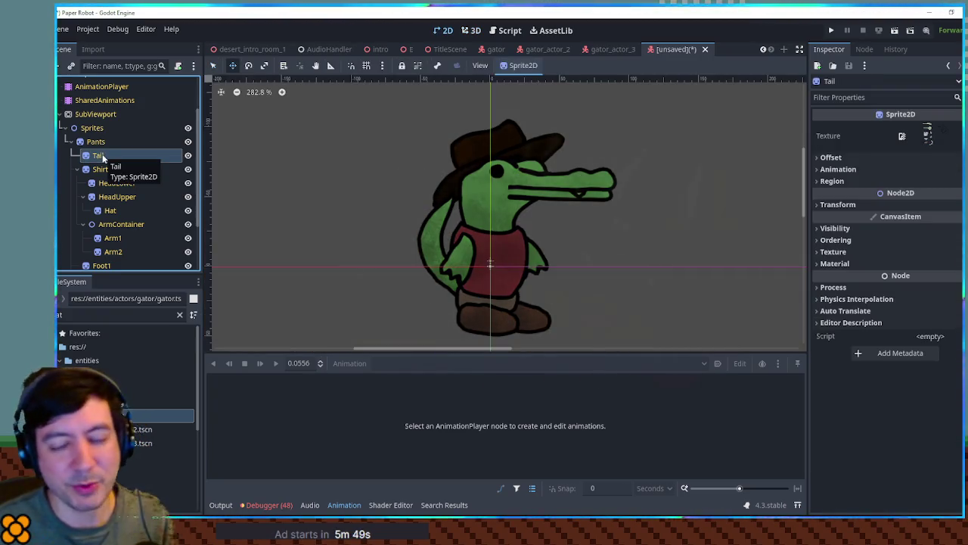
scroll(110, 164, down, 1)
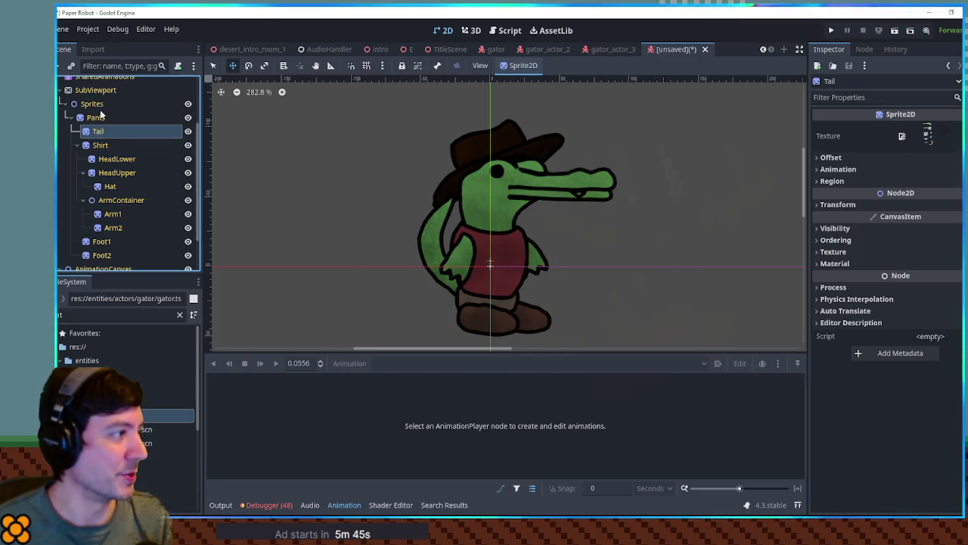
ctrl+click(113, 158)
ctrl+click(114, 171)
ctrl+click(113, 214)
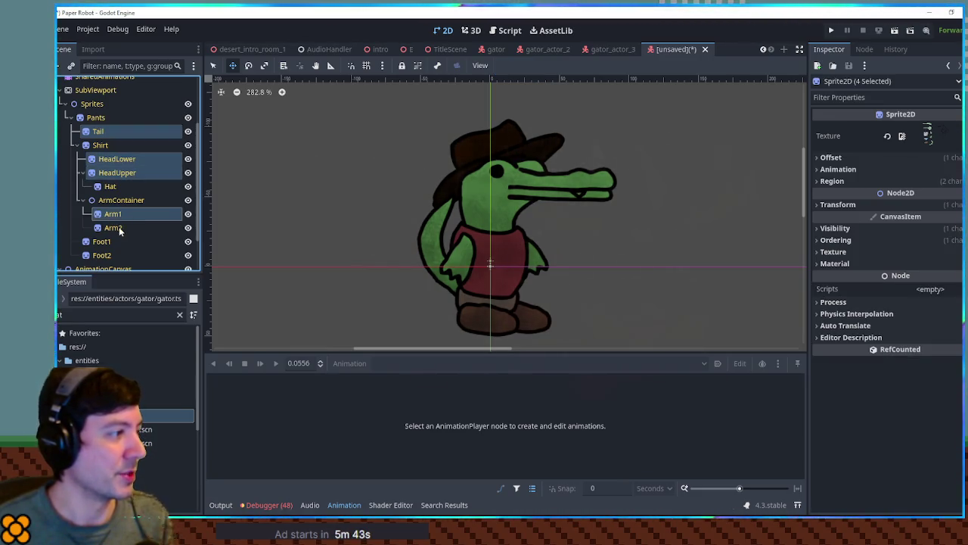
ctrl+click(113, 227)
click(471, 31)
Step: Set the skin sprites' Self Modulate to a pinkish-tan (b0726b)
click(938, 228)
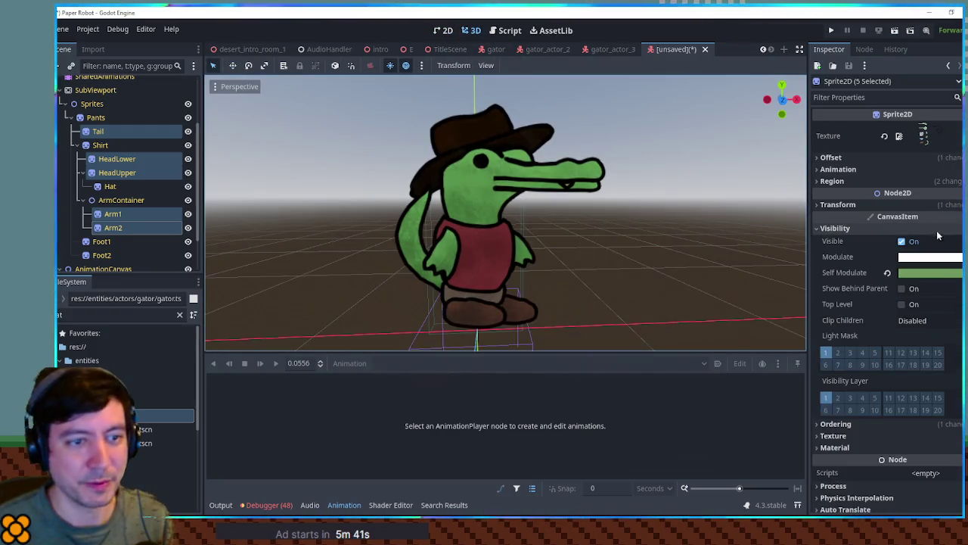
click(939, 273)
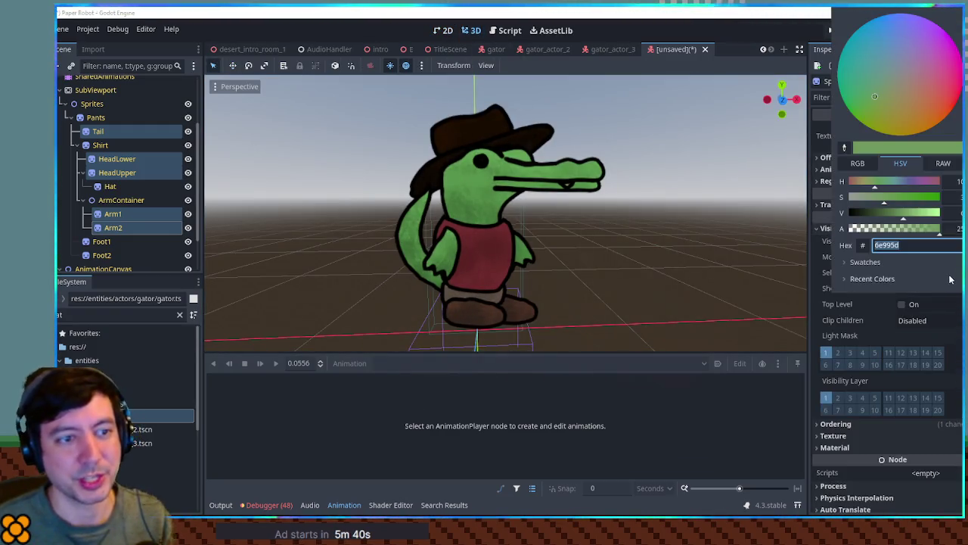
click(913, 214)
drag(860, 185, 852, 185)
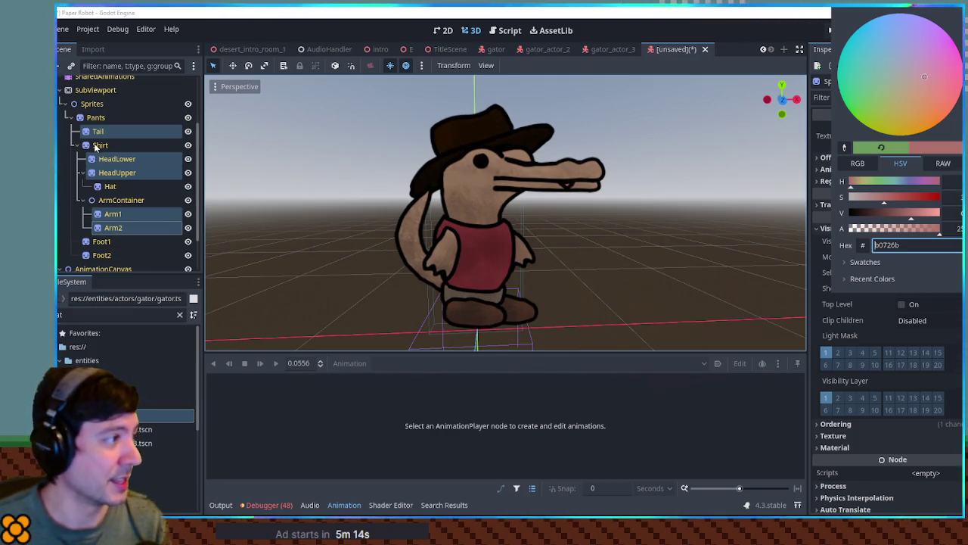
click(149, 146)
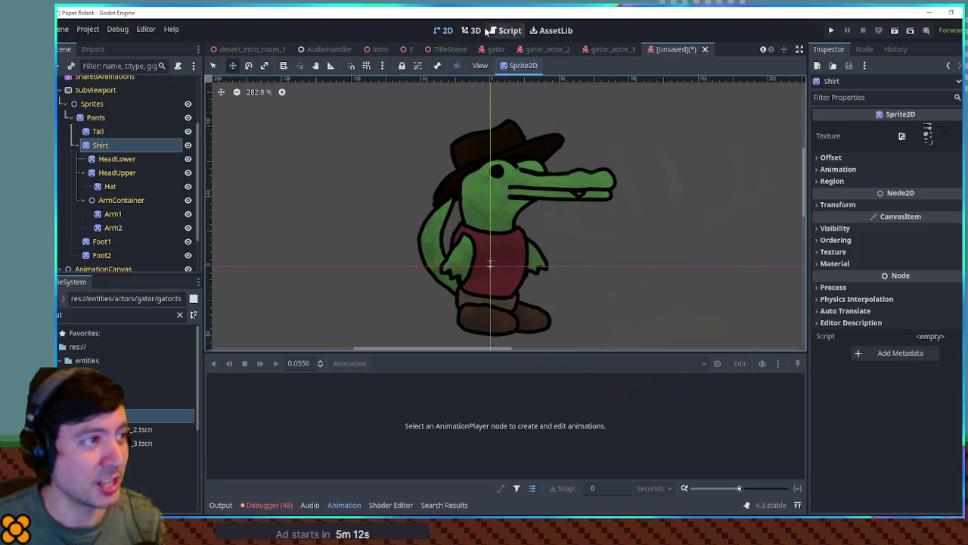
Step: Give the Shirt a muted lavender Self Modulate tint (755874)
click(471, 30)
click(836, 228)
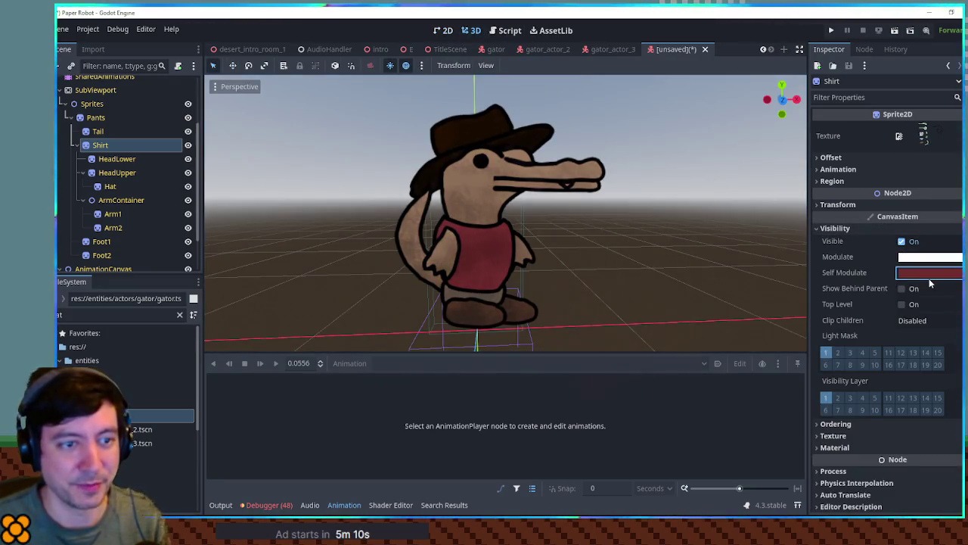
click(926, 272)
click(926, 183)
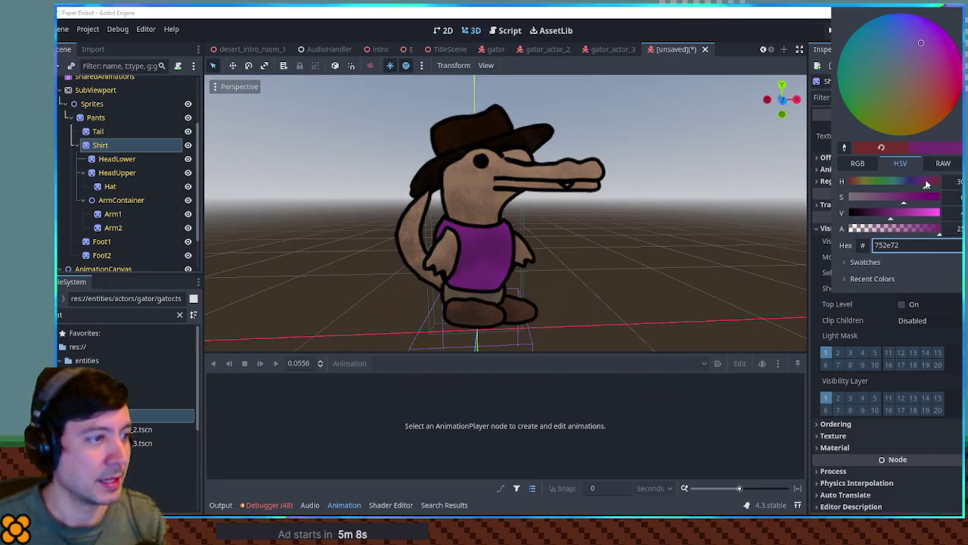
drag(903, 198, 878, 198)
click(872, 197)
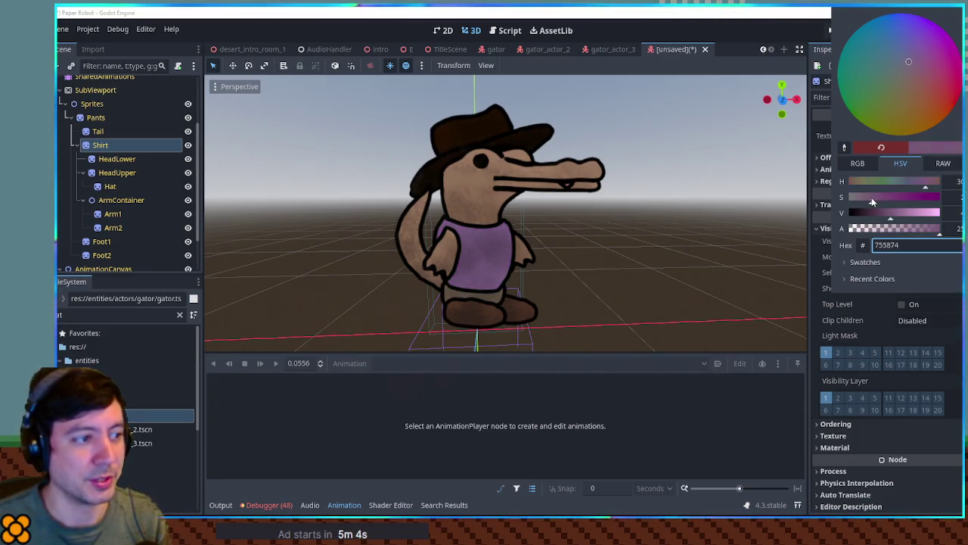
click(232, 338)
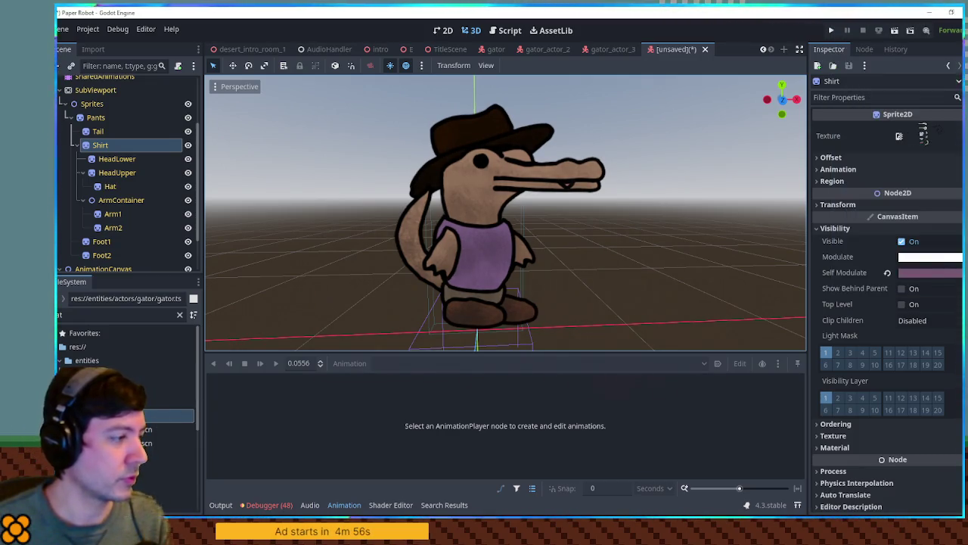
Step: Filter the FileSystem for 'bird gl' and open bird_actor_glasses.tscn
key(Down)
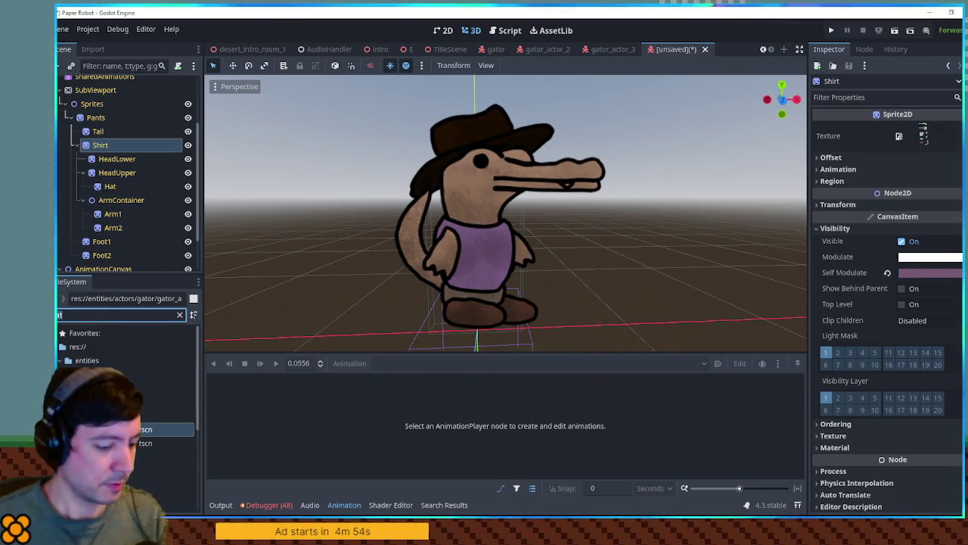
text(rd gl)
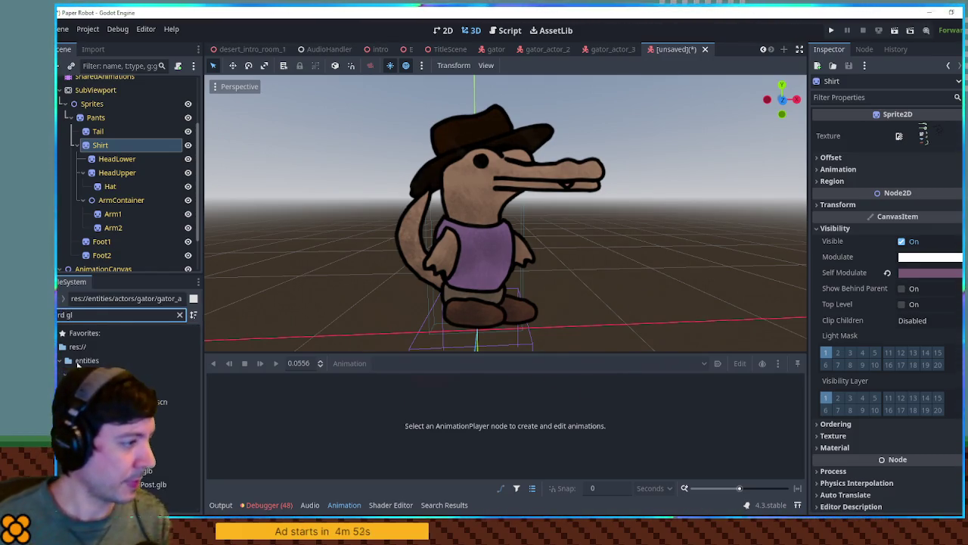
double_click(152, 401)
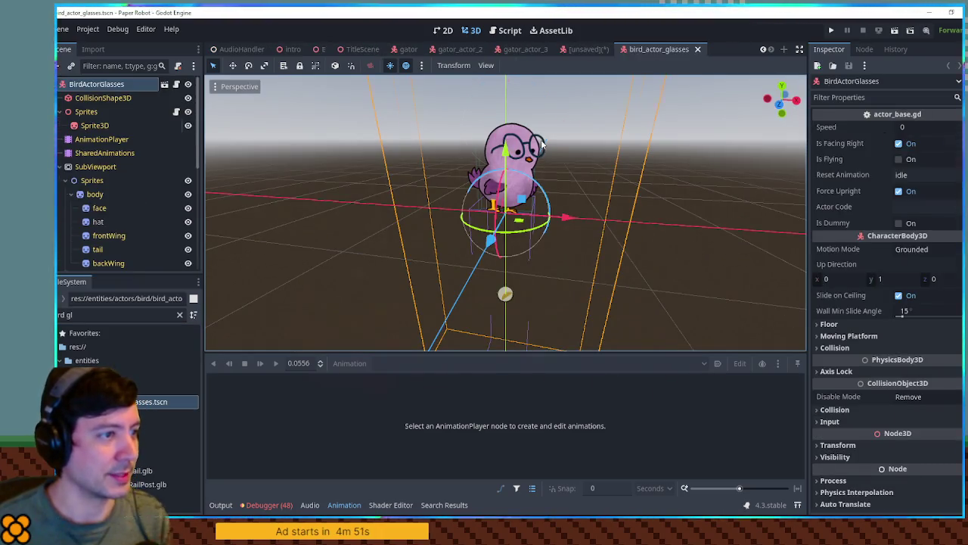
Step: Select the bird's hat sprite, then return to the unsaved gator scene
click(542, 144)
scroll(99, 177, down, 2)
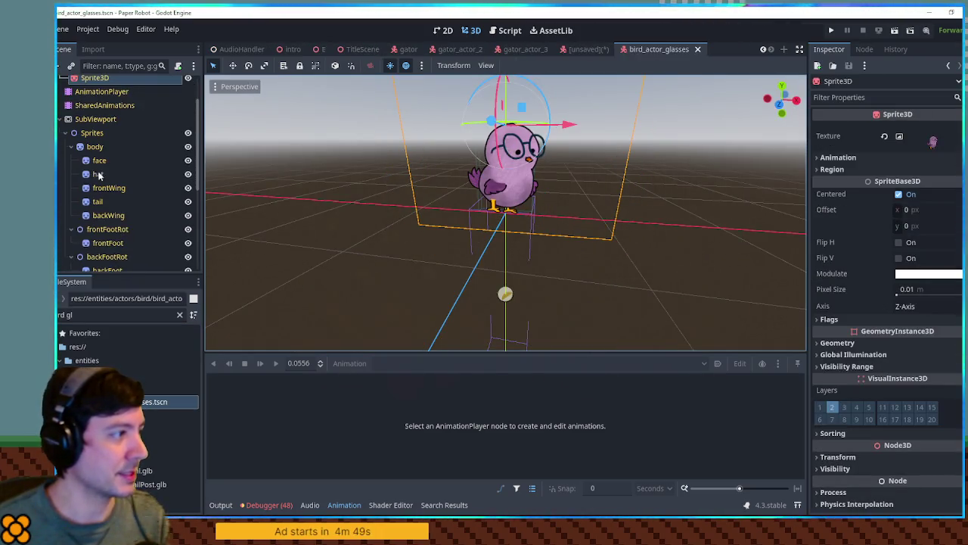
click(98, 175)
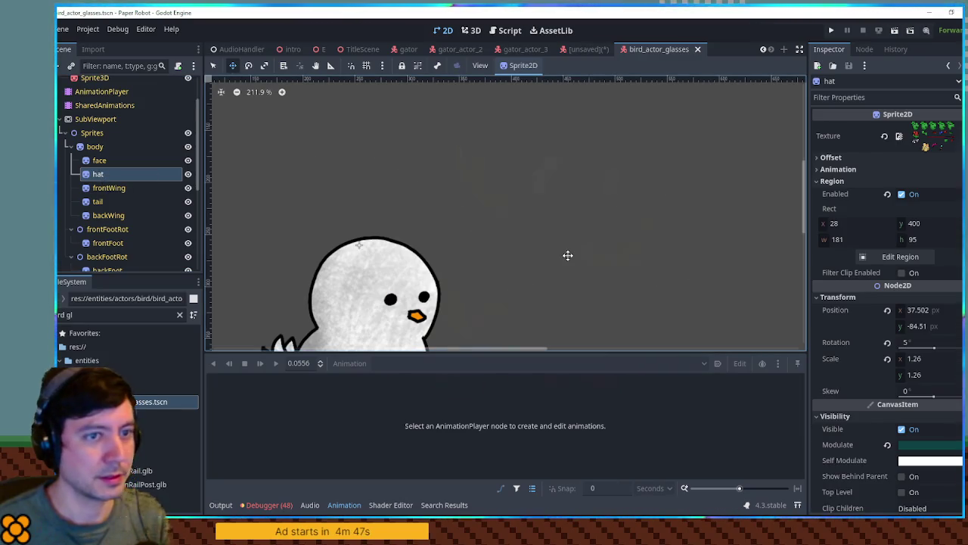
click(573, 53)
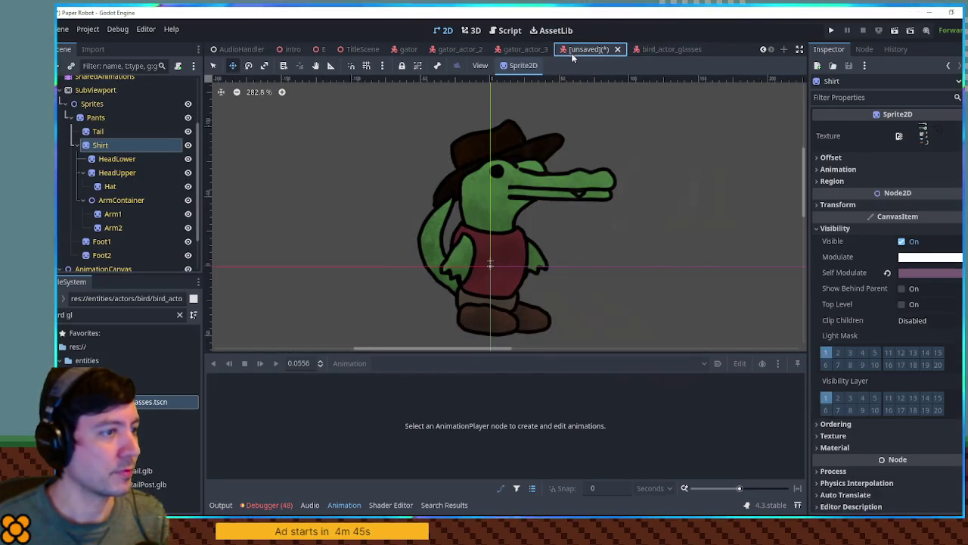
Step: Add the glasses sprite as a child of the gator's HeadUpper node
click(470, 30)
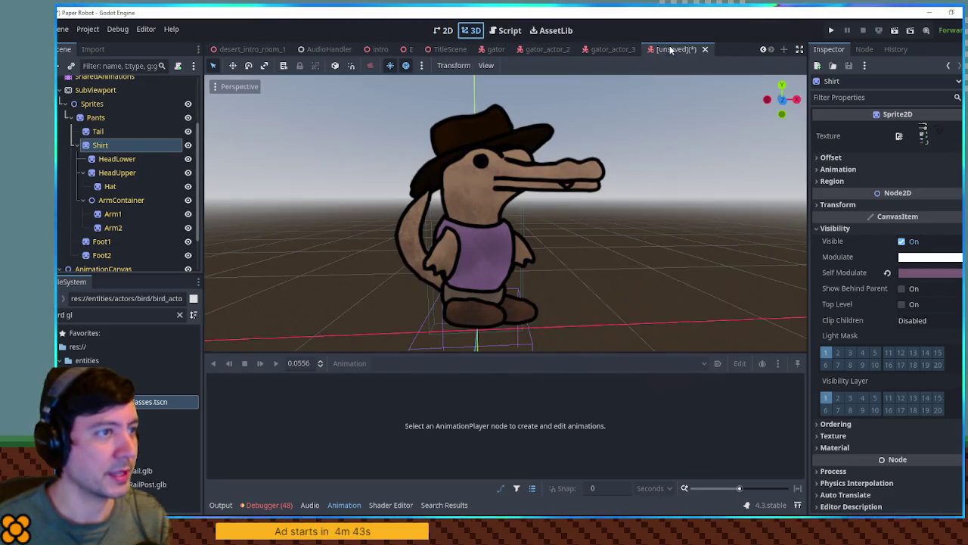
click(113, 187)
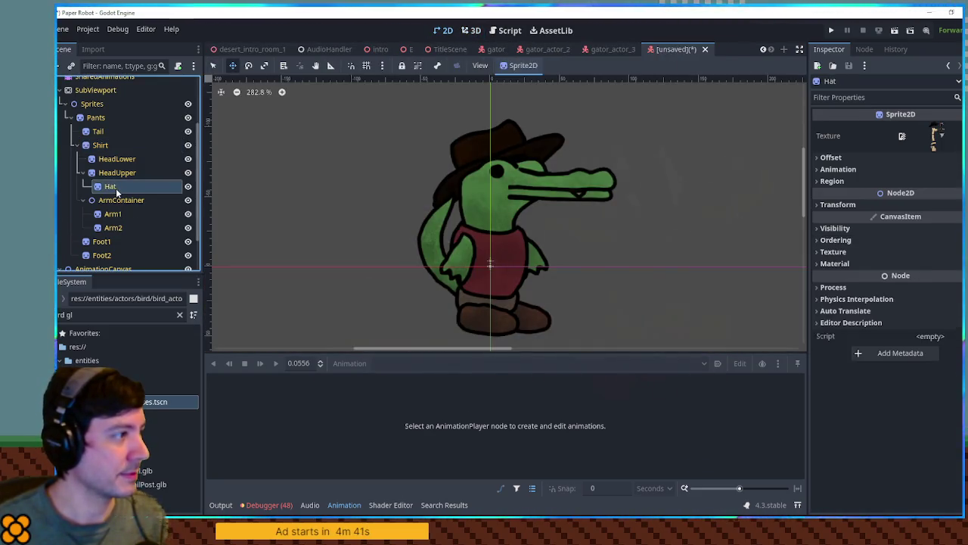
click(121, 172)
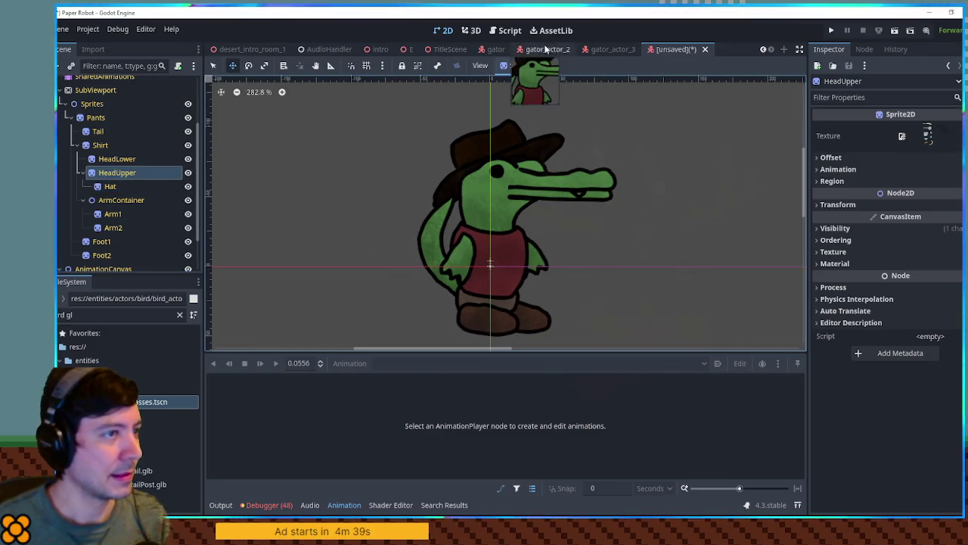
click(471, 31)
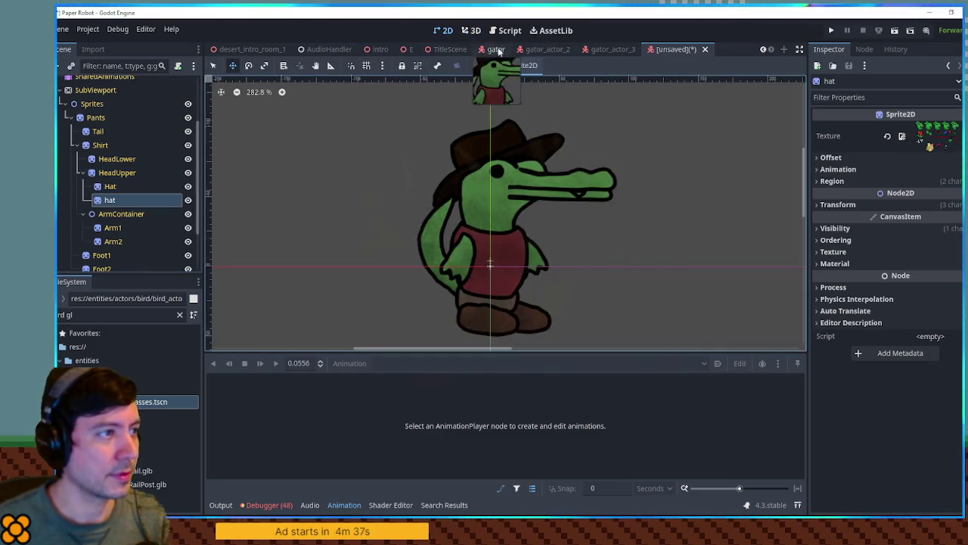
click(470, 30)
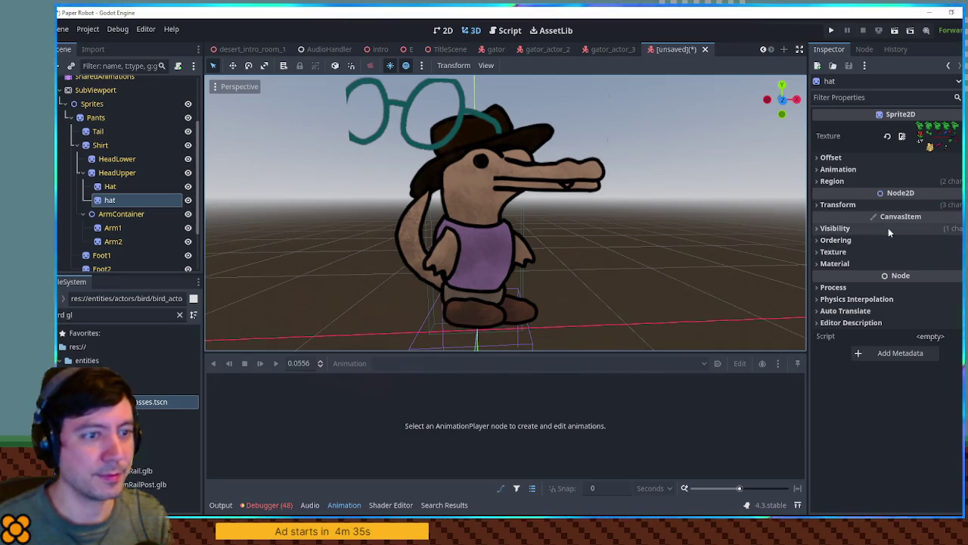
Step: Flip the glasses with negative x scale, shrink to about 0.81, squash, and place over the eyes
click(838, 204)
click(916, 267)
text(-)
key(Return)
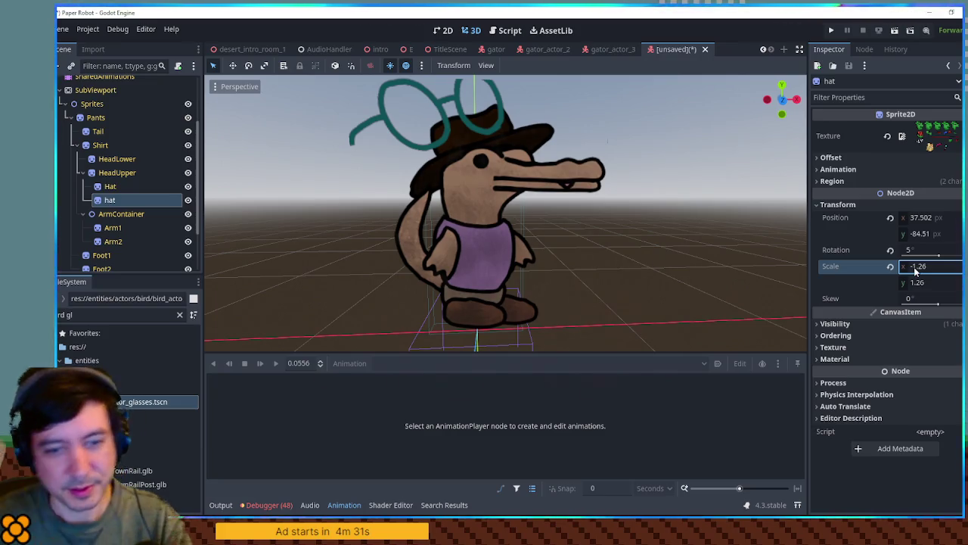
mouse_move(916, 270)
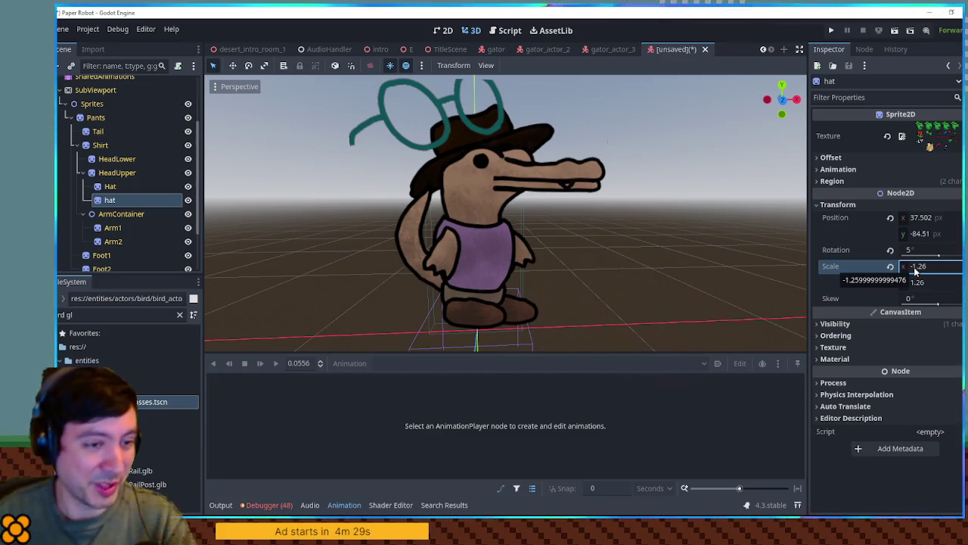
mouse_move(927, 217)
mouse_down()
mouse_move(935, 217)
mouse_move(901, 217)
mouse_move(916, 227)
mouse_up()
drag(908, 266, 890, 266)
mouse_move(904, 234)
mouse_down()
mouse_move(931, 234)
mouse_move(908, 217)
mouse_up()
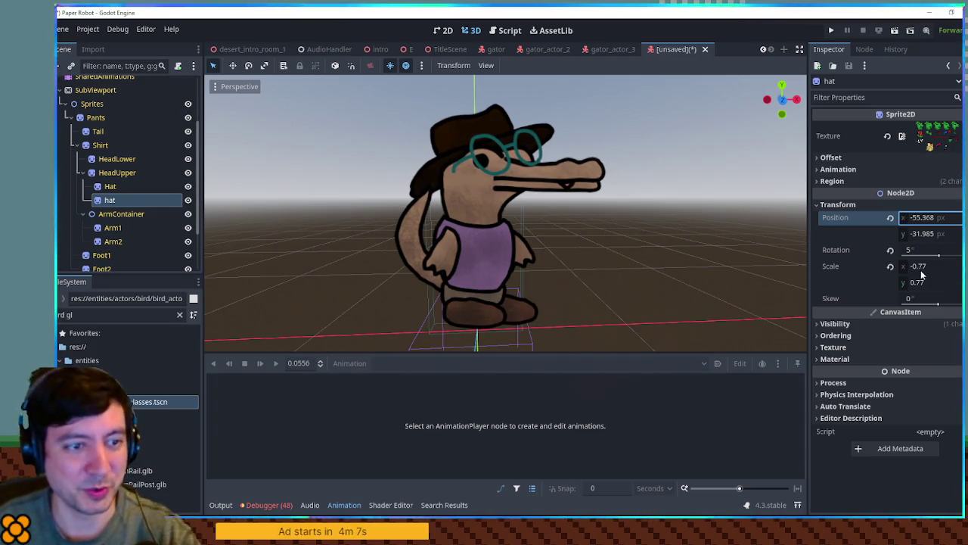
drag(902, 284, 893, 284)
text(0.505)
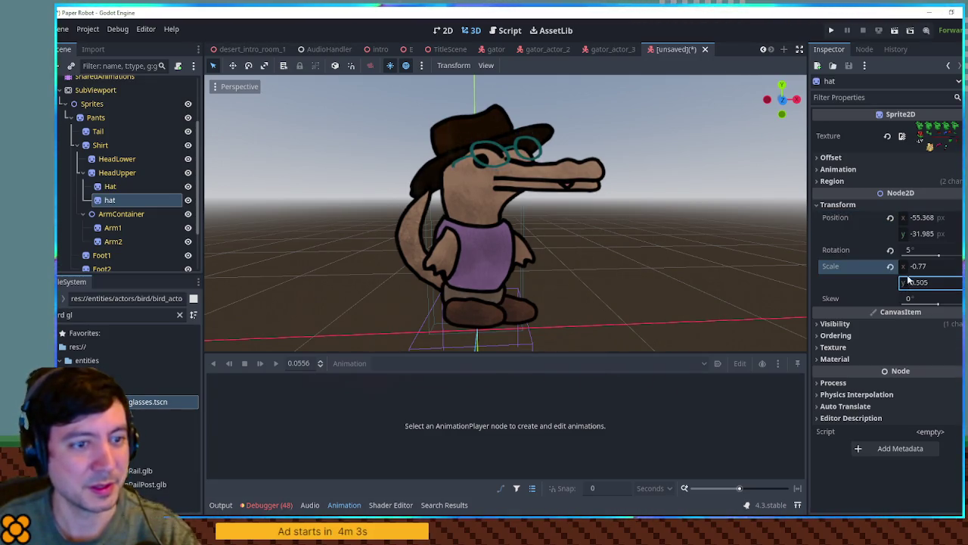
drag(917, 233, 915, 233)
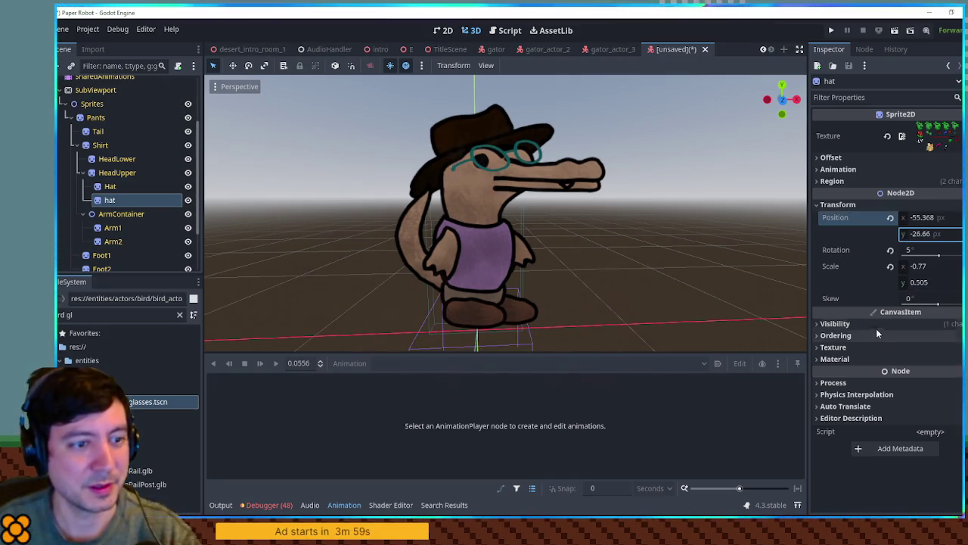
Step: Tint the glasses nearly black via Modulate and hide the Hat to check them
click(835, 324)
click(924, 353)
mouse_move(873, 266)
mouse_down()
mouse_move(831, 268)
mouse_move(855, 269)
mouse_move(855, 239)
mouse_up()
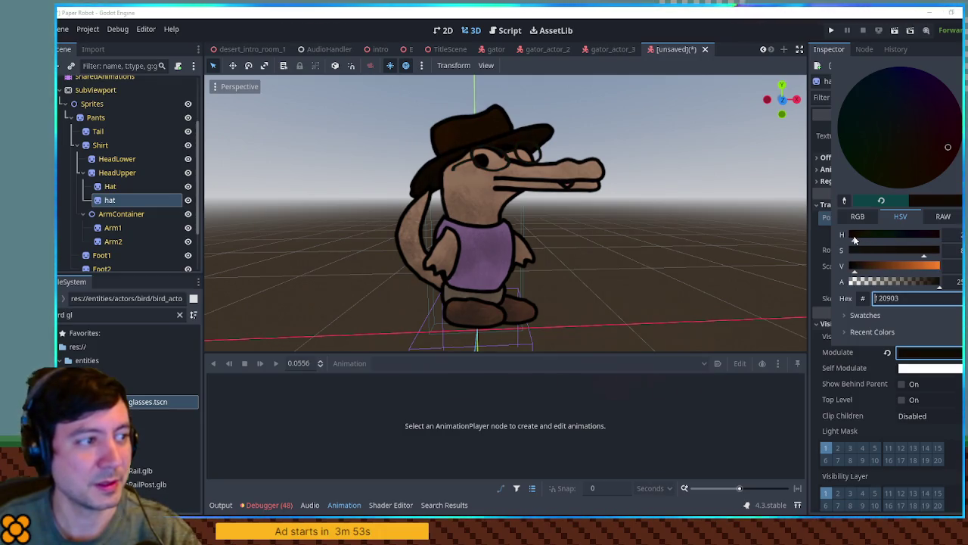
click(734, 450)
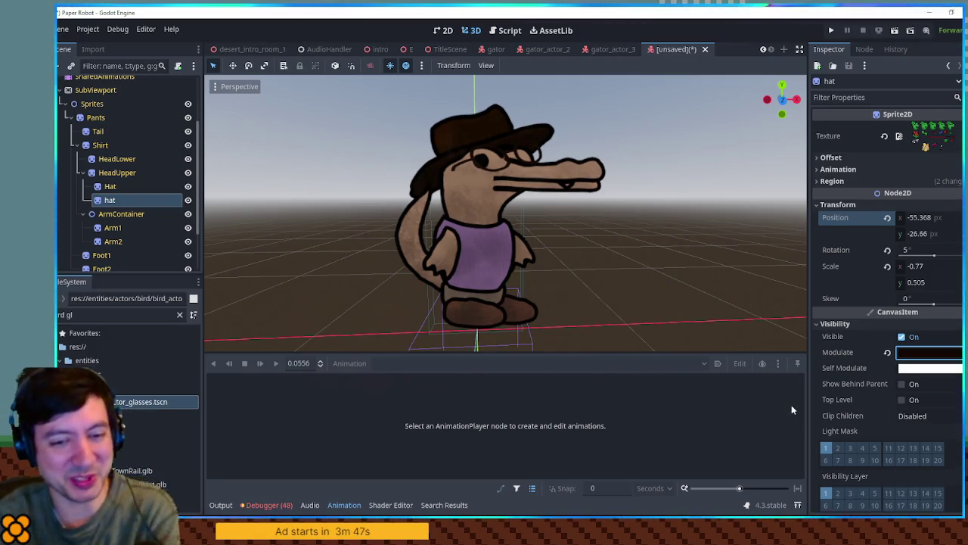
click(188, 187)
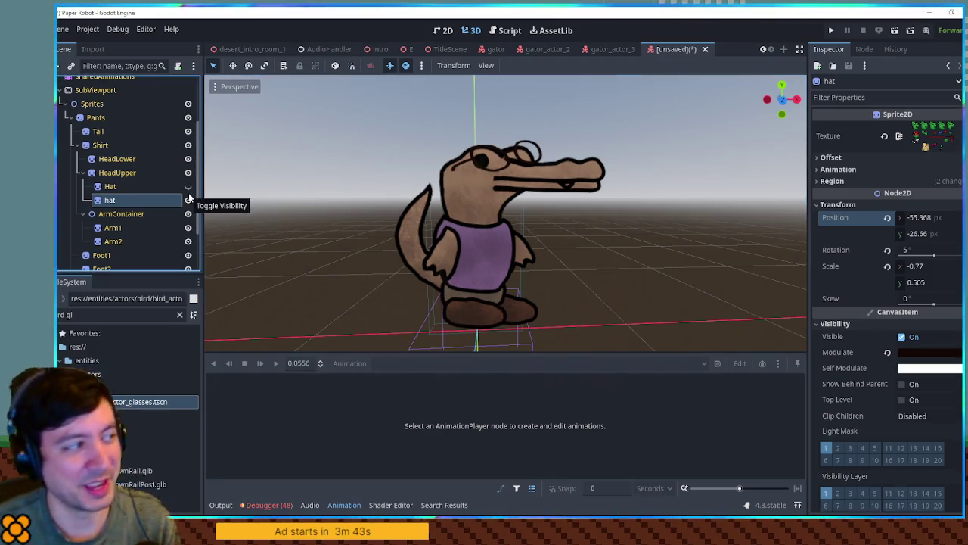
Step: Show the Hat again and save the scene as gator_actor_4.tscn
click(186, 186)
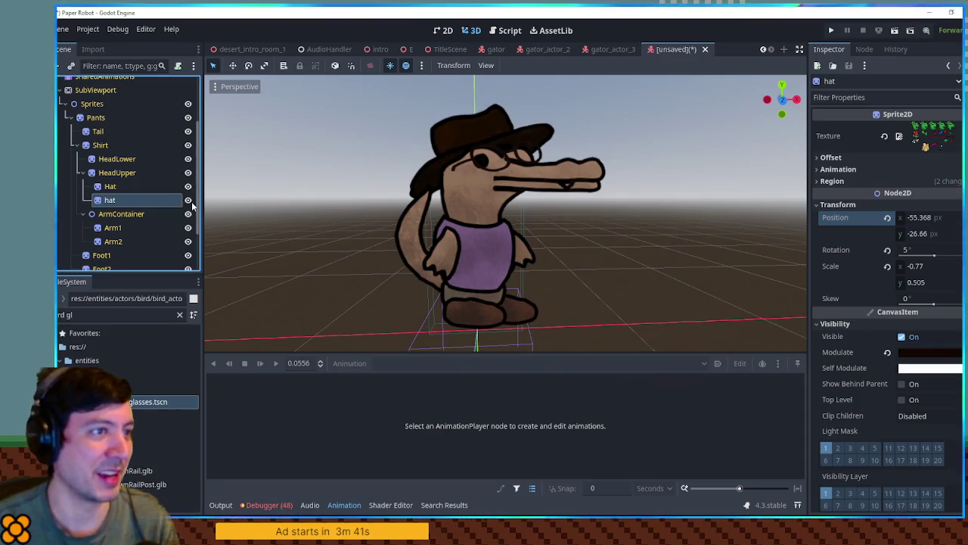
key(ctrl+s)
click(413, 430)
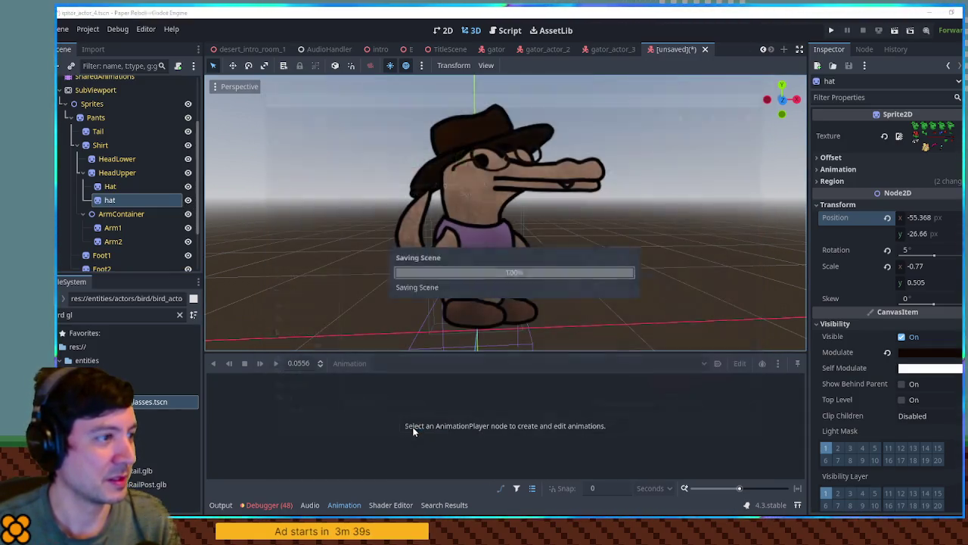
Step: Review gator_actor_3, check gator_actor_2 with and without its Hat, and re-save gator_actor_2
click(603, 49)
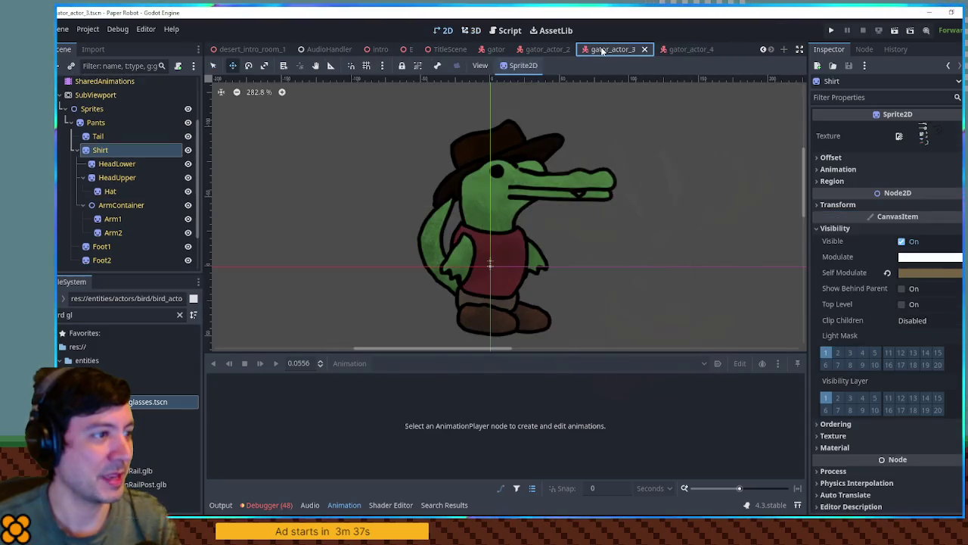
click(472, 31)
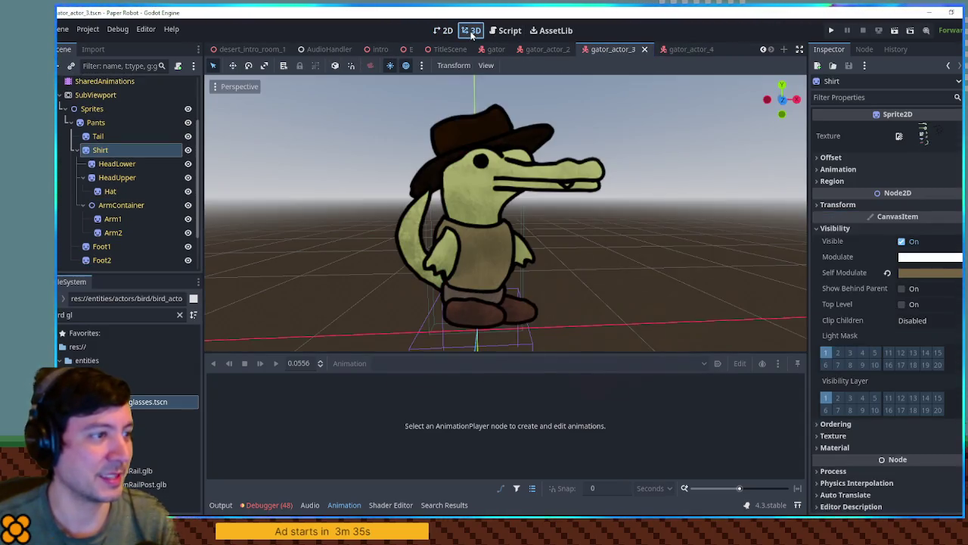
click(545, 49)
click(470, 30)
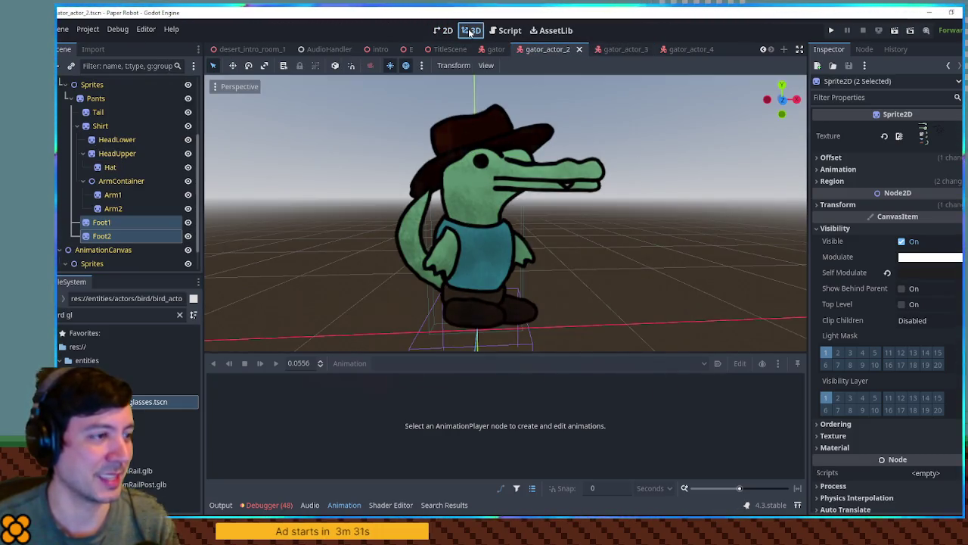
click(188, 167)
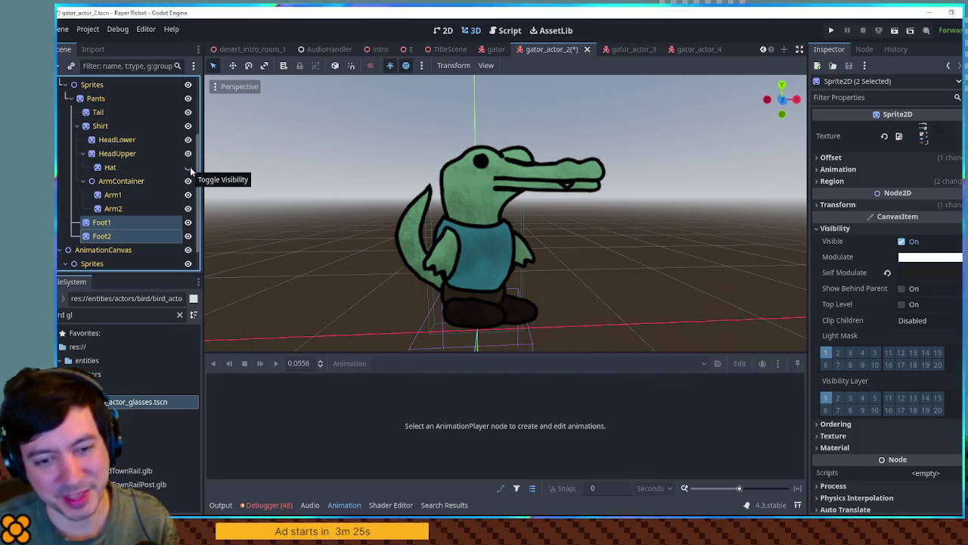
click(188, 167)
key(ctrl+s)
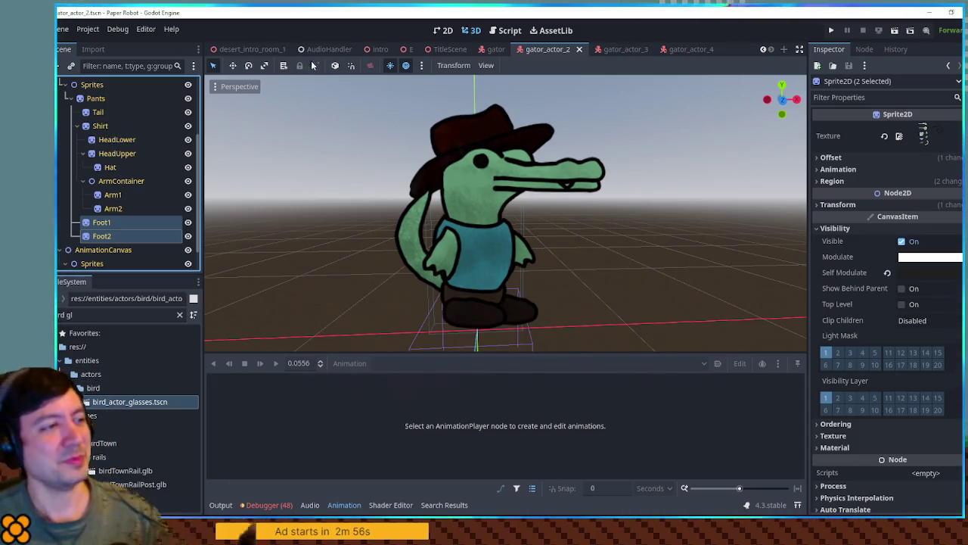
Step: Play and stop the gator's 'talk' animation, switch it to RESET, and close the gator tab
click(496, 50)
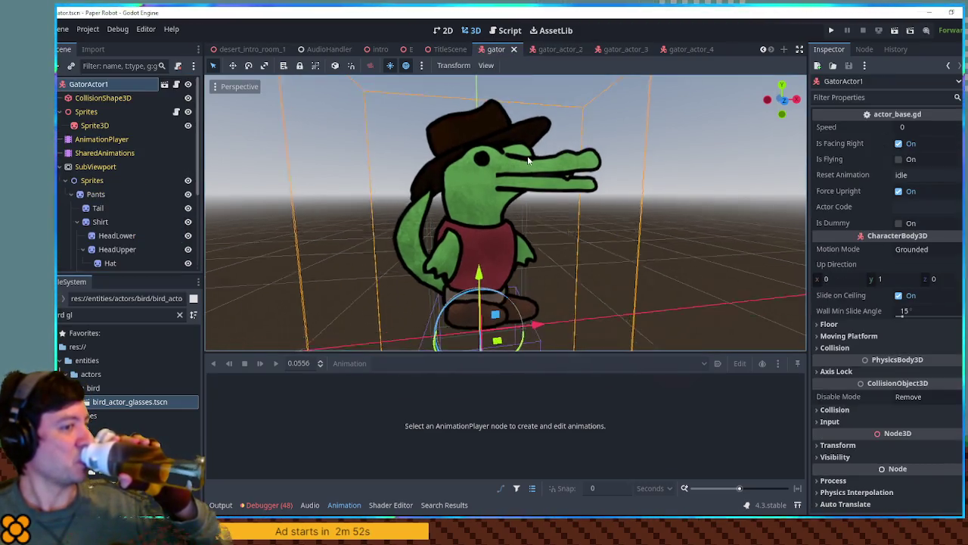
click(101, 140)
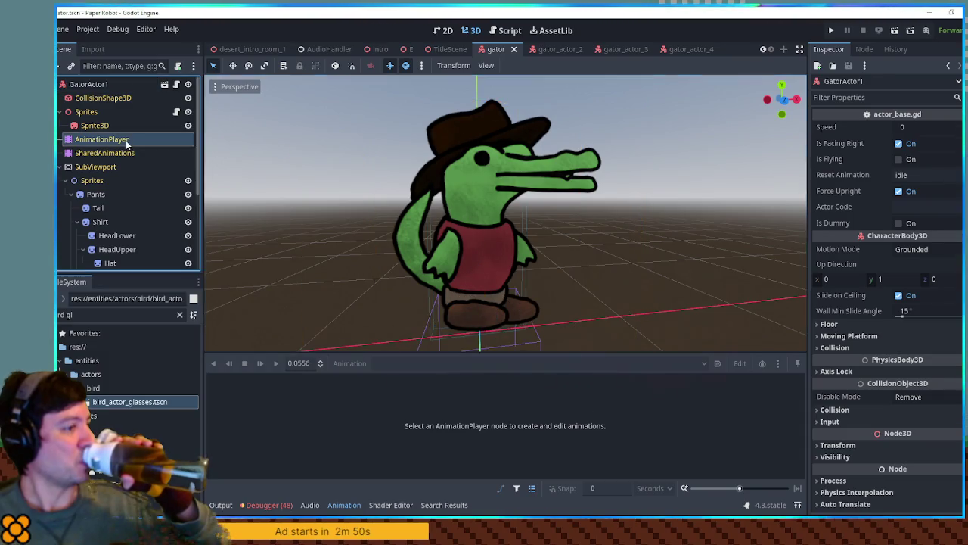
click(278, 364)
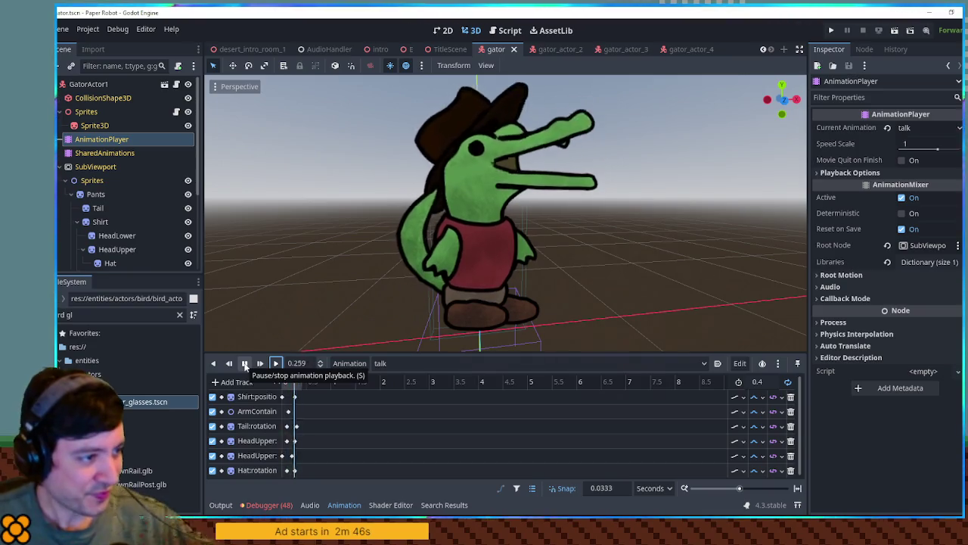
click(245, 364)
click(379, 363)
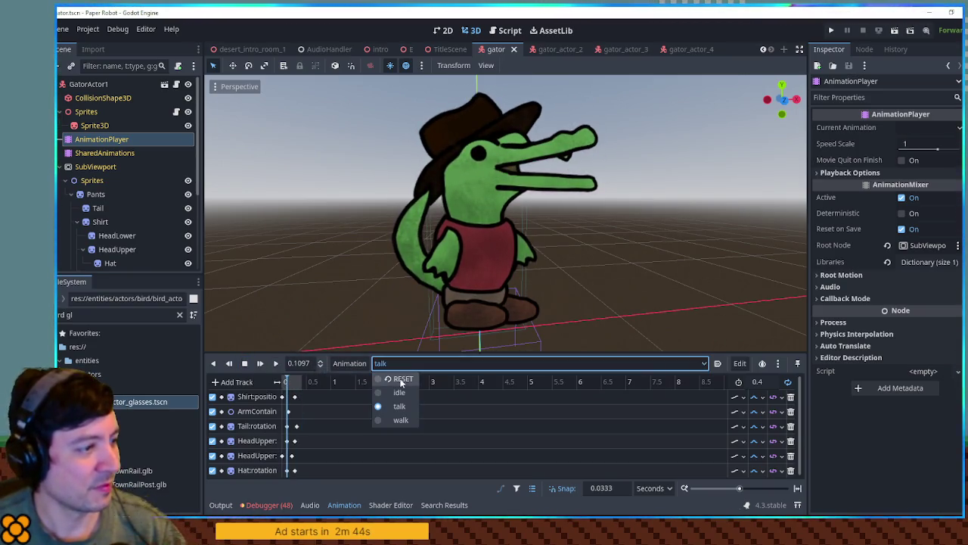
click(388, 381)
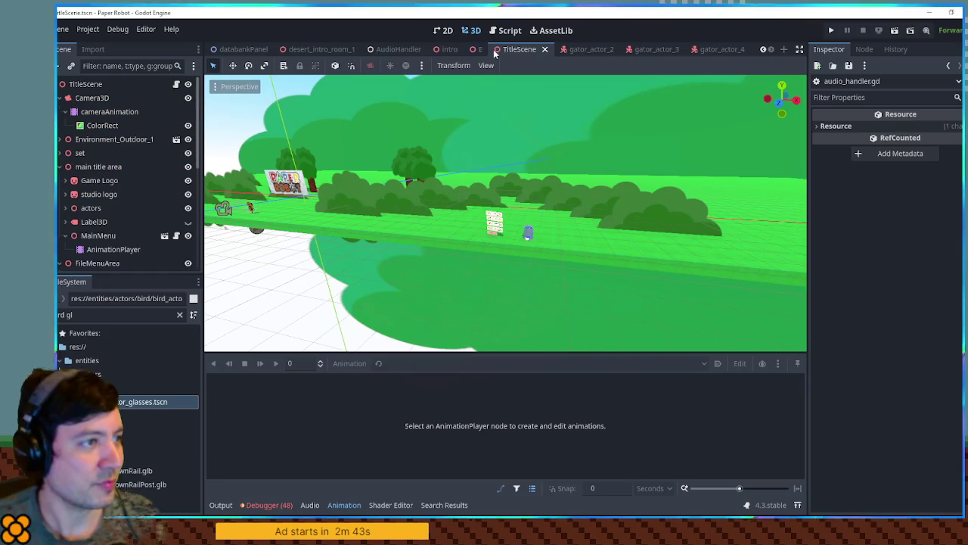
click(514, 49)
Step: Close the TitleScene, gator_actor_3, gator_actor_4 and AudioHandler tabs, then filter files for 'desert tow'
middle_click(521, 49)
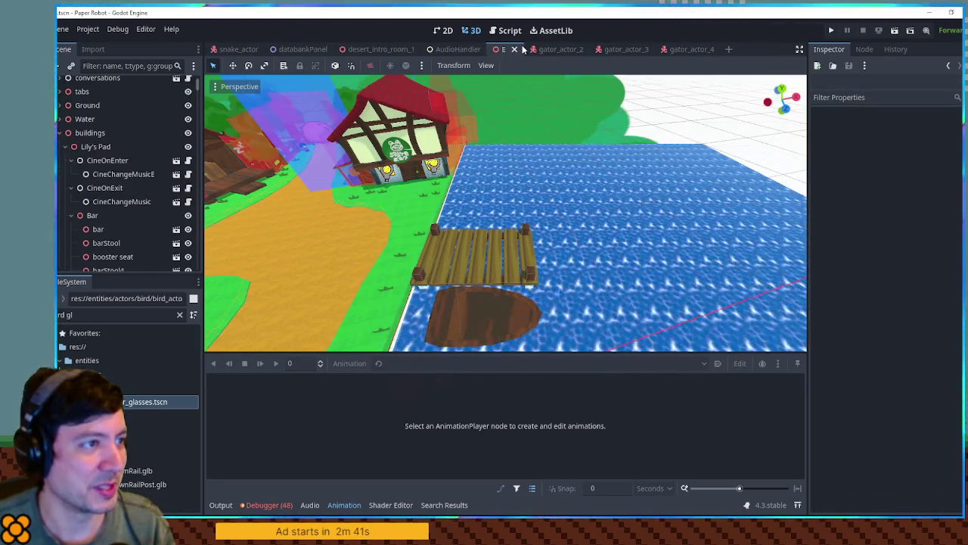
middle_click(516, 49)
middle_click(514, 49)
middle_click(514, 49)
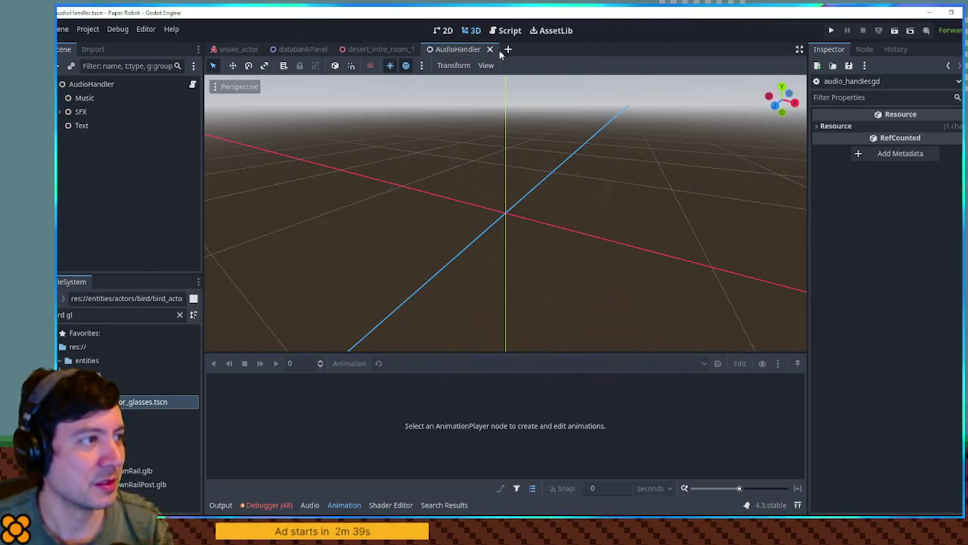
middle_click(476, 51)
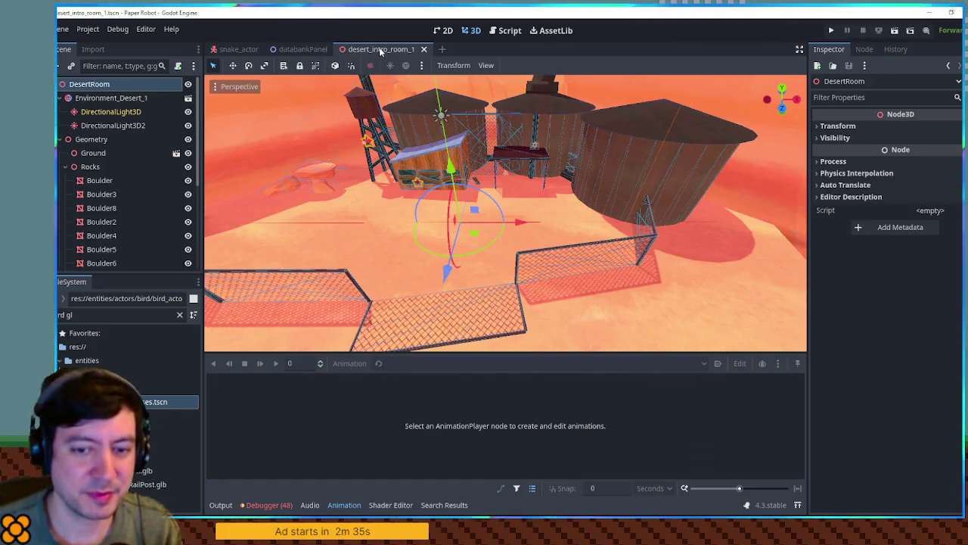
mouse_move(300, 51)
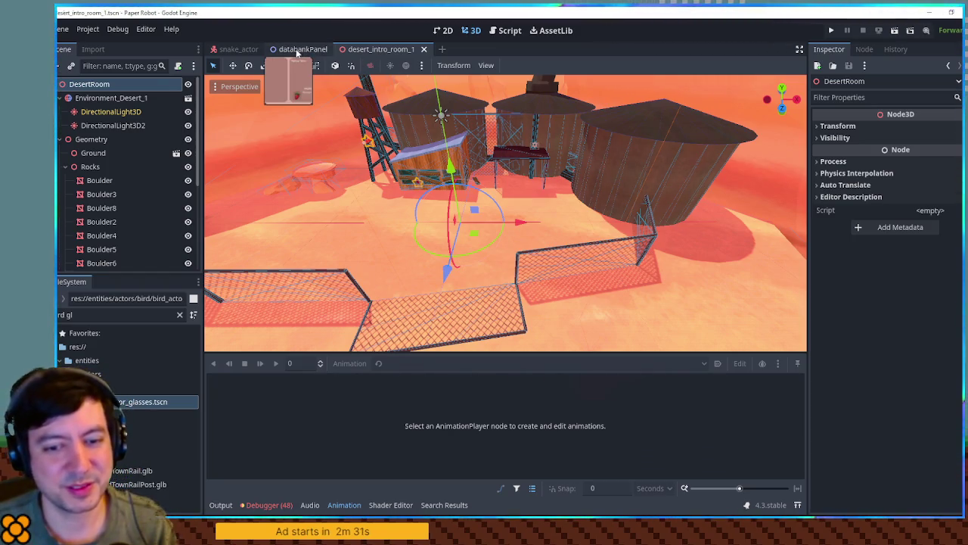
mouse_move(228, 52)
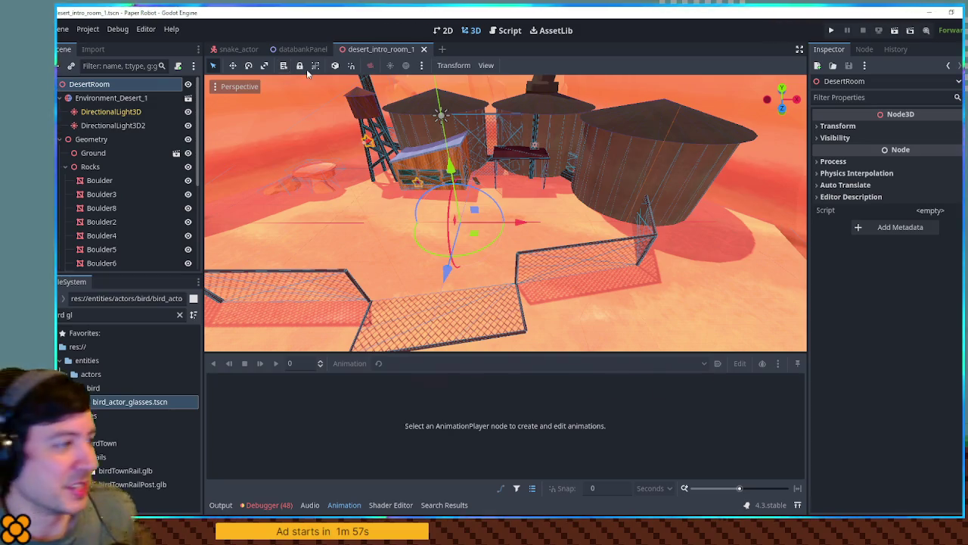
key(ctrl+a)
text(desert t)
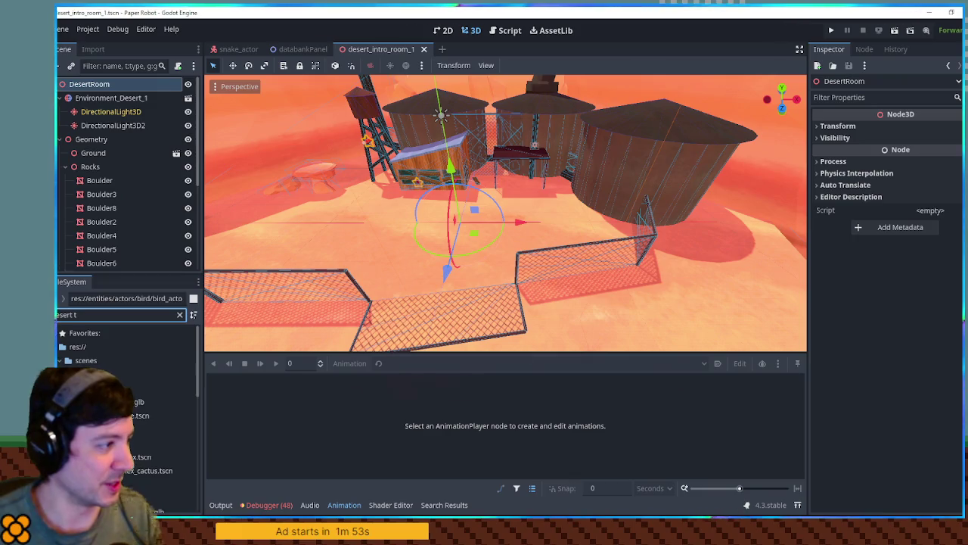
text(ow)
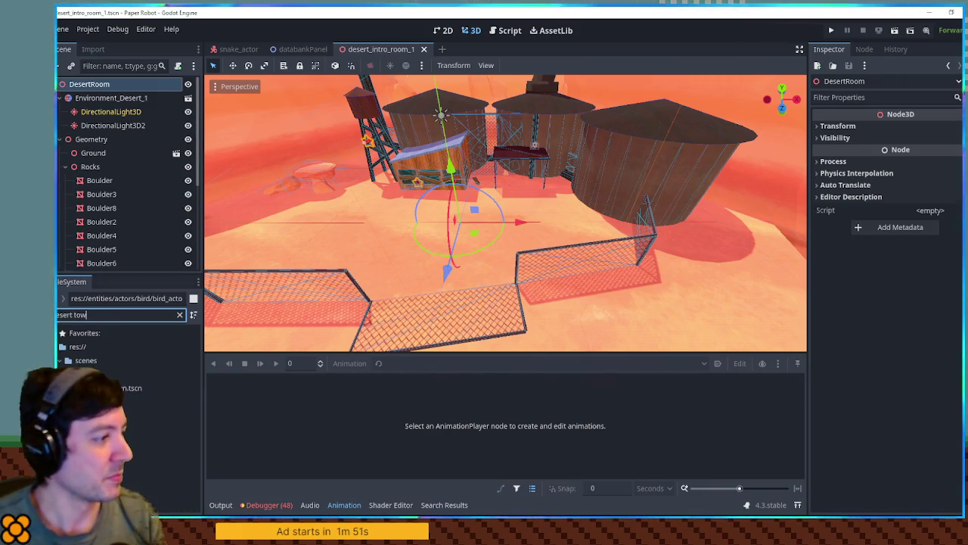
Step: Open desert_town.tscn and orbit and zoom the view into the saloon interior
double_click(136, 387)
mouse_move(599, 133)
mouse_down()
mouse_move(723, 134)
mouse_move(445, 156)
mouse_move(500, 190)
mouse_move(139, 149)
mouse_up()
scroll(156, 158, up, 3)
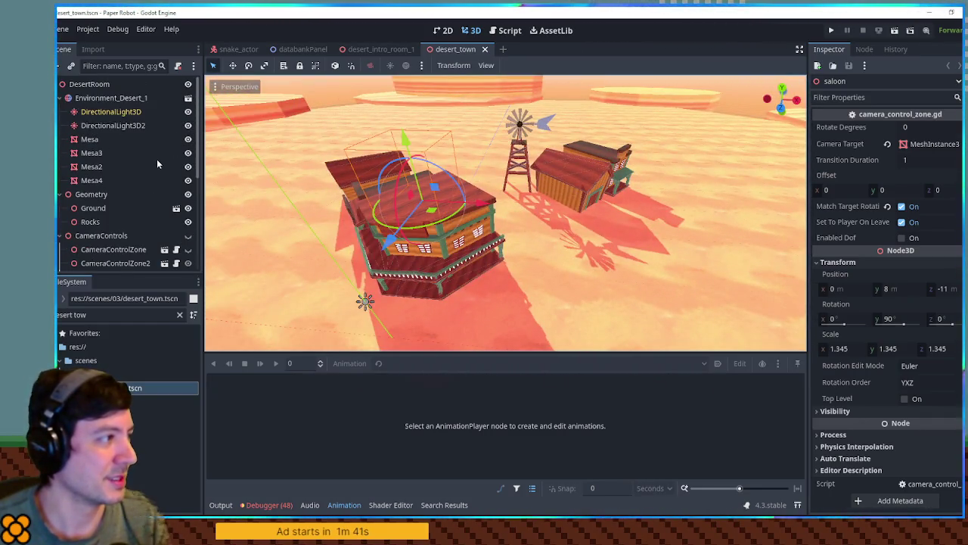
scroll(156, 158, down, 6)
mouse_move(356, 163)
mouse_down()
mouse_move(677, 170)
mouse_move(499, 185)
mouse_move(522, 181)
mouse_move(545, 208)
mouse_move(602, 205)
mouse_move(497, 198)
mouse_up()
scroll(499, 184, down, 5)
scroll(502, 181, down, 5)
scroll(519, 210, up, 8)
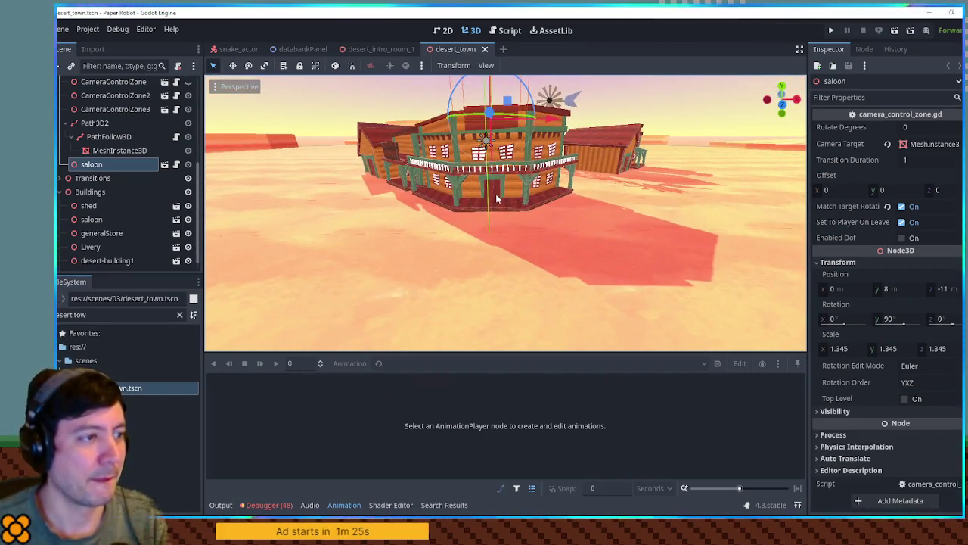
scroll(500, 197, up, 10)
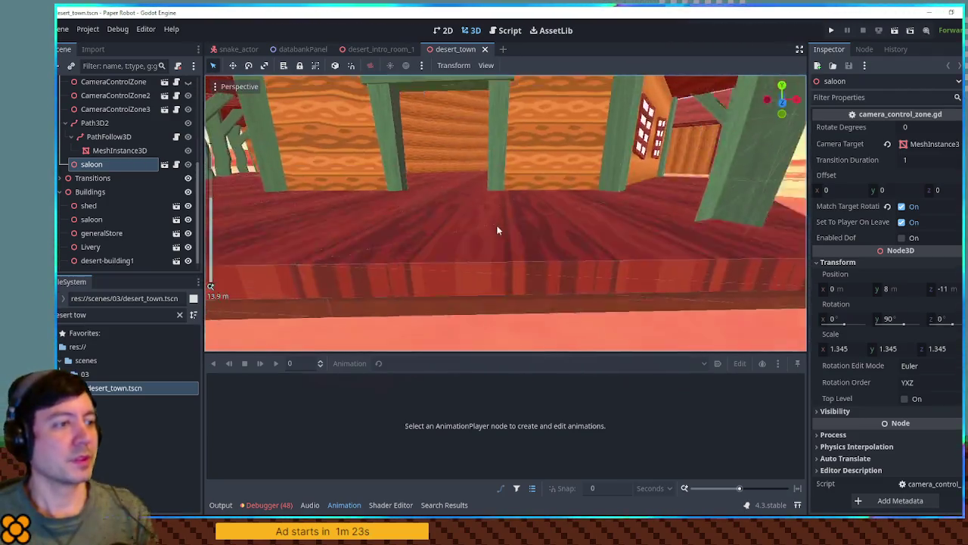
scroll(507, 231, up, 4)
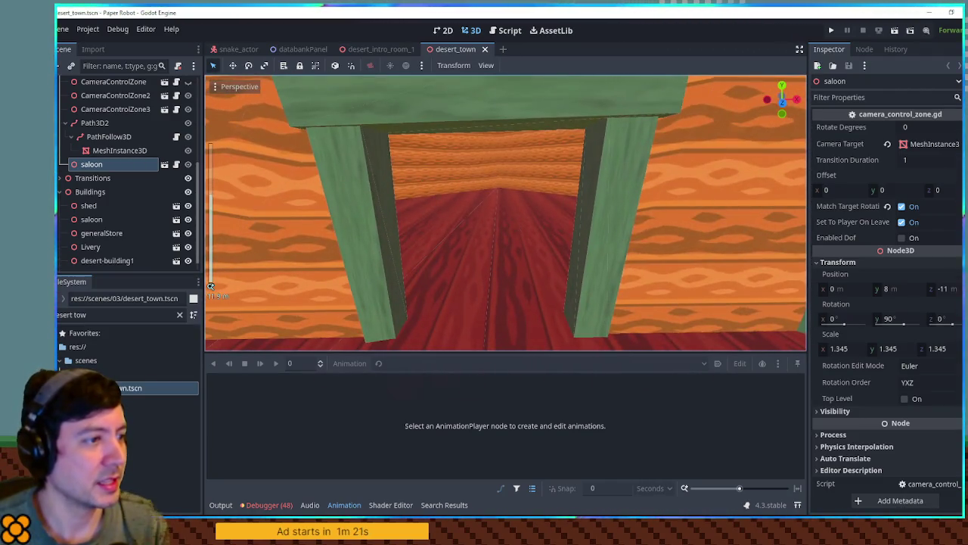
scroll(515, 223, up, 1)
scroll(514, 222, up, 2)
mouse_move(514, 223)
mouse_down()
mouse_move(529, 212)
mouse_move(522, 242)
mouse_move(515, 222)
mouse_up()
scroll(506, 212, down, 6)
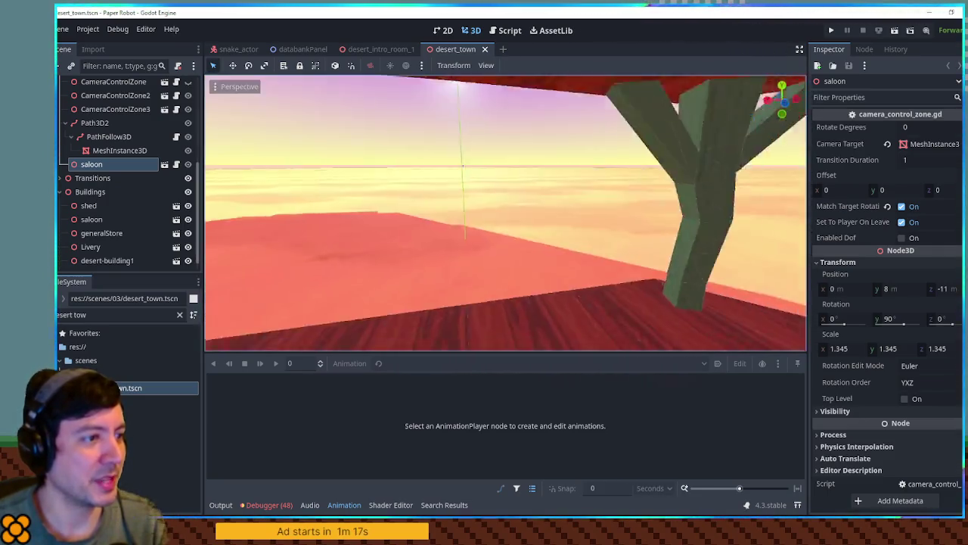
scroll(505, 212, down, 5)
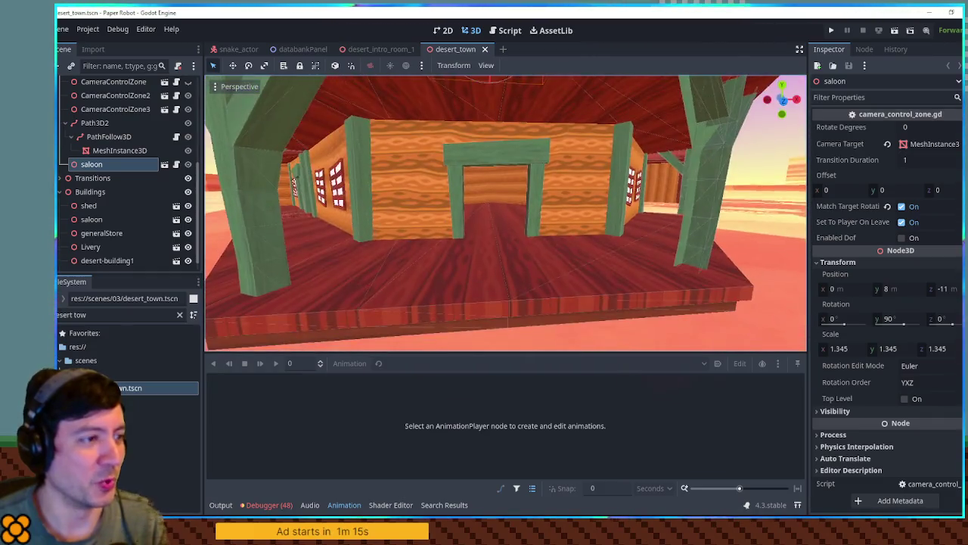
scroll(505, 212, up, 6)
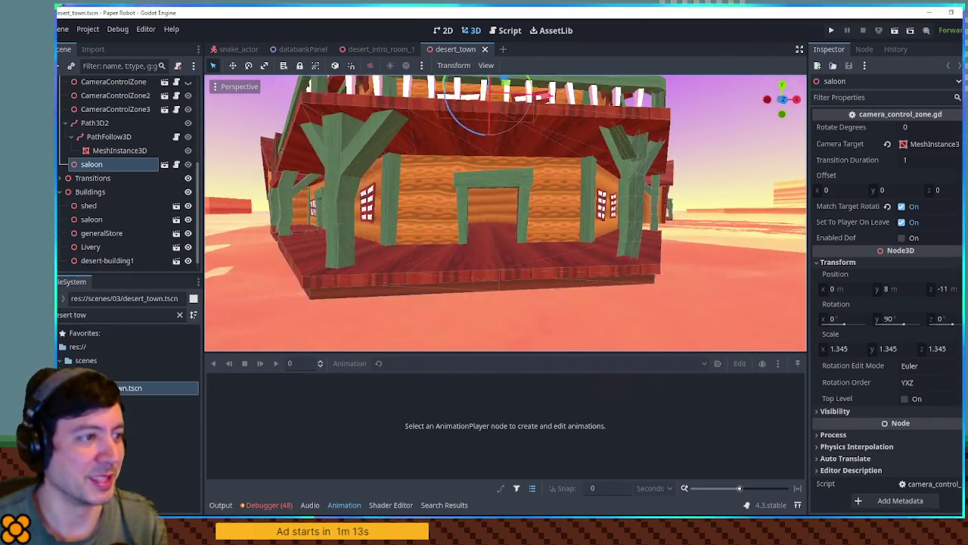
scroll(506, 212, up, 5)
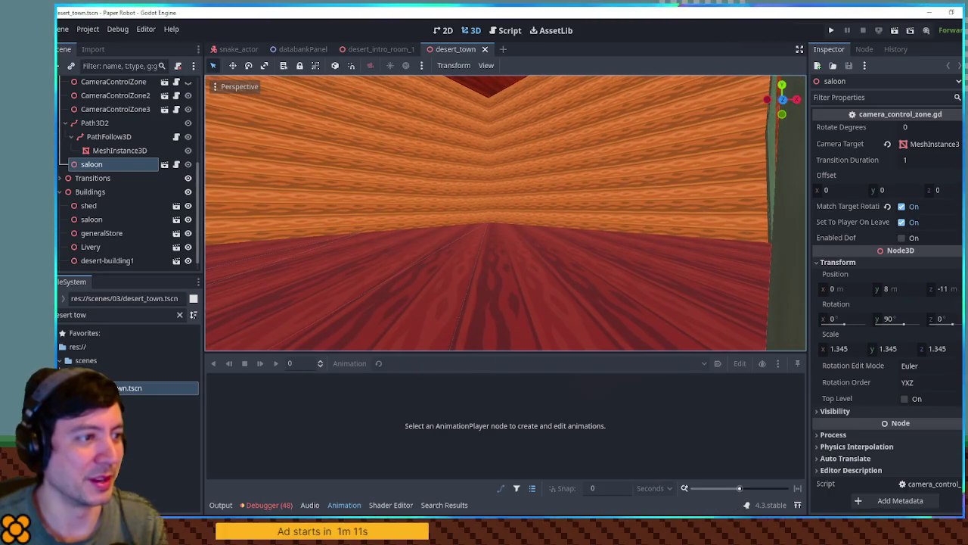
scroll(495, 254, up, 4)
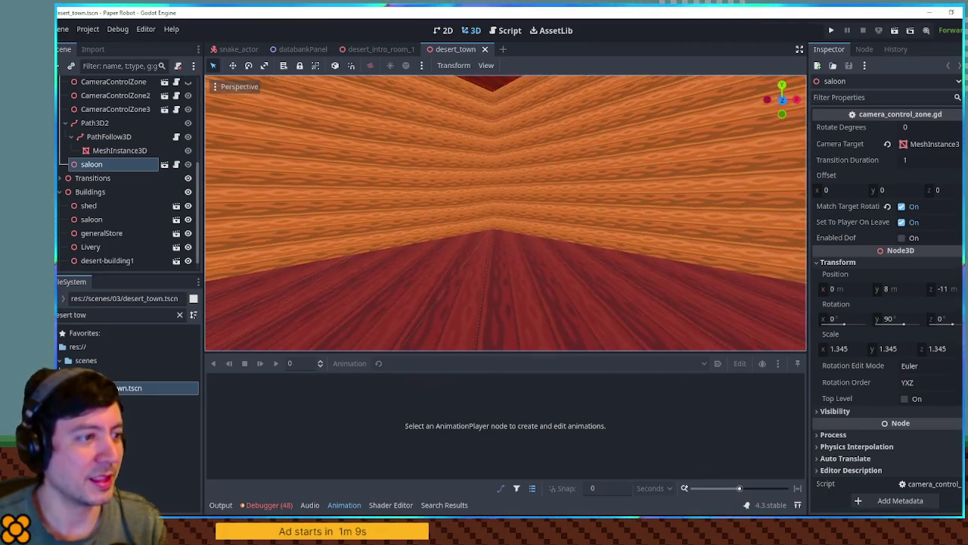
Step: Fly through the saloon interior and out the doorway, then frame the whole saloon
click(350, 506)
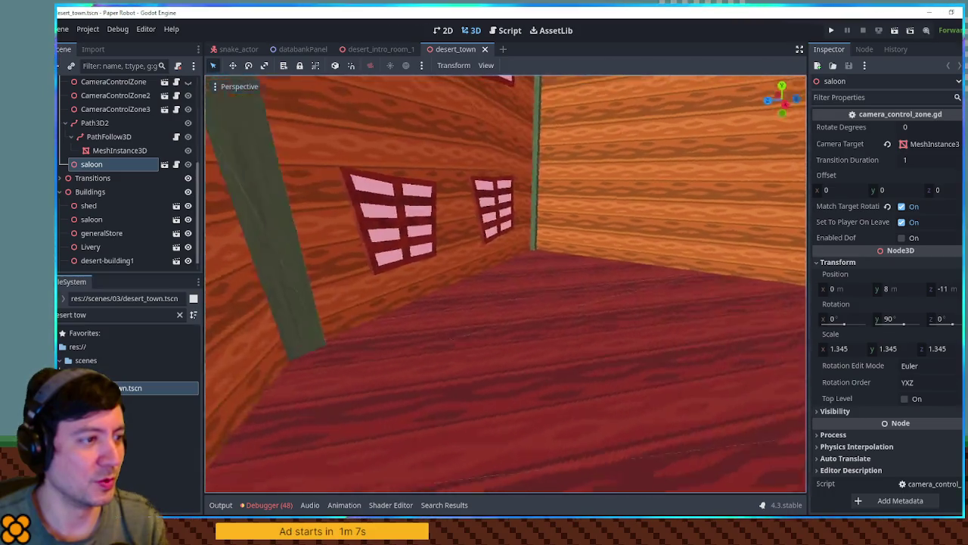
scroll(505, 284, down, 5)
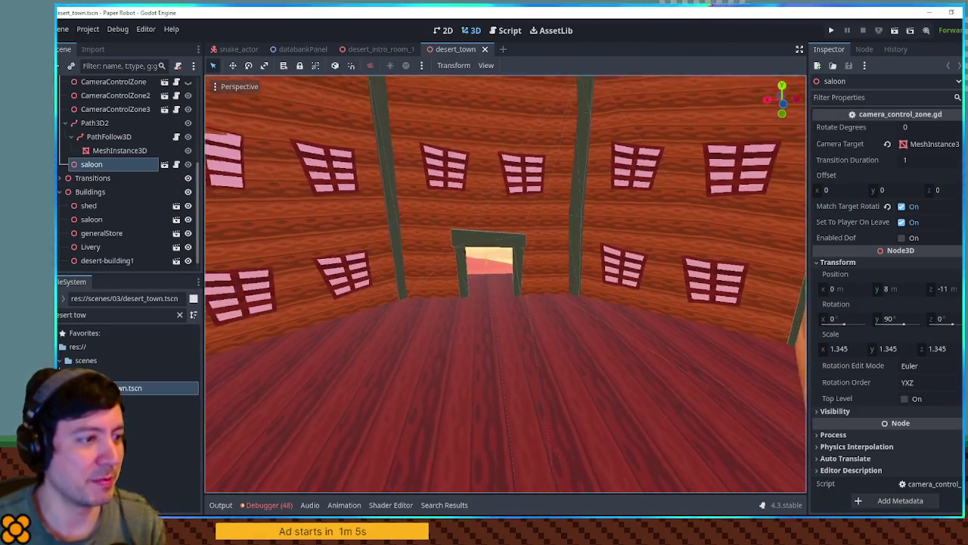
key(w)
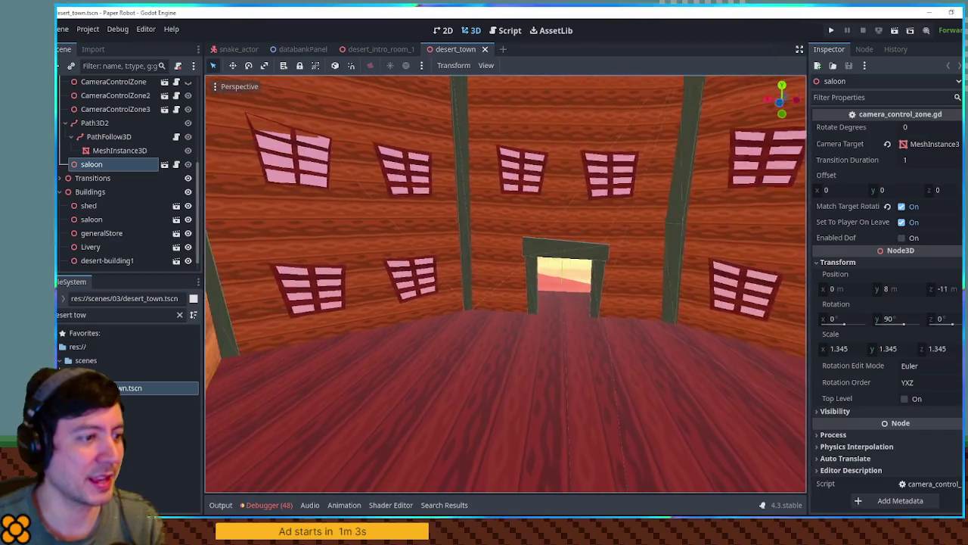
key(d)
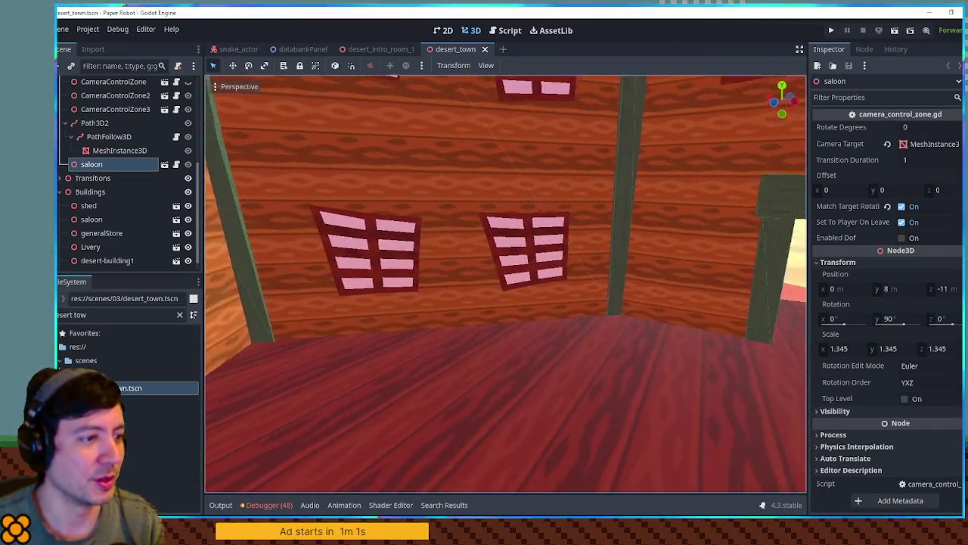
scroll(506, 283, down, 3)
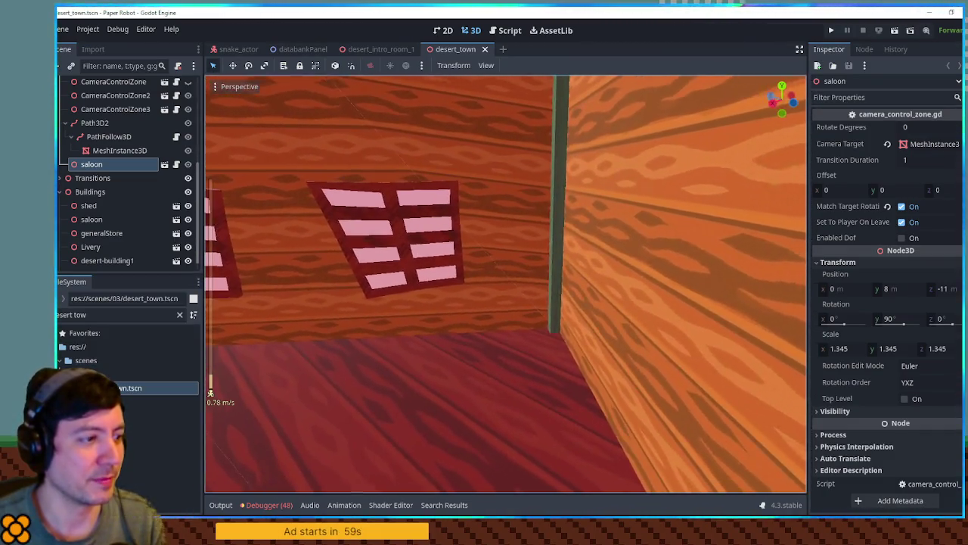
key(d)
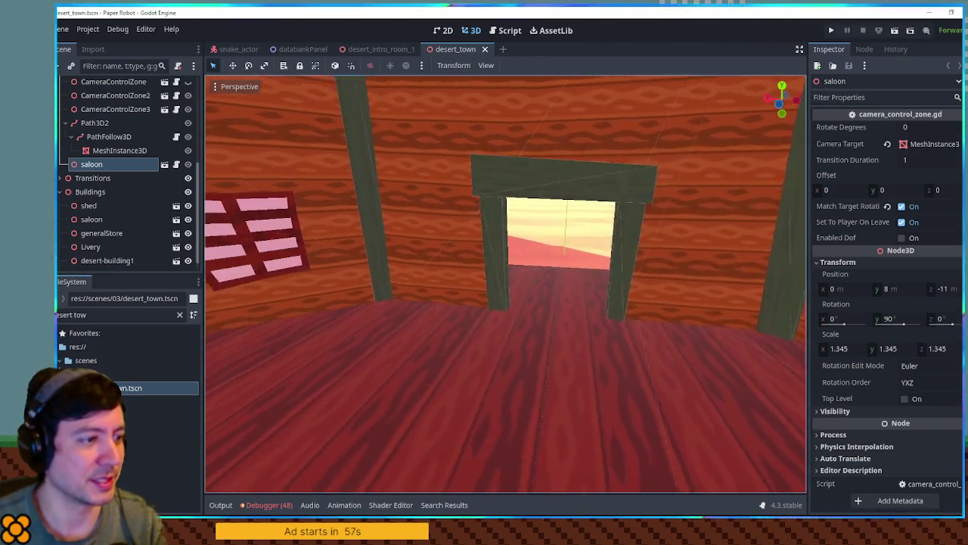
key(d)
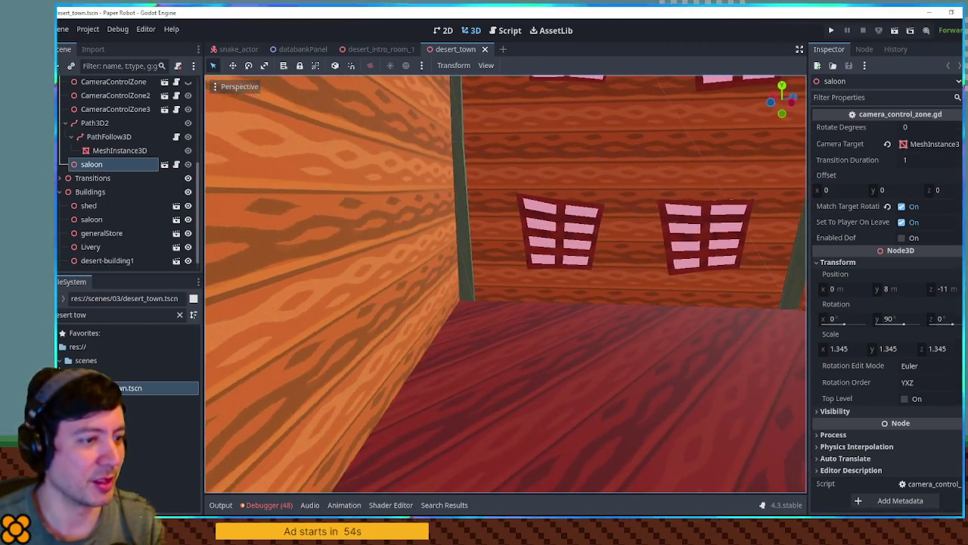
key(d)
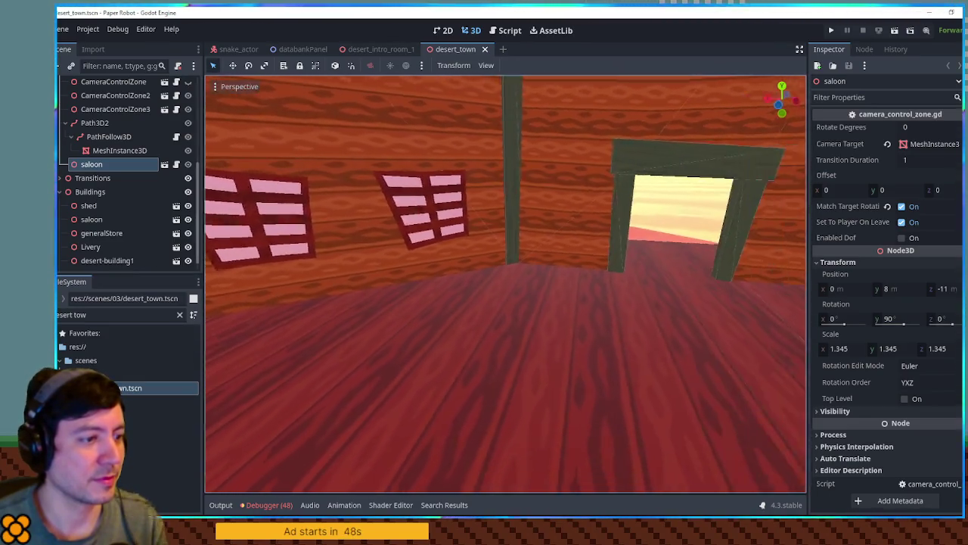
key(d)
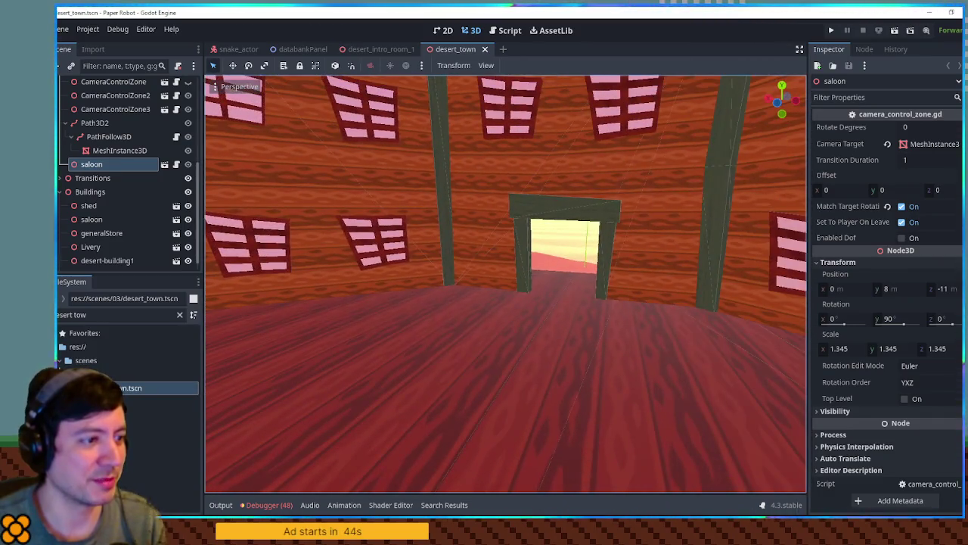
key(d)
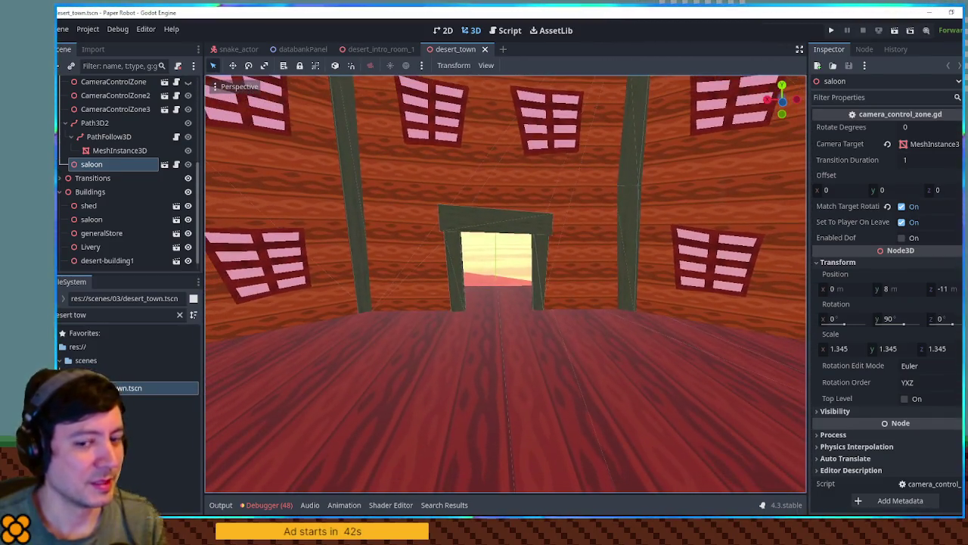
key(w)
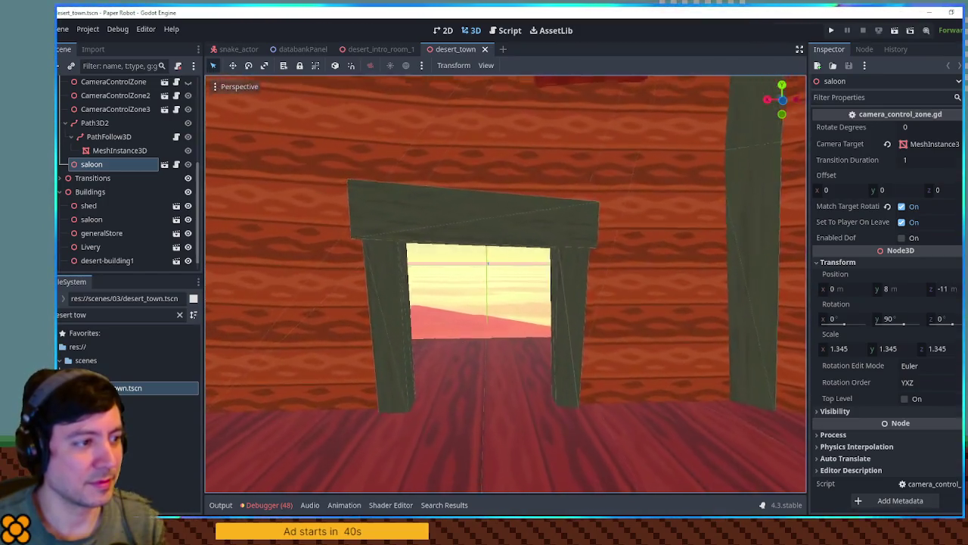
key(w)
key(f)
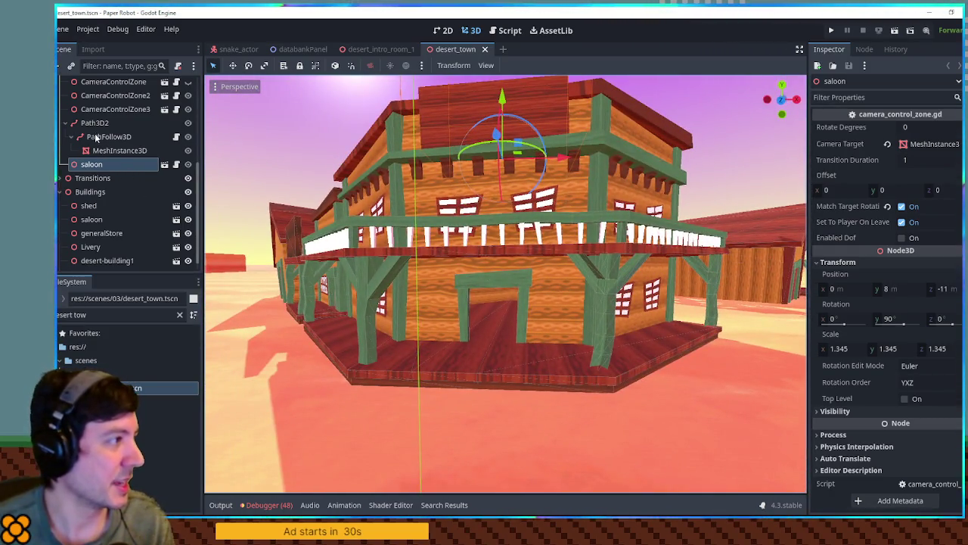
Step: Select and frame Path3D2 and make CameraControlZone visible in the viewport
click(95, 123)
key(f)
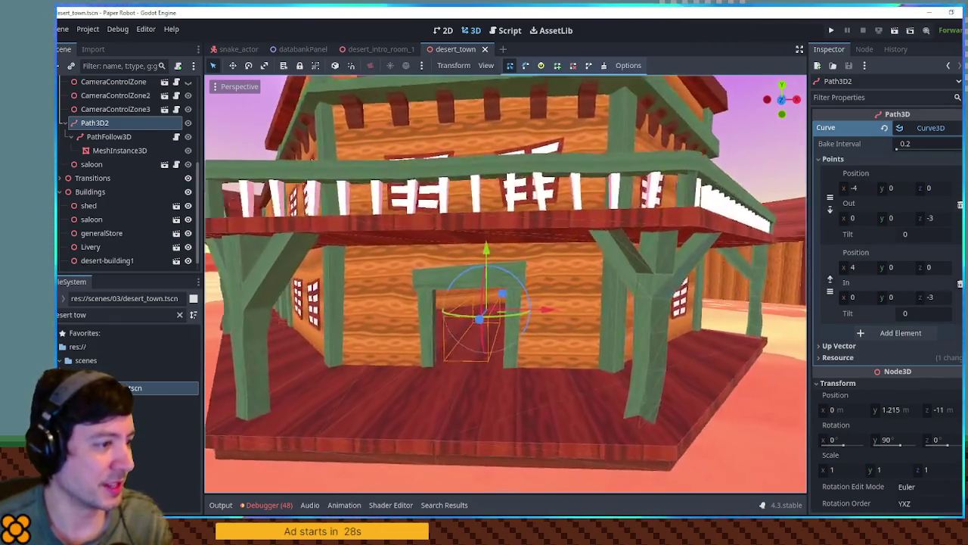
scroll(505, 284, up, 10)
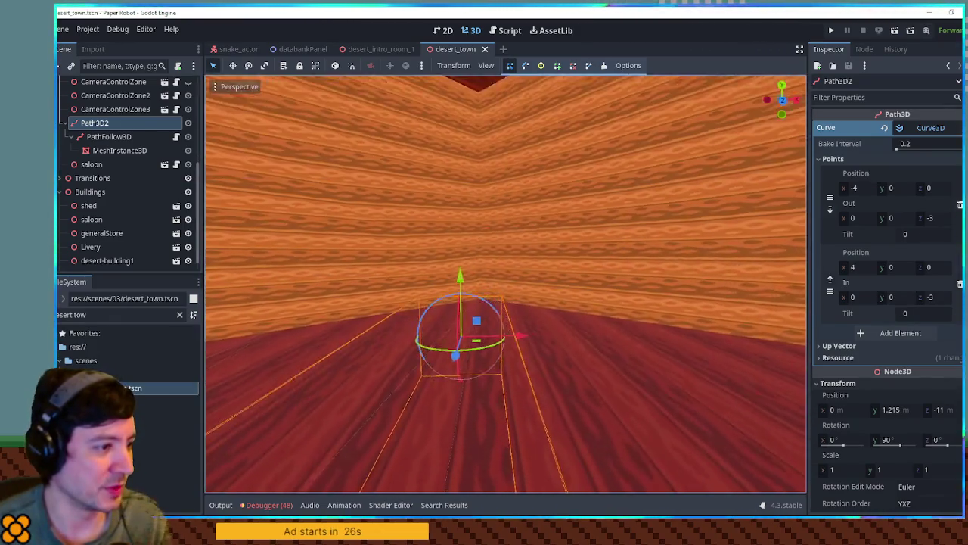
scroll(99, 118, up, 1)
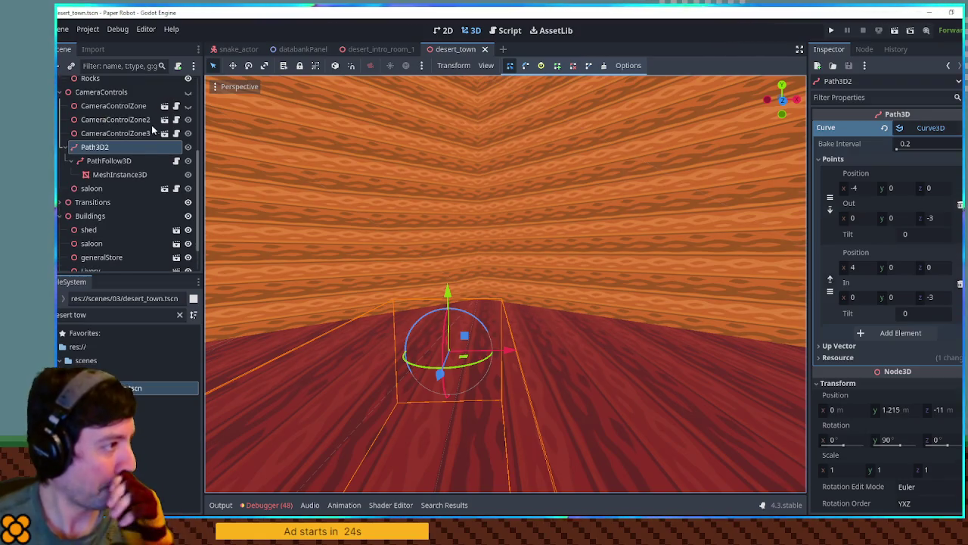
click(188, 106)
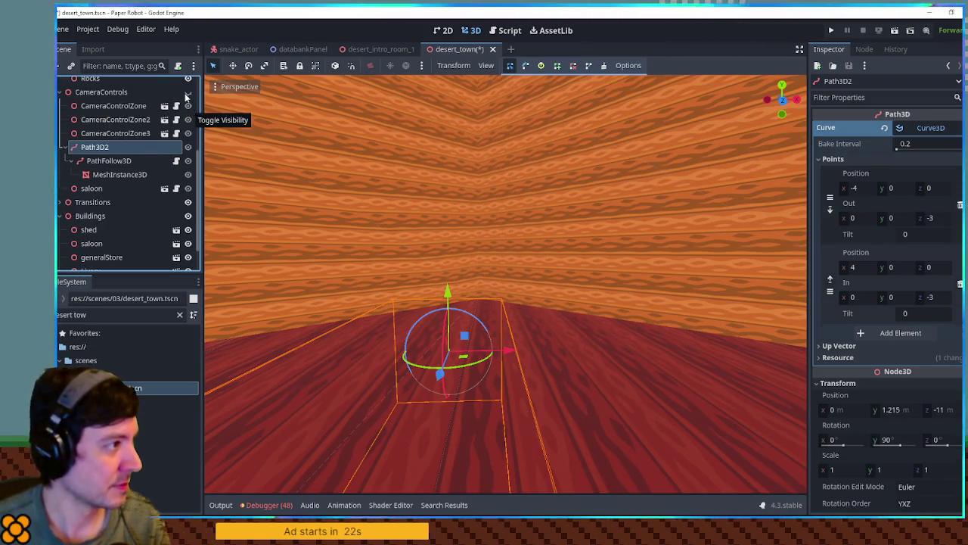
scroll(506, 283, down, 5)
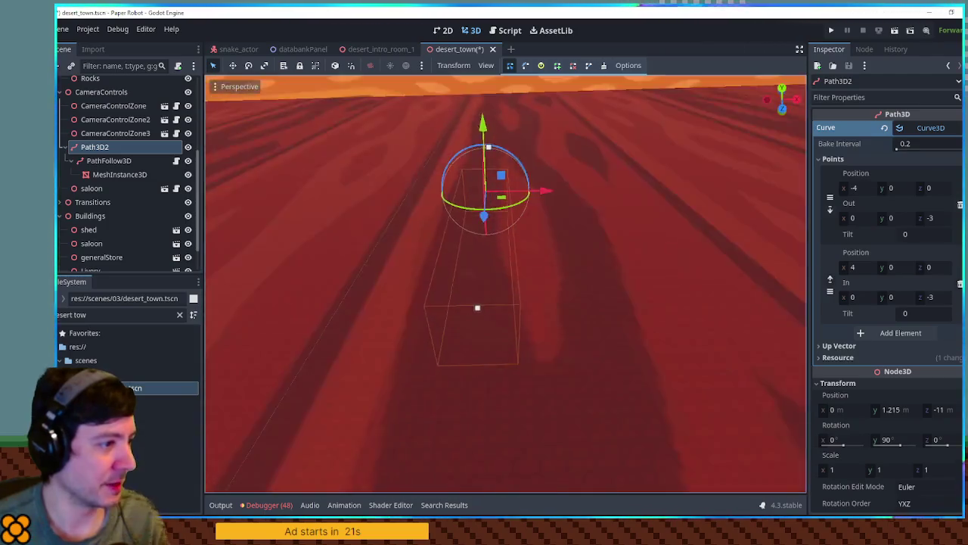
scroll(506, 283, up, 5)
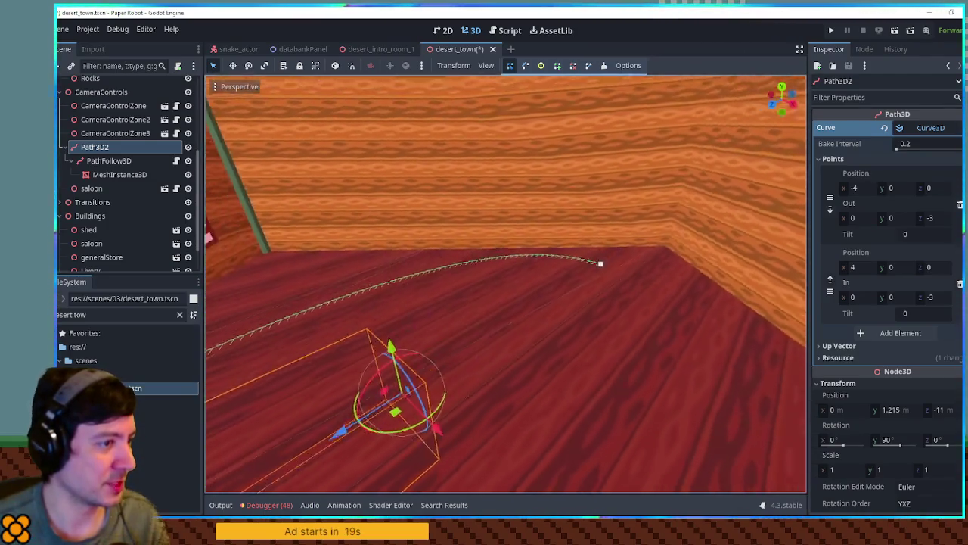
scroll(505, 284, down, 5)
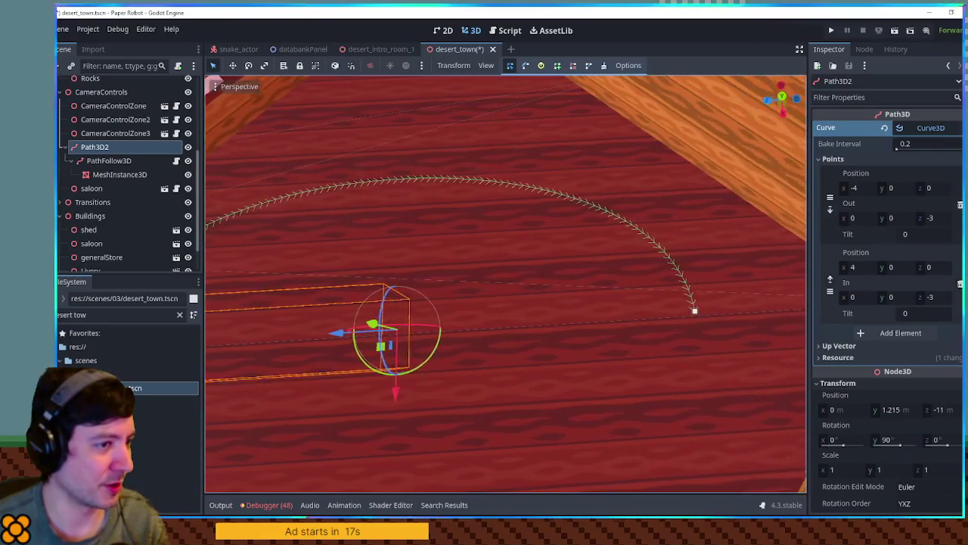
scroll(506, 284, down, 5)
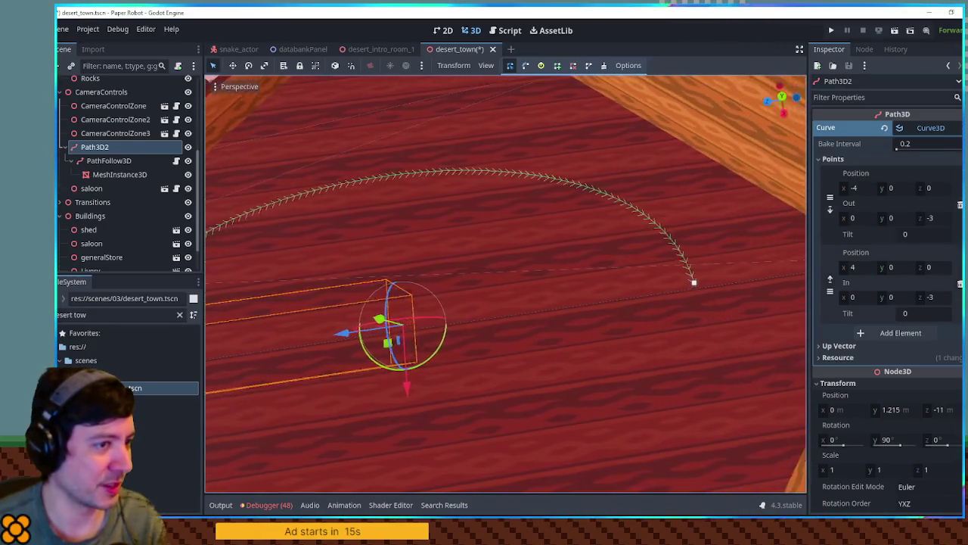
scroll(506, 284, down, 5)
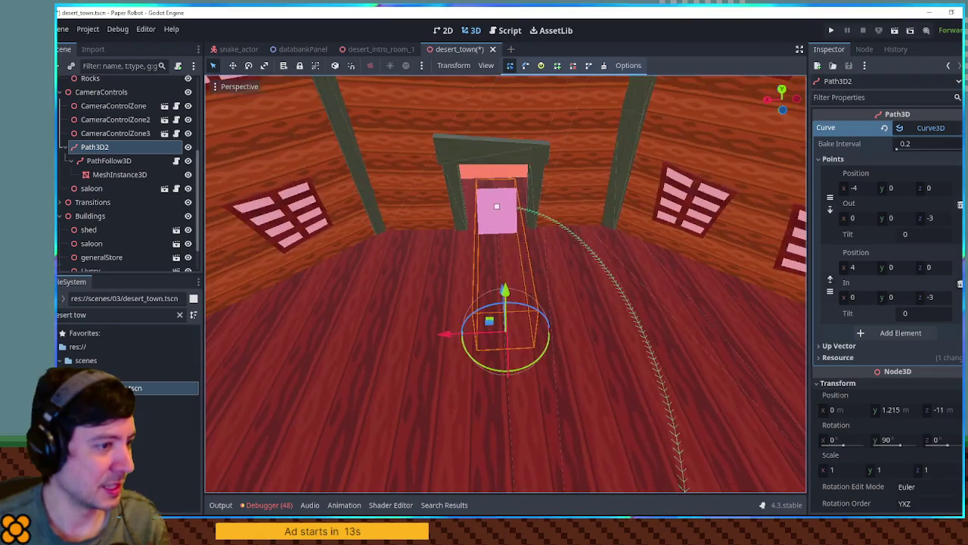
scroll(505, 284, down, 5)
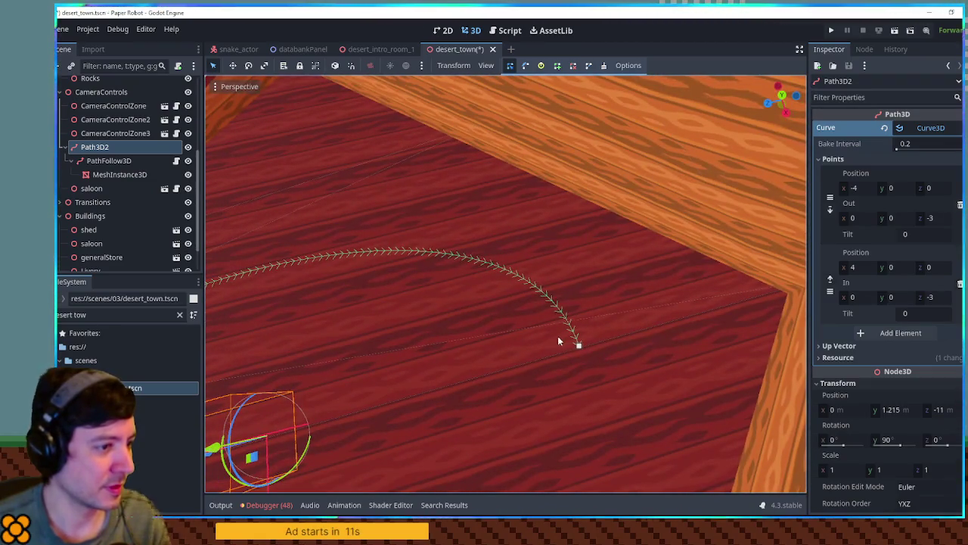
Step: Drag the path's end and start points across the saloon floor to (0.833, 0, -4.012) and (0.379, 0, 5.012)
mouse_move(573, 364)
mouse_down()
mouse_move(317, 165)
mouse_move(320, 156)
mouse_move(327, 174)
mouse_move(303, 168)
mouse_move(310, 174)
mouse_up()
scroll(310, 174, up, 5)
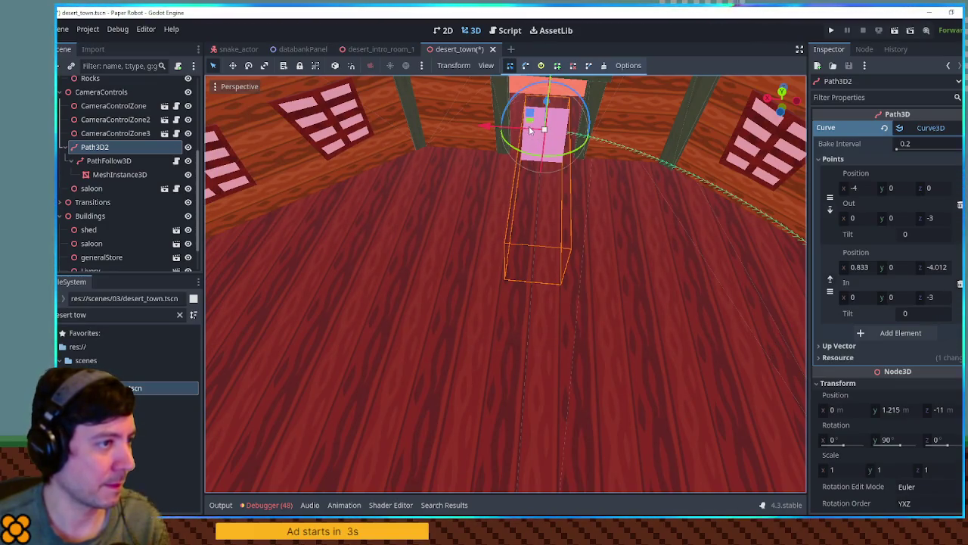
mouse_move(531, 128)
mouse_down()
mouse_move(249, 242)
mouse_move(246, 271)
mouse_up()
scroll(506, 284, down, 5)
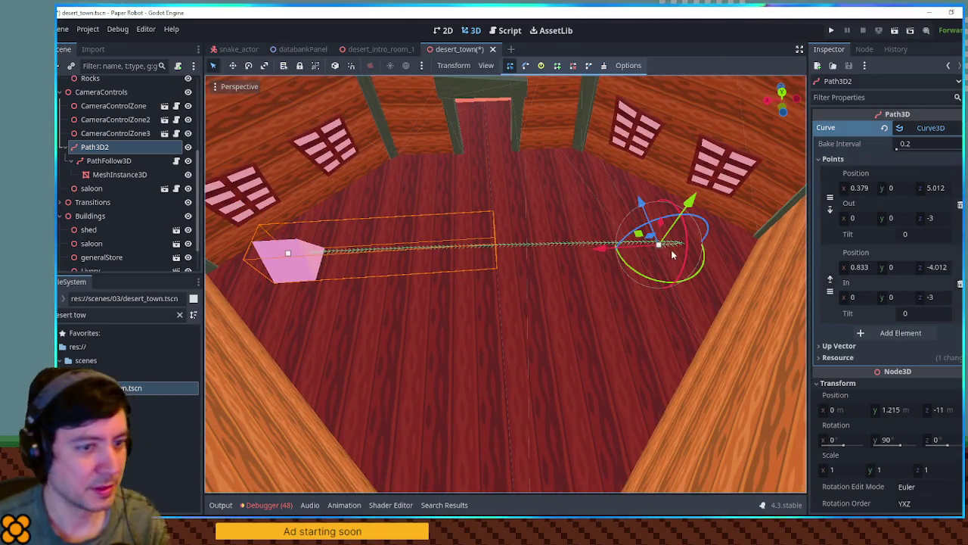
Step: Zero the curve handle values and pull the outgoing handle sideways to bend the path
click(931, 219)
text(0)
drag(893, 220, 844, 223)
text(0)
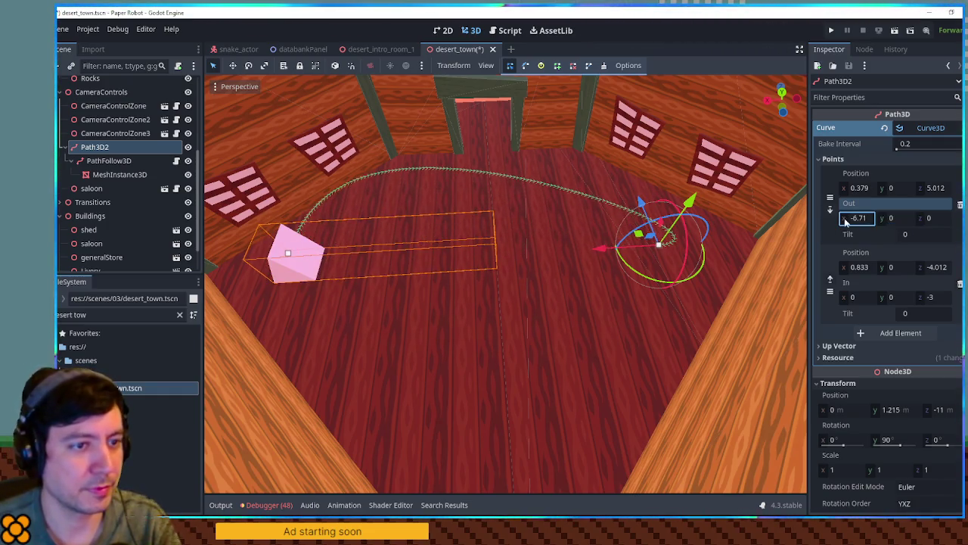
text(0)
click(941, 218)
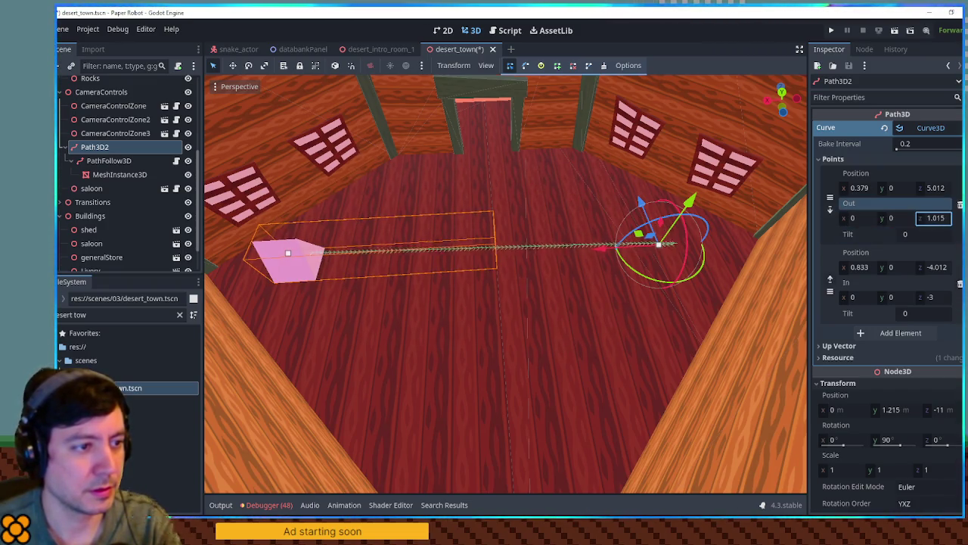
mouse_move(860, 218)
mouse_down()
mouse_move(850, 218)
mouse_move(867, 218)
mouse_up()
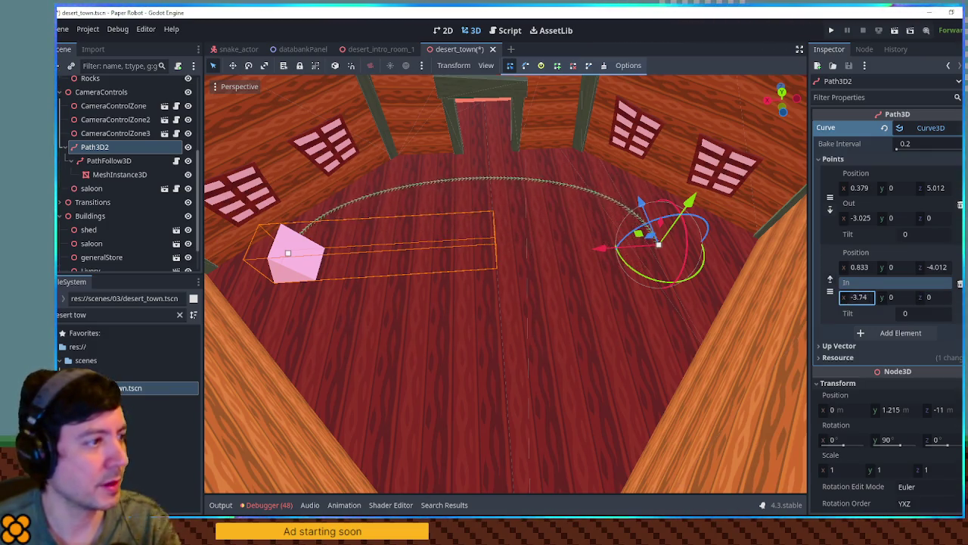
Step: Move the path's end point back to (1.605, 0, -4.707), then reselect the path and undo a stray edit
drag(611, 251, 639, 249)
drag(665, 201, 676, 221)
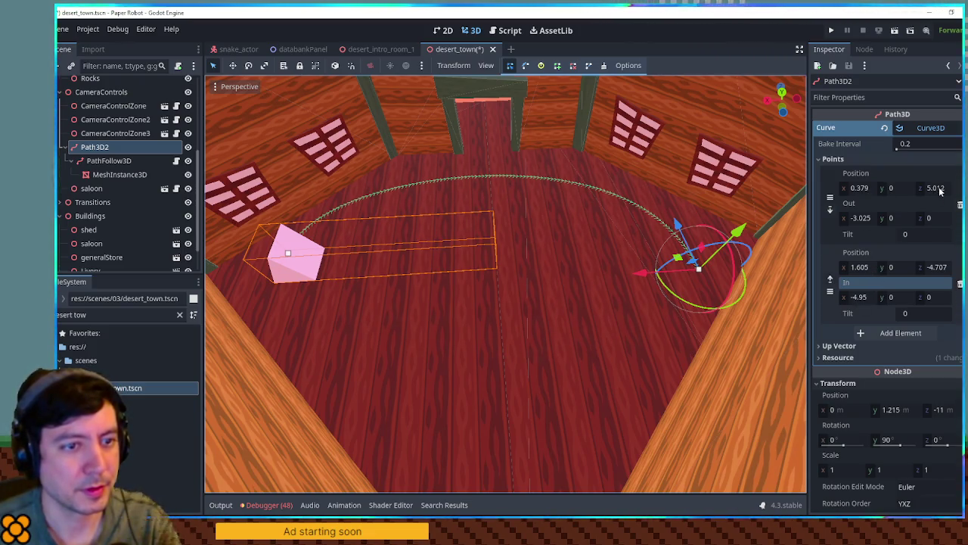
click(295, 264)
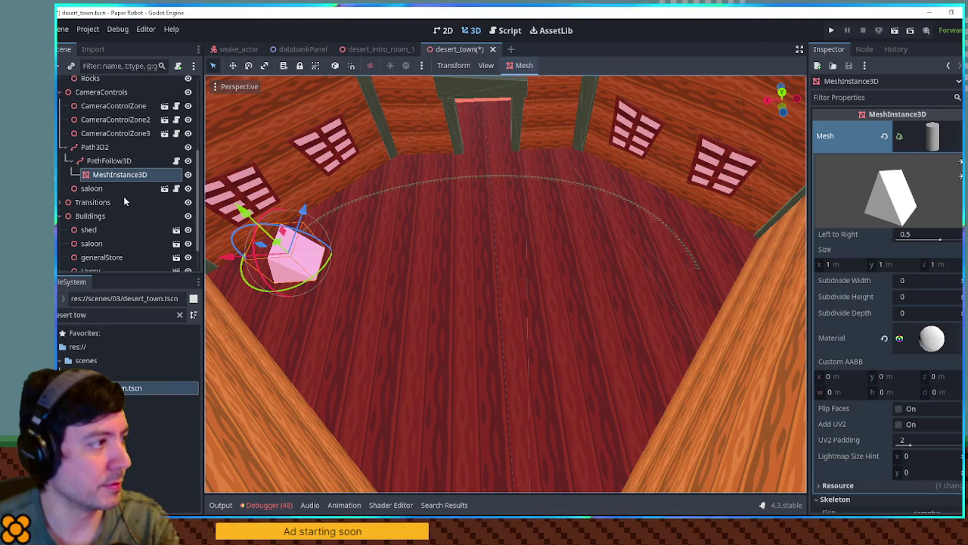
click(96, 146)
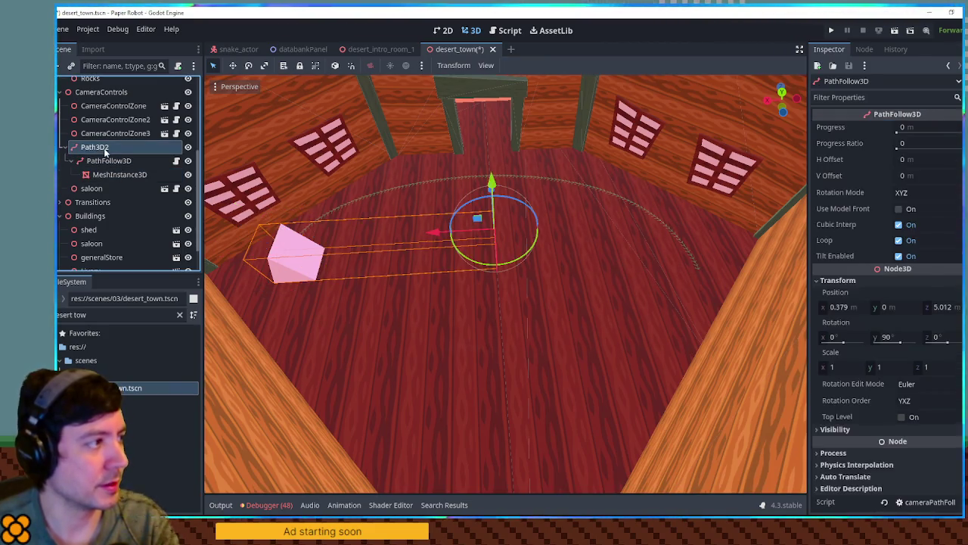
click(287, 257)
key(ctrl+z)
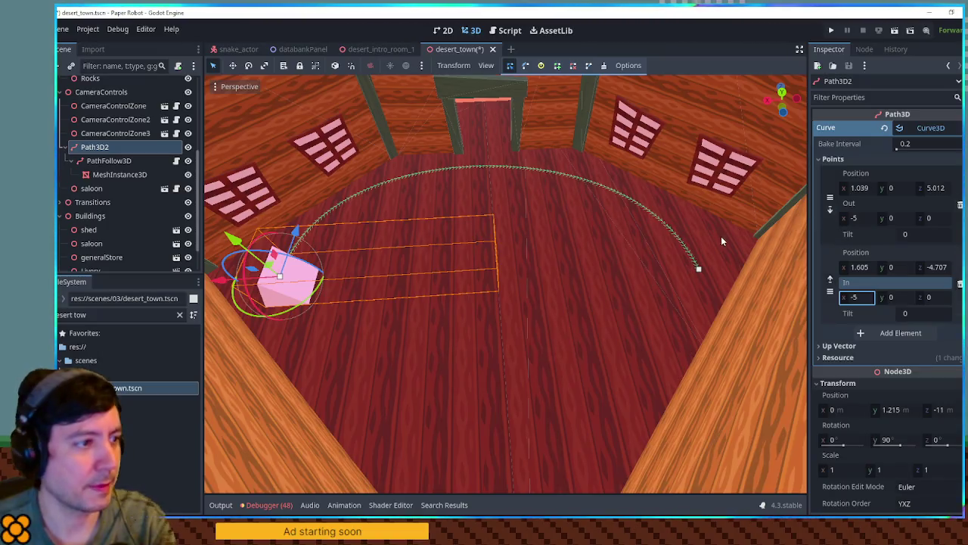
Step: Reselect Path3D2 and try clearing the start point's x, reverting it to 1.039
click(95, 137)
click(96, 150)
click(852, 188)
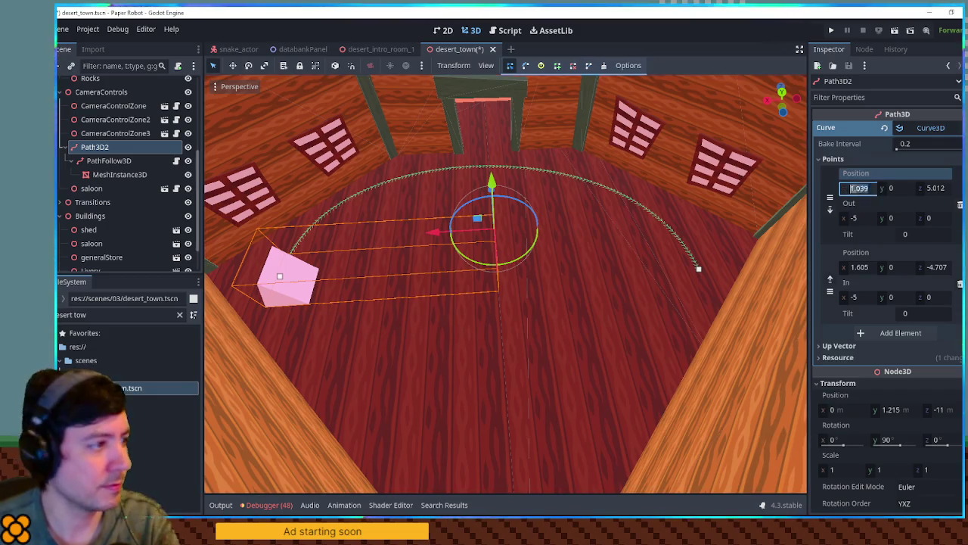
key(BackSpace)
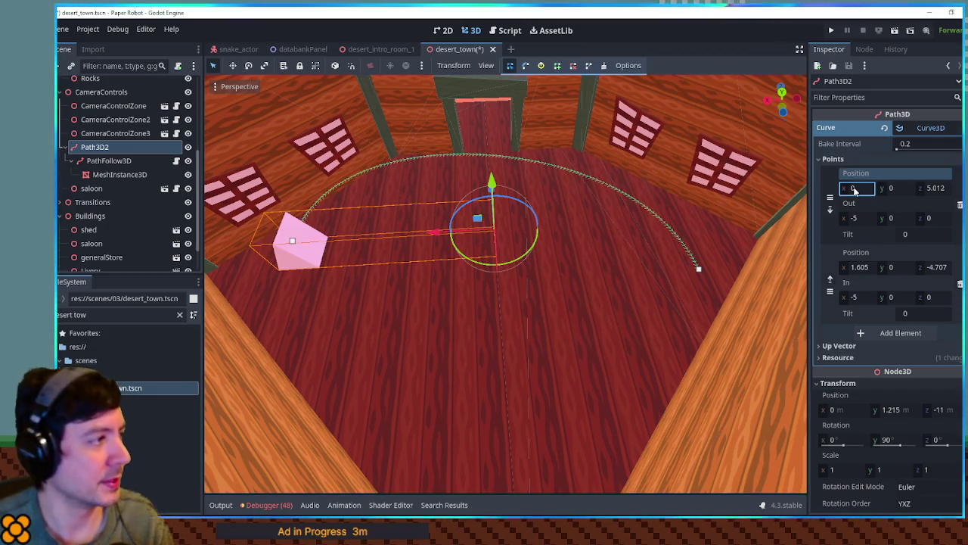
key(ctrl+z)
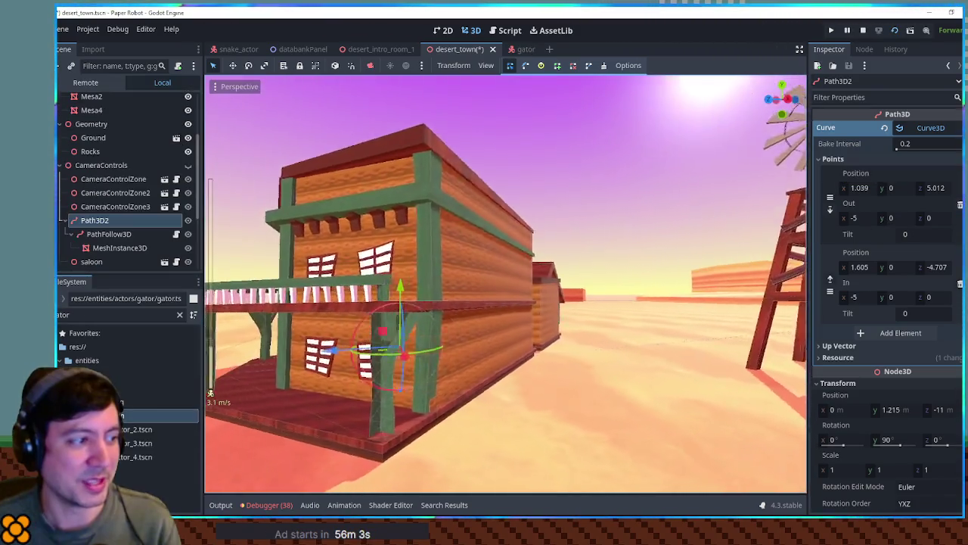
mouse_move(211, 392)
mouse_down()
mouse_move(467, 325)
mouse_move(707, 316)
mouse_up()
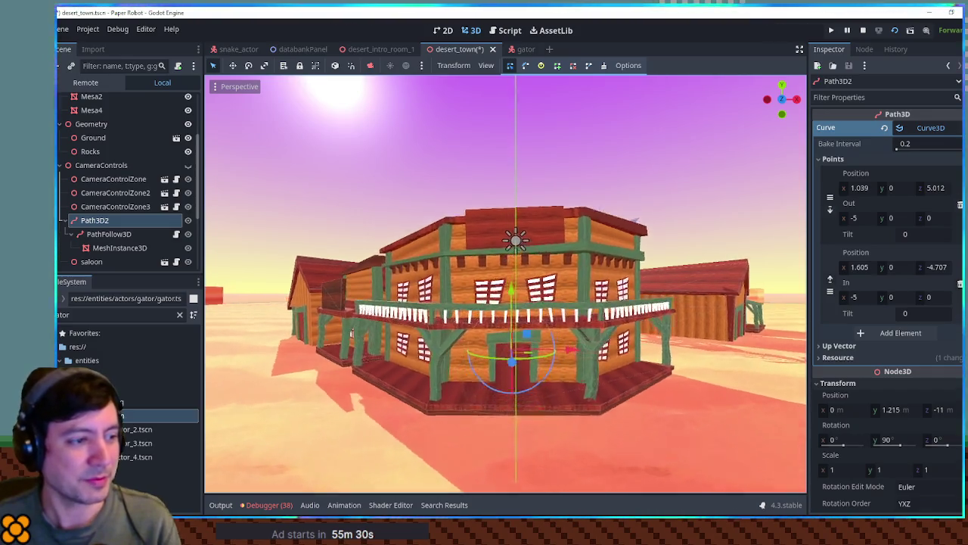
scroll(594, 327, down, 5)
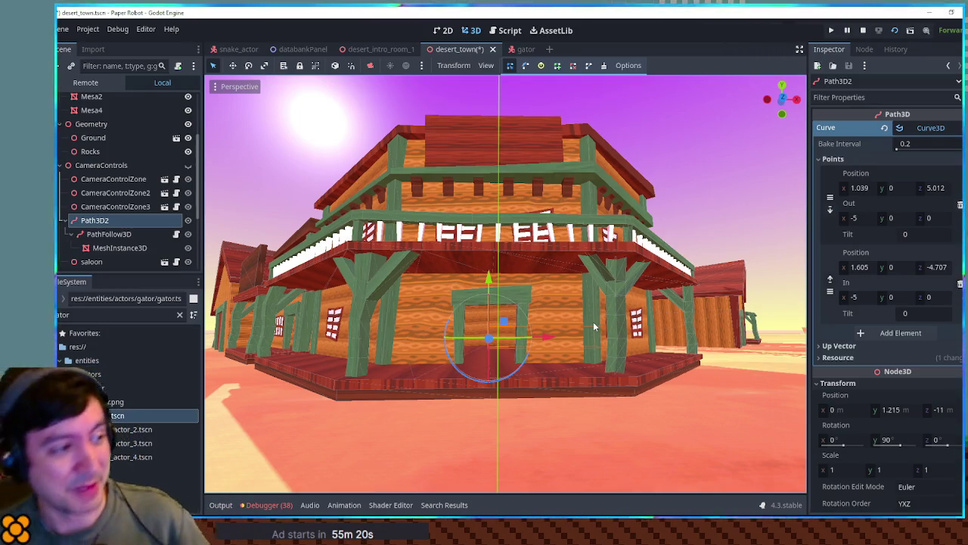
click(695, 198)
mouse_move(696, 198)
mouse_down()
mouse_move(695, 98)
mouse_move(695, 190)
mouse_move(696, 106)
mouse_move(719, 102)
mouse_move(734, 110)
mouse_move(734, 193)
mouse_move(575, 174)
mouse_move(477, 181)
mouse_move(590, 182)
mouse_move(665, 232)
mouse_move(658, 227)
mouse_move(756, 216)
mouse_move(681, 212)
mouse_move(726, 219)
mouse_move(665, 232)
mouse_up()
scroll(506, 283, up, 2)
scroll(506, 284, up, 2)
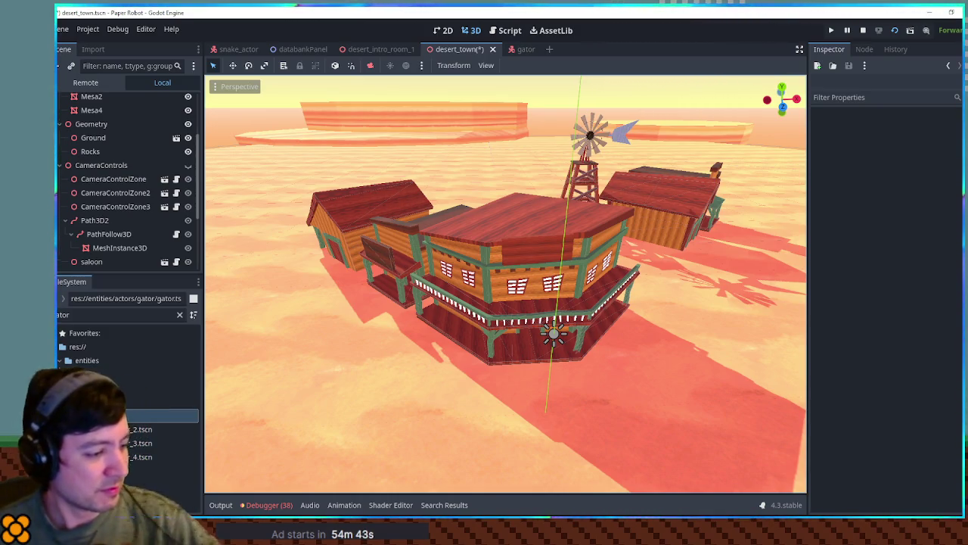
mouse_move(631, 194)
mouse_down()
mouse_move(606, 169)
mouse_move(525, 133)
mouse_up()
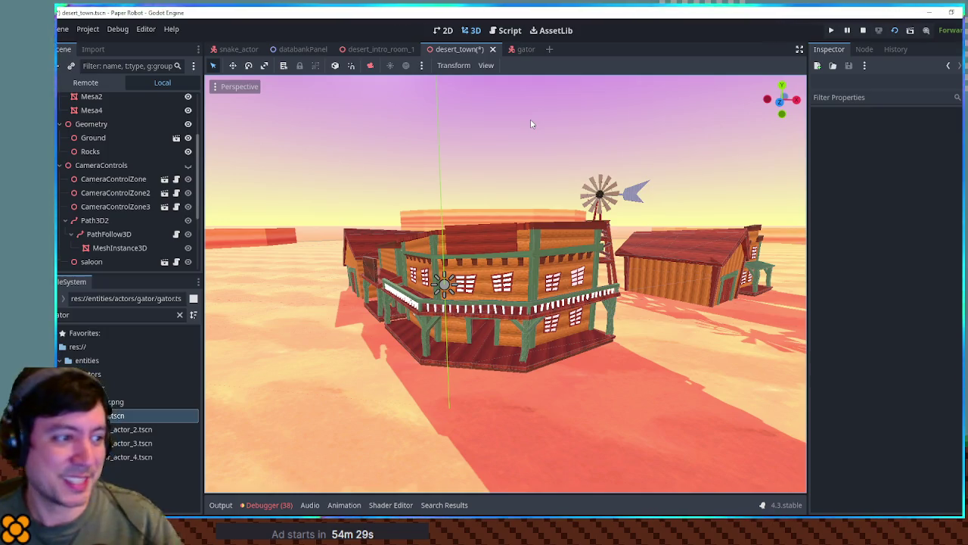
Step: Show the CameraControls zone volumes and inspect CameraControlZone2
click(189, 165)
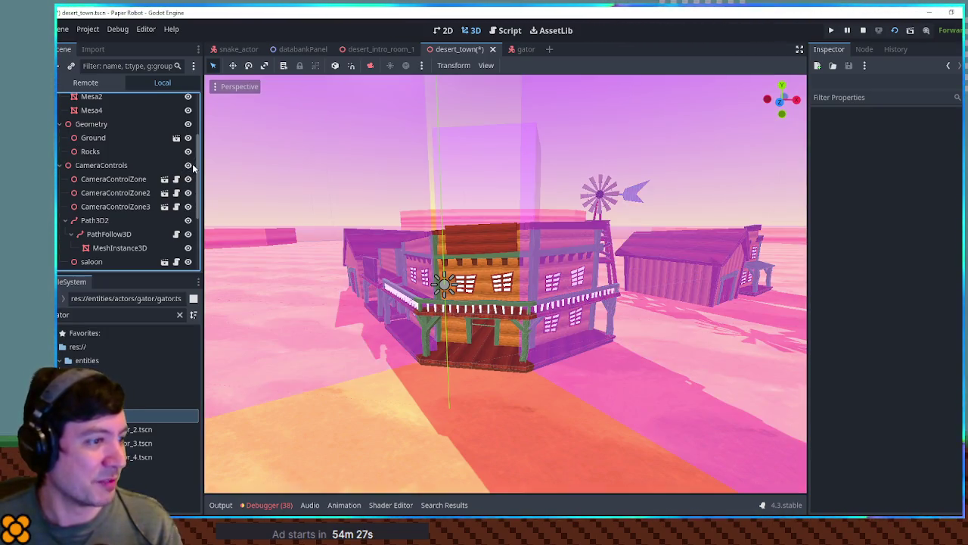
click(320, 188)
scroll(321, 188, up, 10)
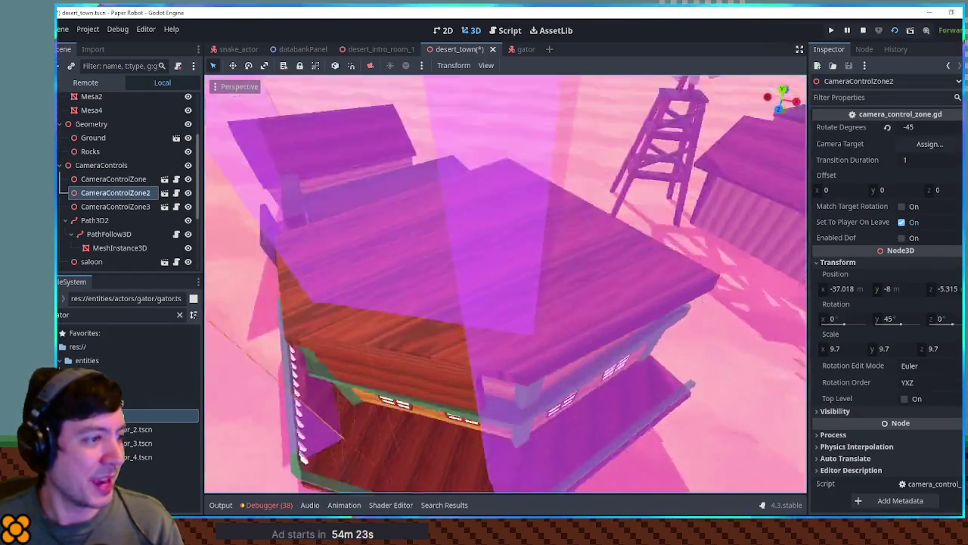
scroll(280, 276, up, 10)
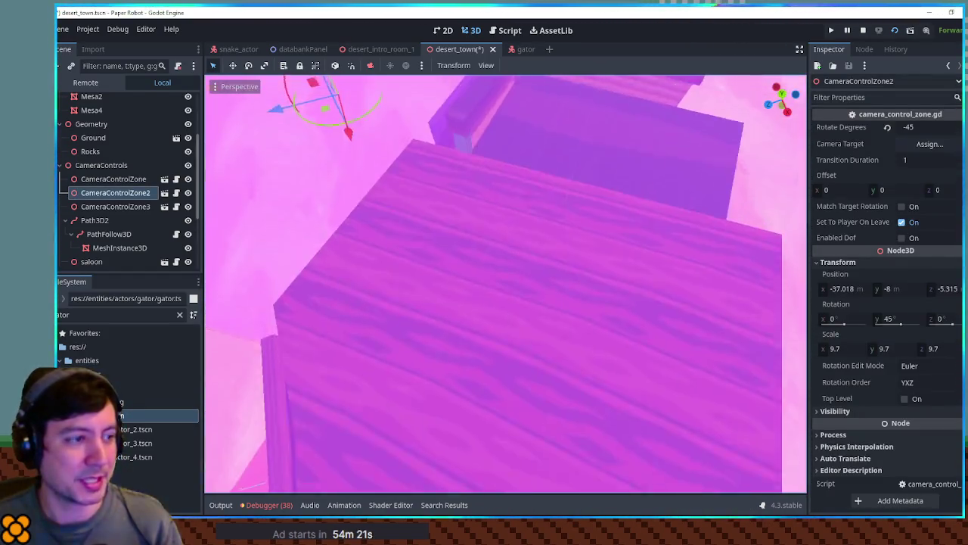
scroll(505, 283, down, 5)
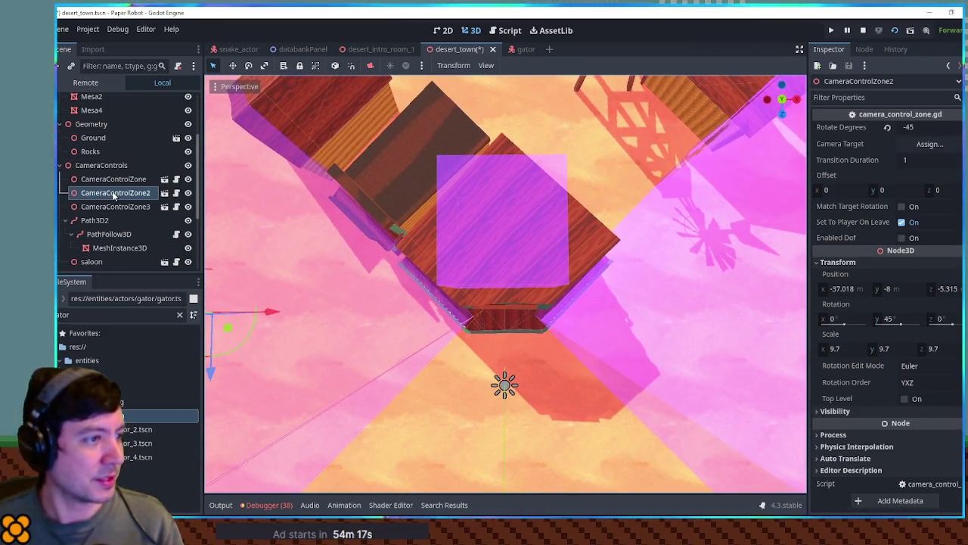
Step: Select the saloon camera zone targeting MeshInstance3D at (0, 8, -11) and view it from an angle
click(503, 209)
scroll(113, 239, down, 2)
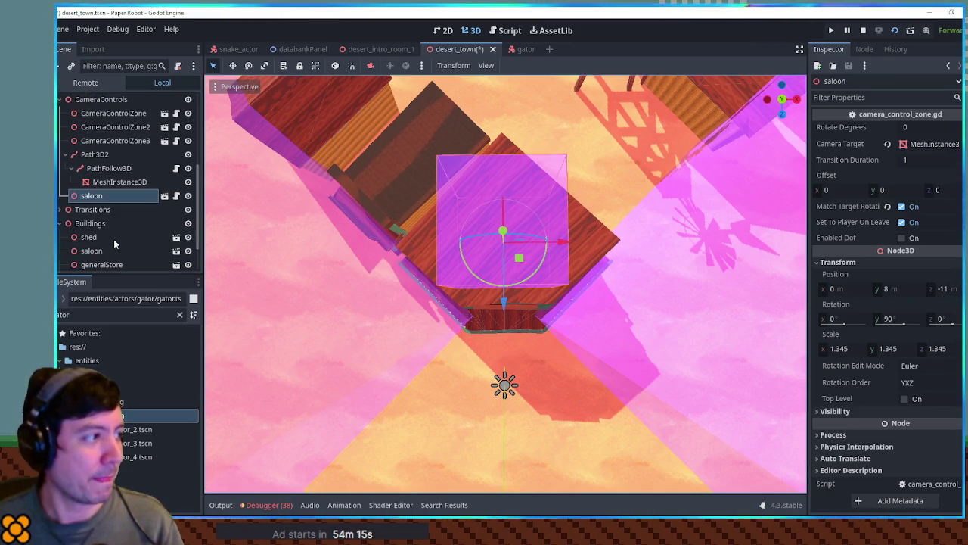
drag(551, 217, 545, 163)
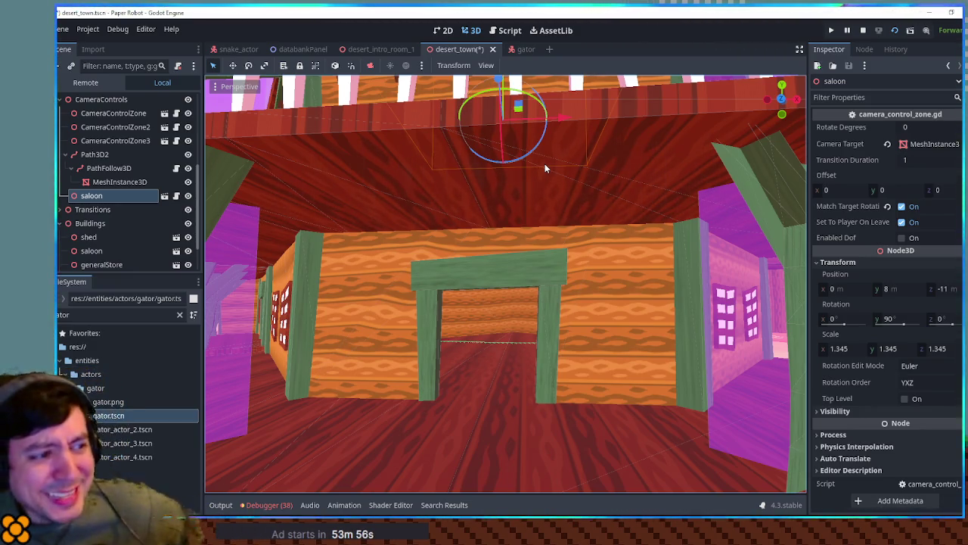
scroll(532, 155, down, 5)
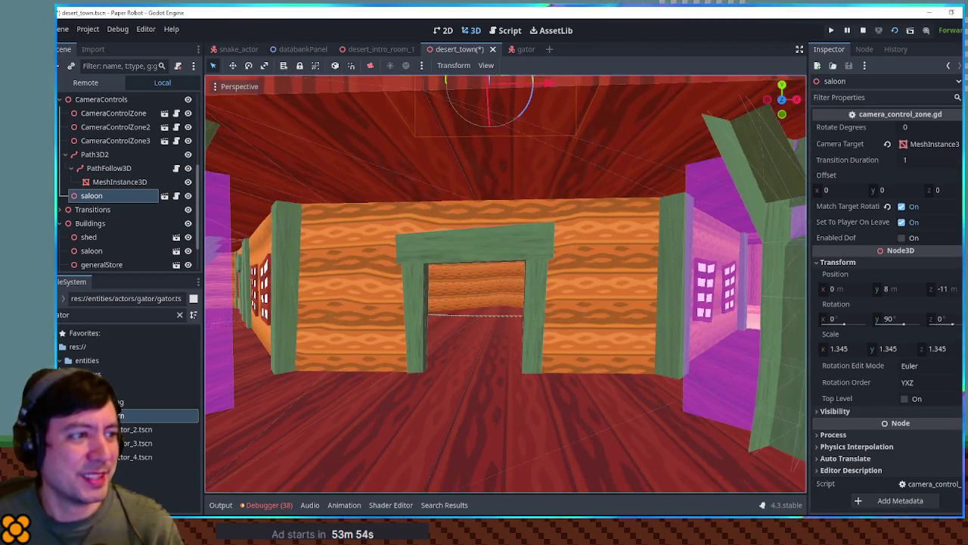
scroll(506, 284, down, 5)
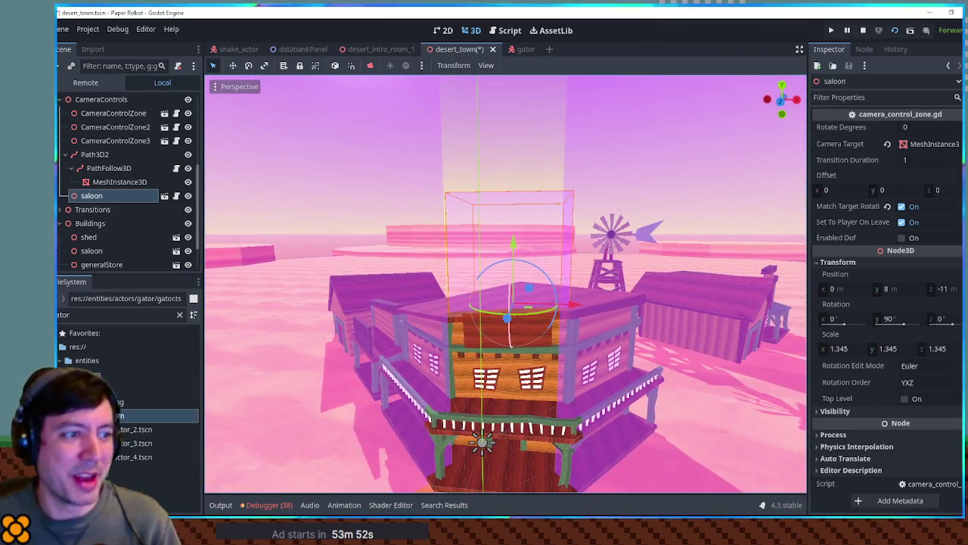
scroll(506, 285, up, 3)
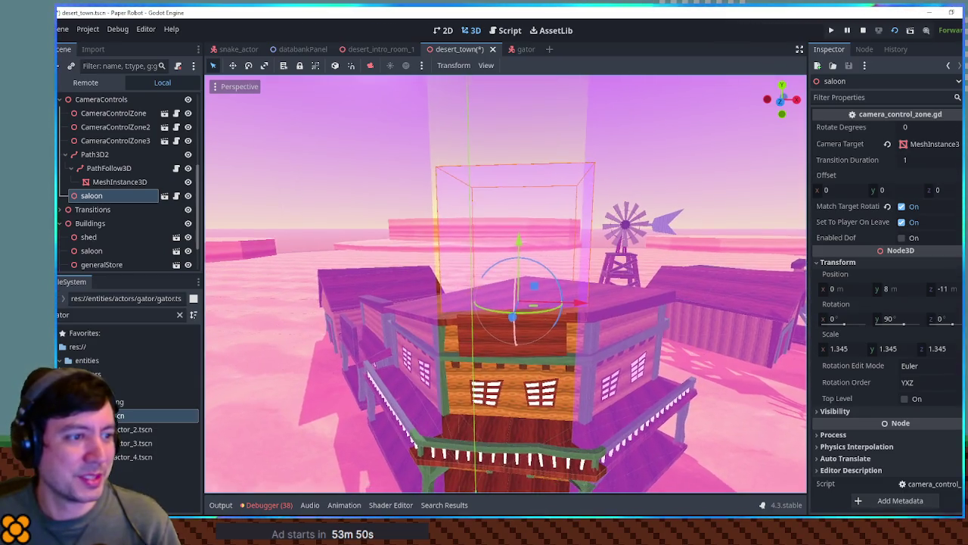
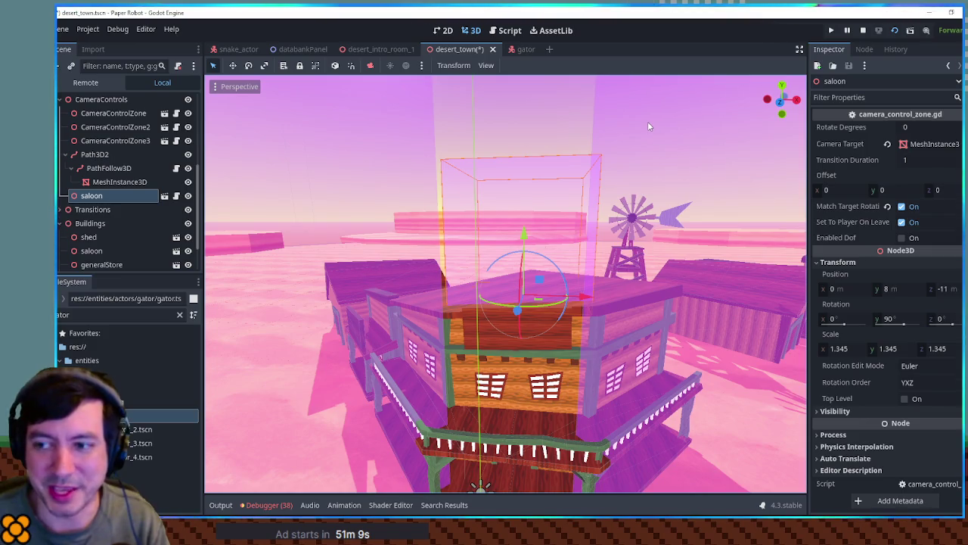
Step: Zoom in on the saloon and clear the gator filter from the FileSystem panel
drag(648, 126, 550, 116)
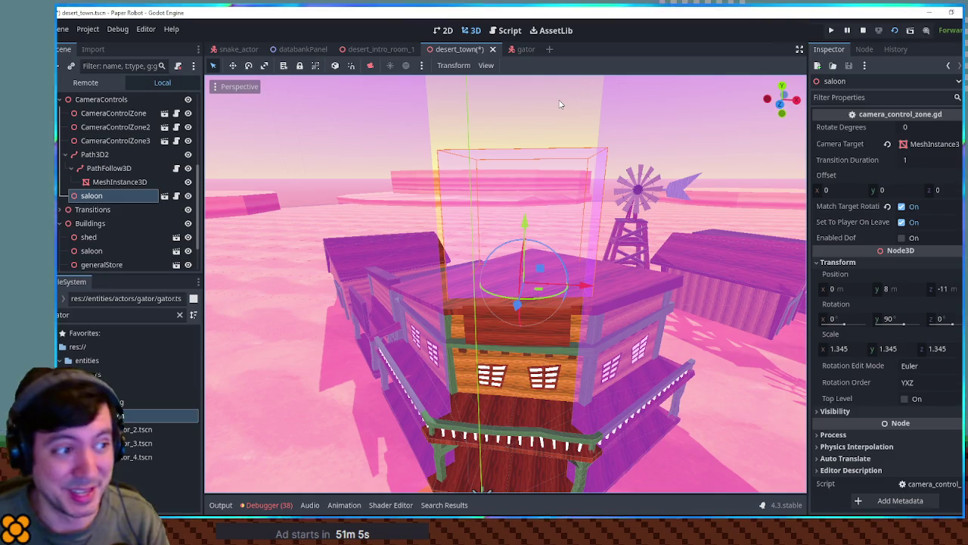
scroll(555, 104, up, 5)
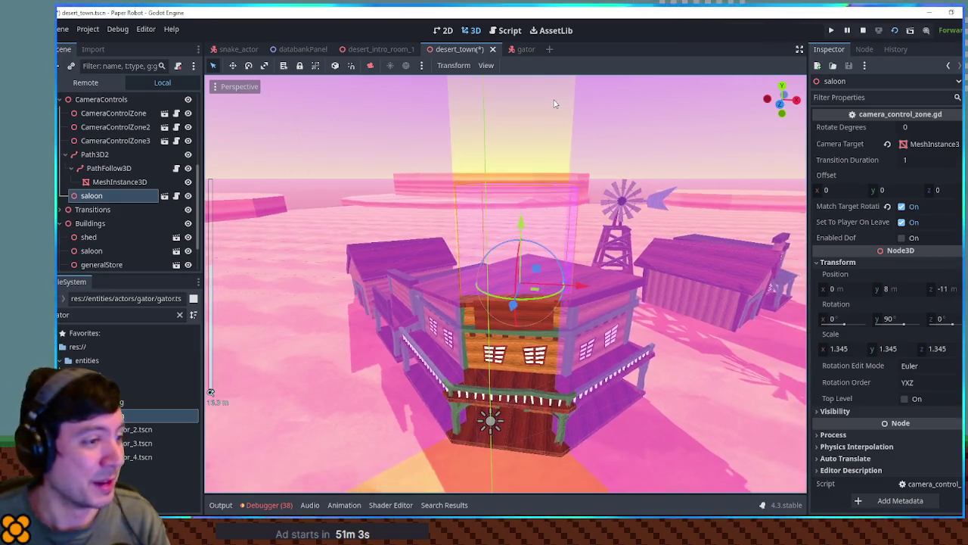
scroll(506, 284, up, 10)
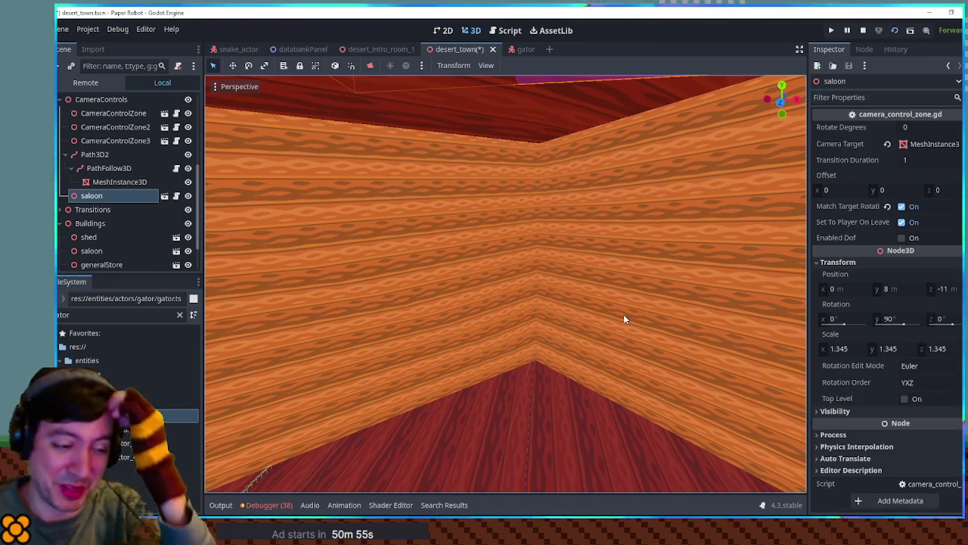
mouse_move(624, 319)
mouse_down()
mouse_move(624, 288)
mouse_move(591, 303)
mouse_move(567, 295)
mouse_move(625, 318)
mouse_up()
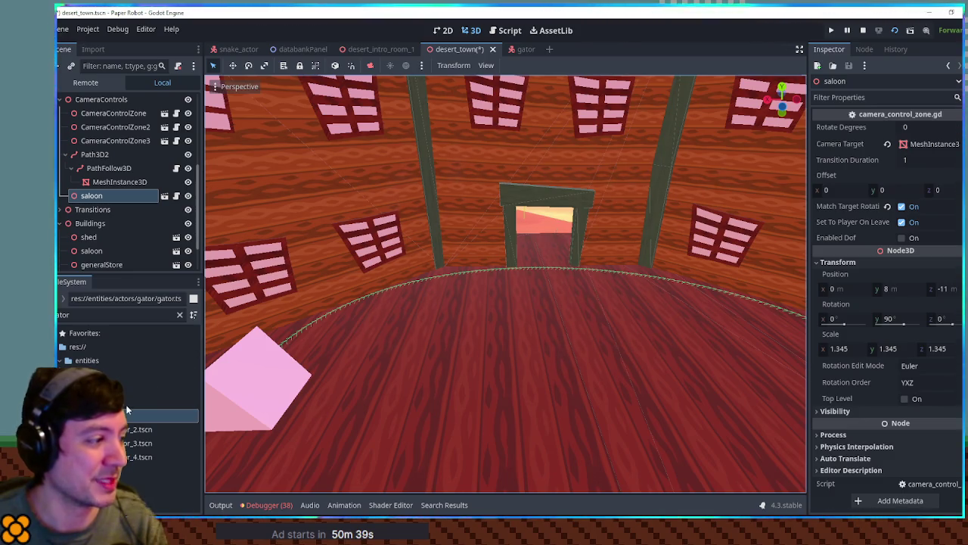
click(98, 402)
click(179, 314)
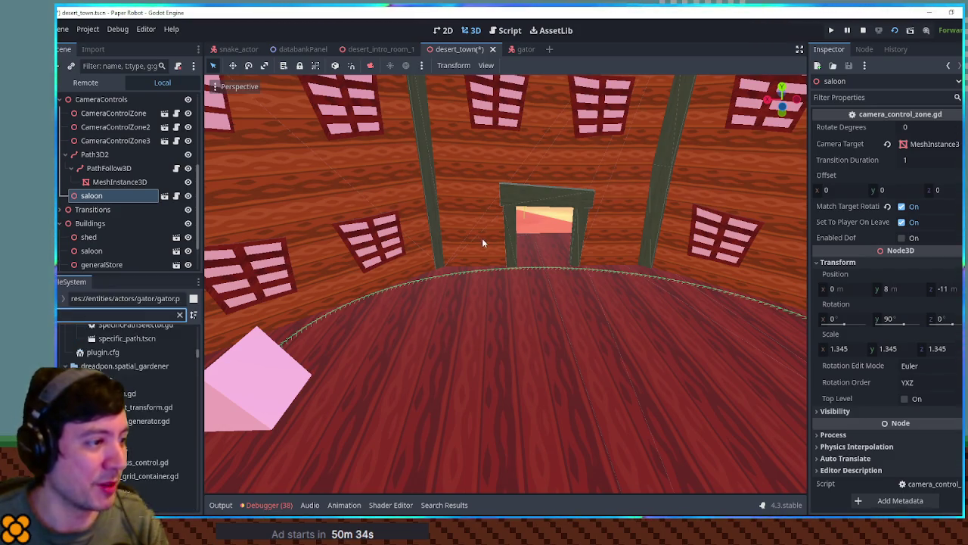
Step: Select the pink MeshInstance3D cube inside the saloon interior
click(577, 224)
mouse_move(577, 223)
mouse_down()
mouse_move(530, 227)
mouse_move(571, 223)
mouse_up()
scroll(572, 225, down, 8)
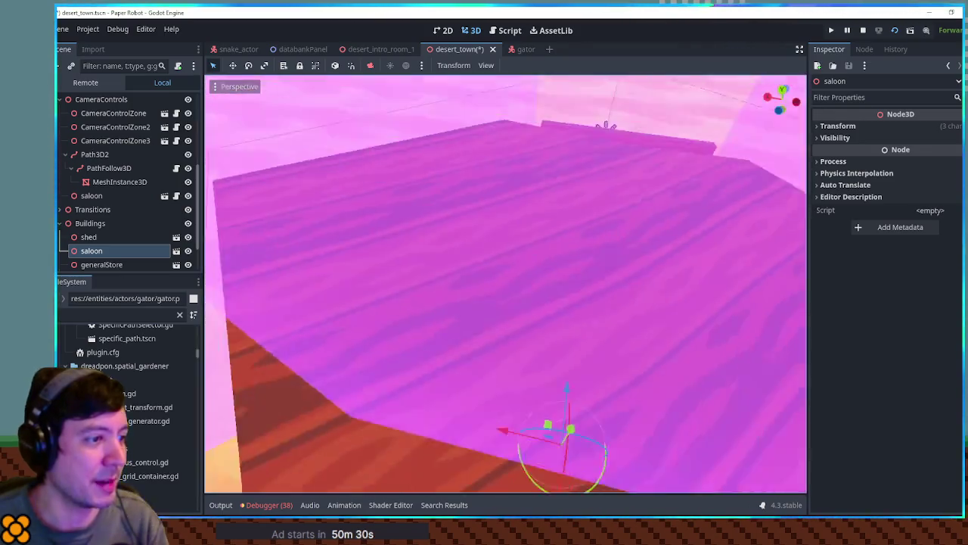
click(576, 224)
scroll(575, 224, up, 5)
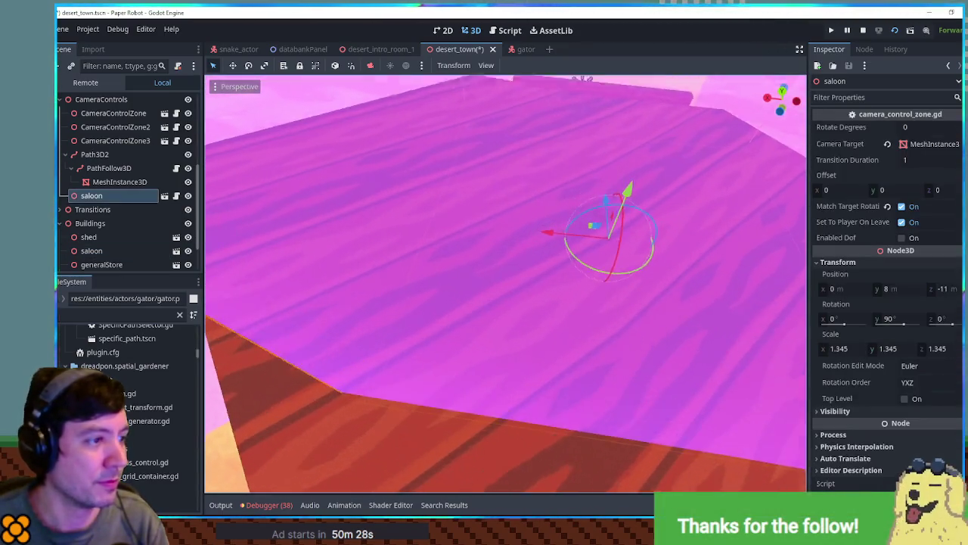
scroll(506, 284, up, 5)
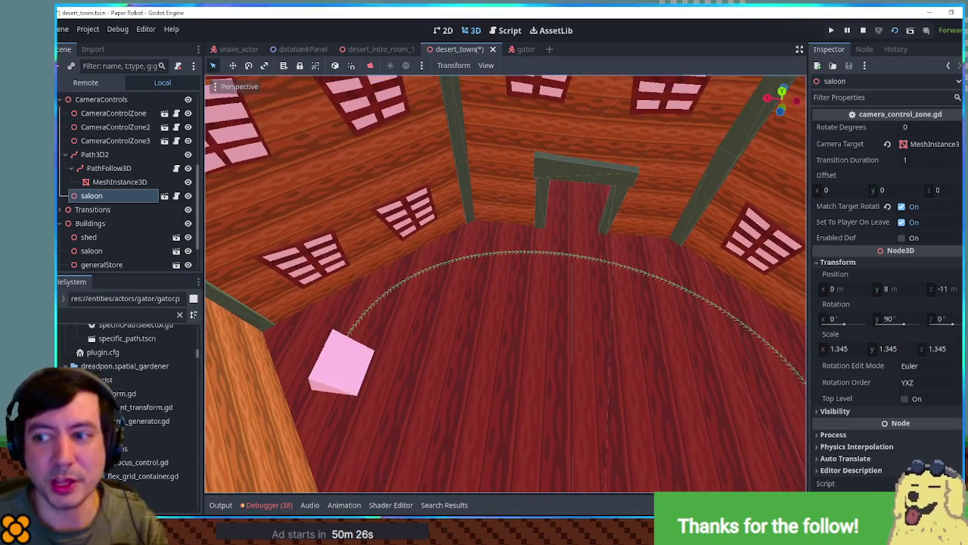
scroll(573, 227, down, 3)
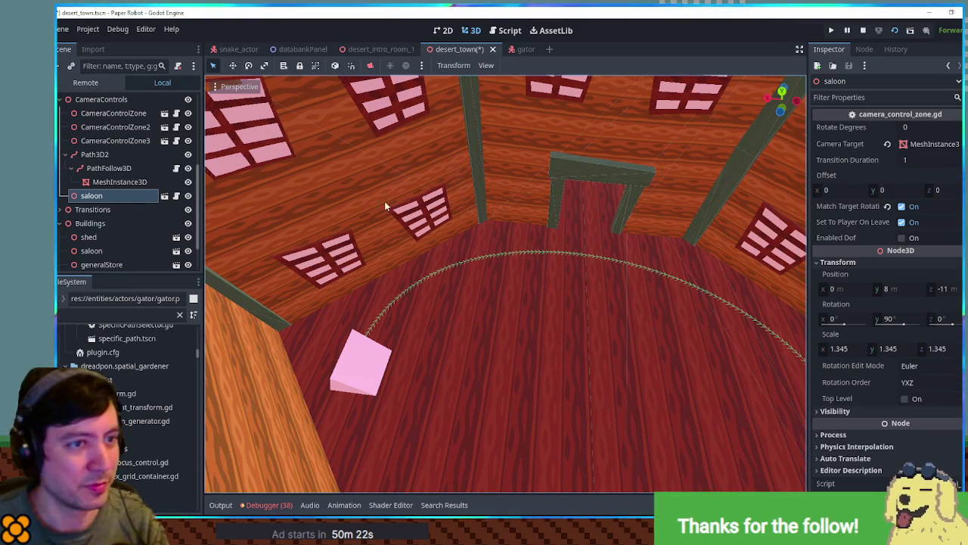
click(357, 360)
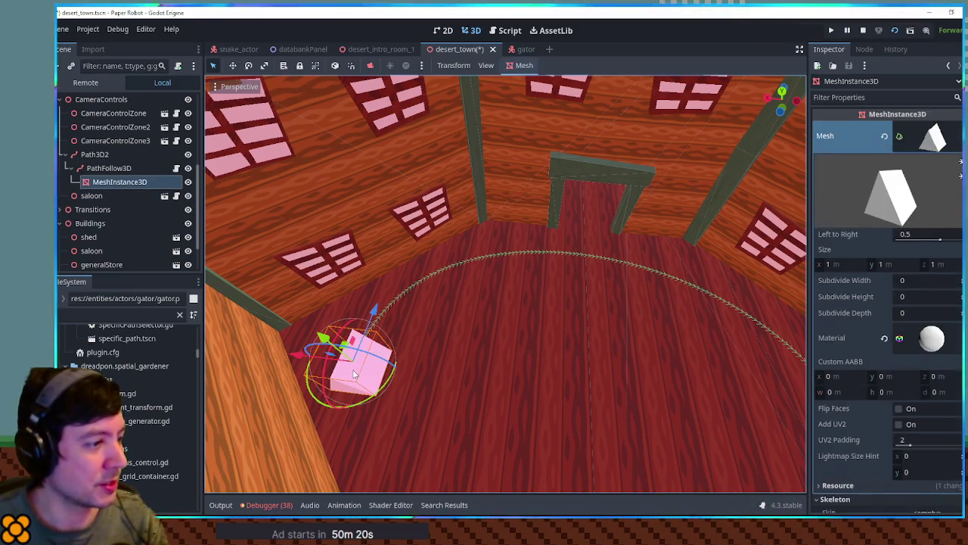
Step: Rename the cube's node to SaloonCameraTarget, save desert_town, and run the game
key(F2)
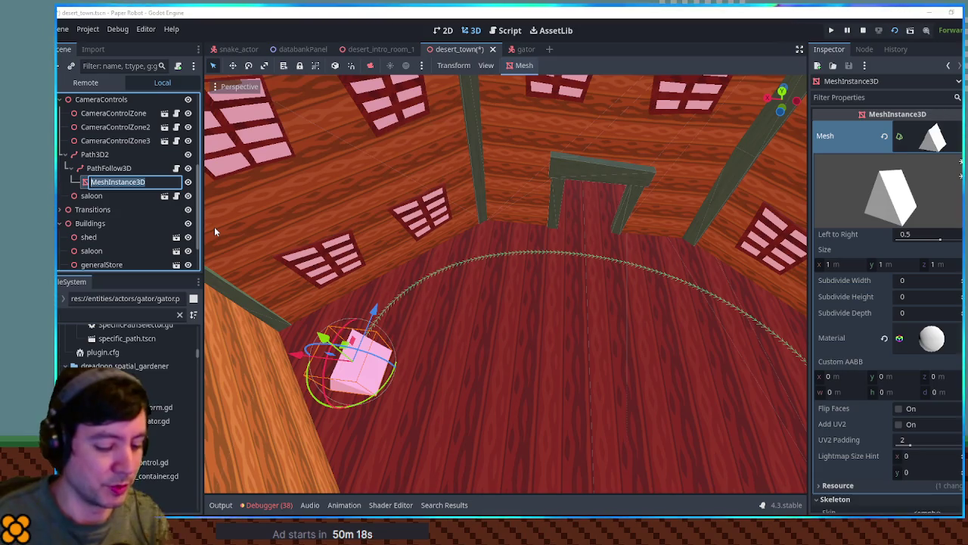
text(Saloon)
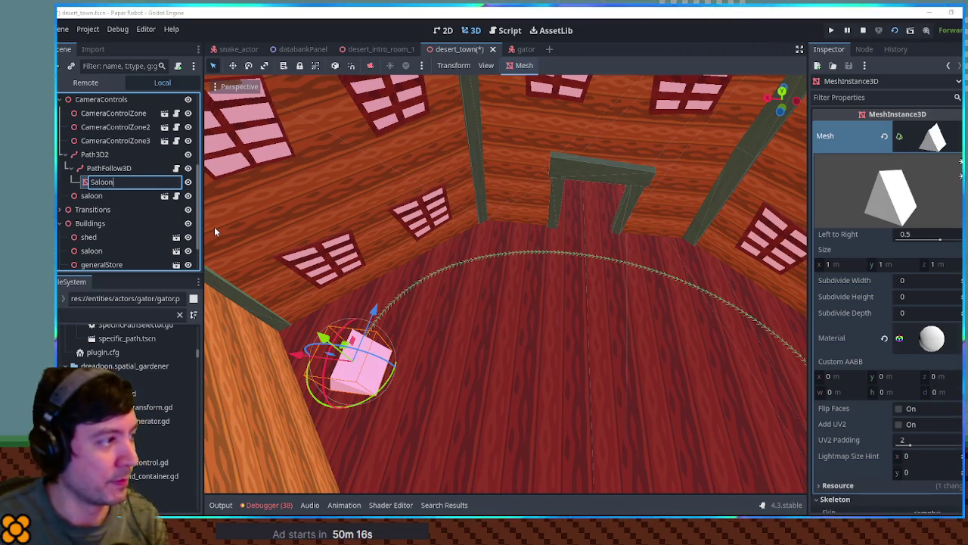
text(CameraTarget)
key(Return)
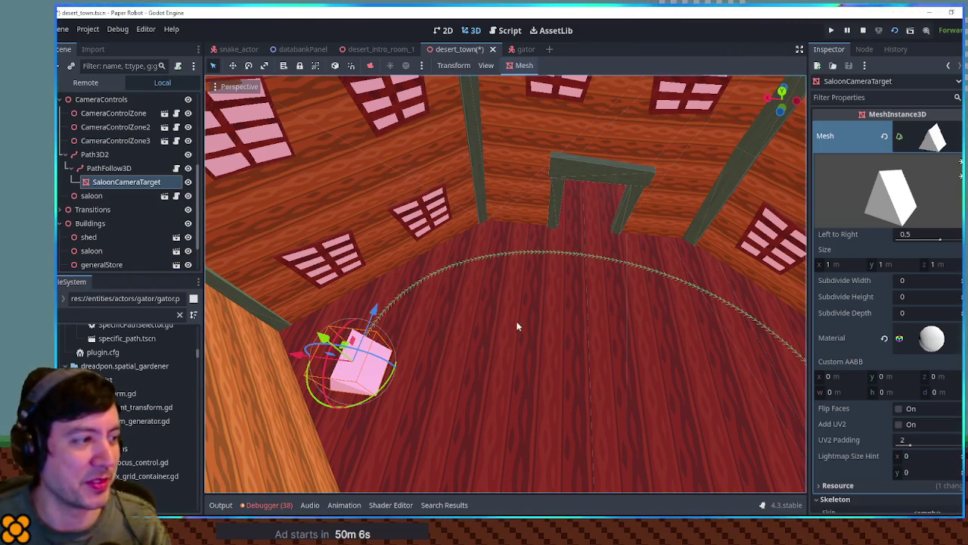
key(ctrl+s)
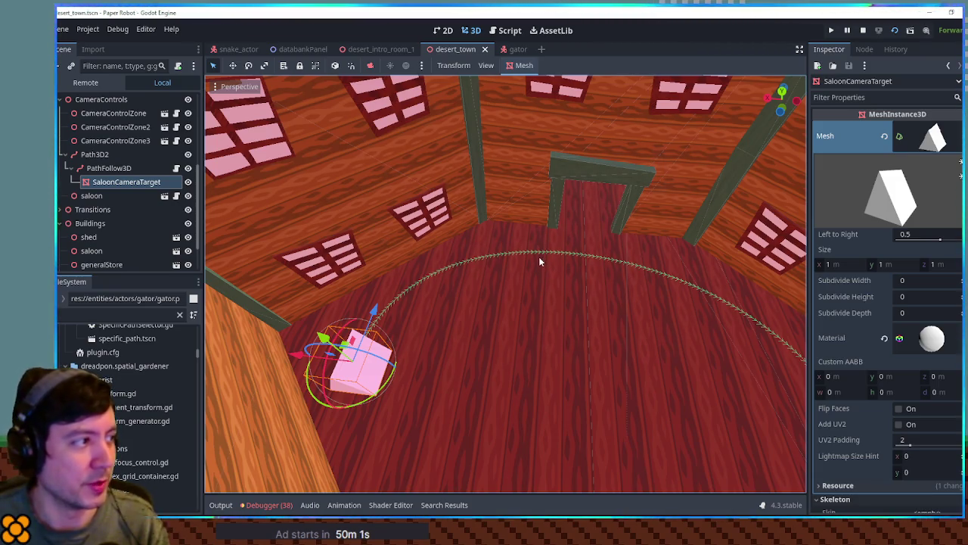
key(F5)
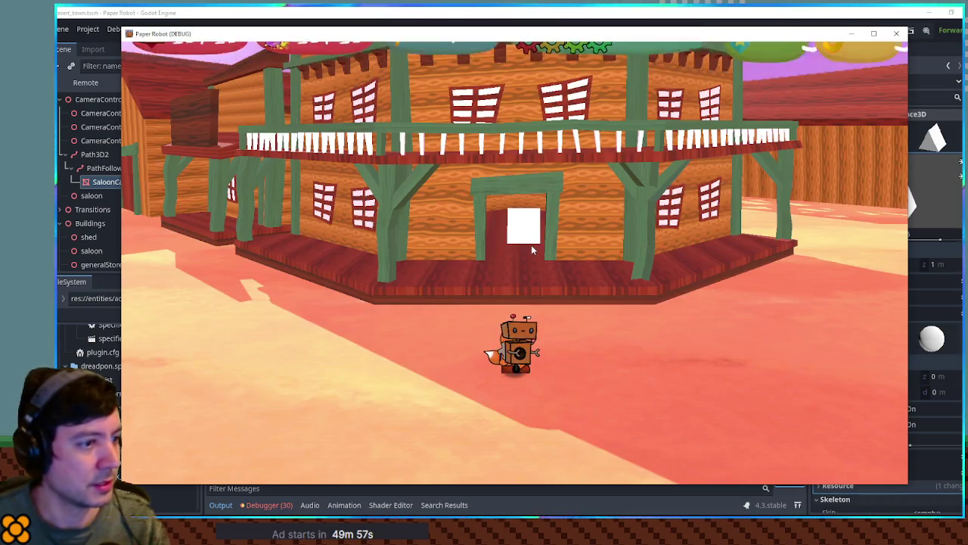
key(w)
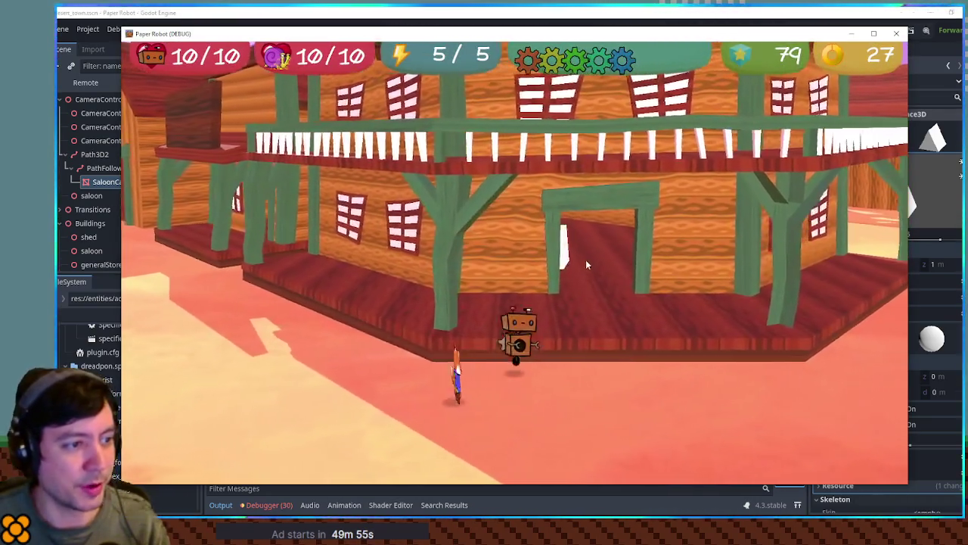
key(d)
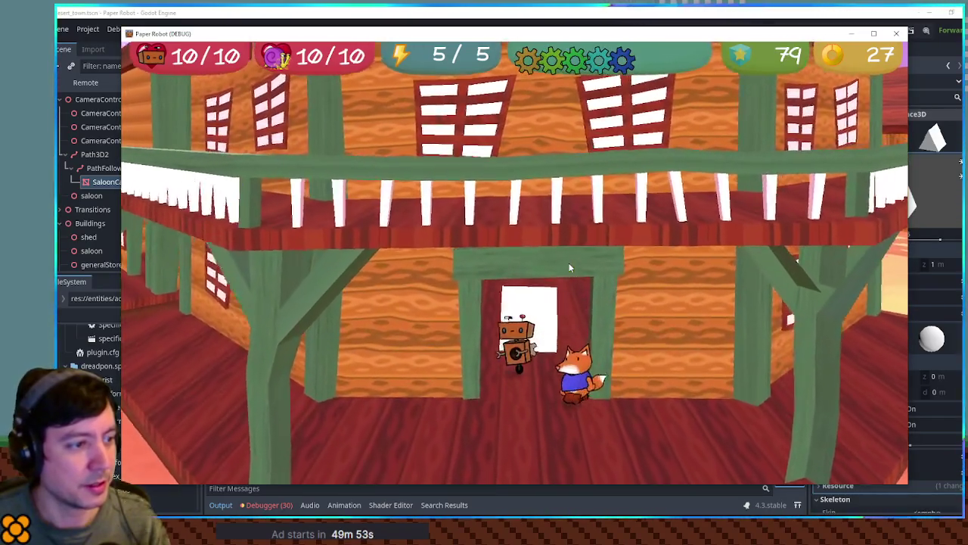
key(w)
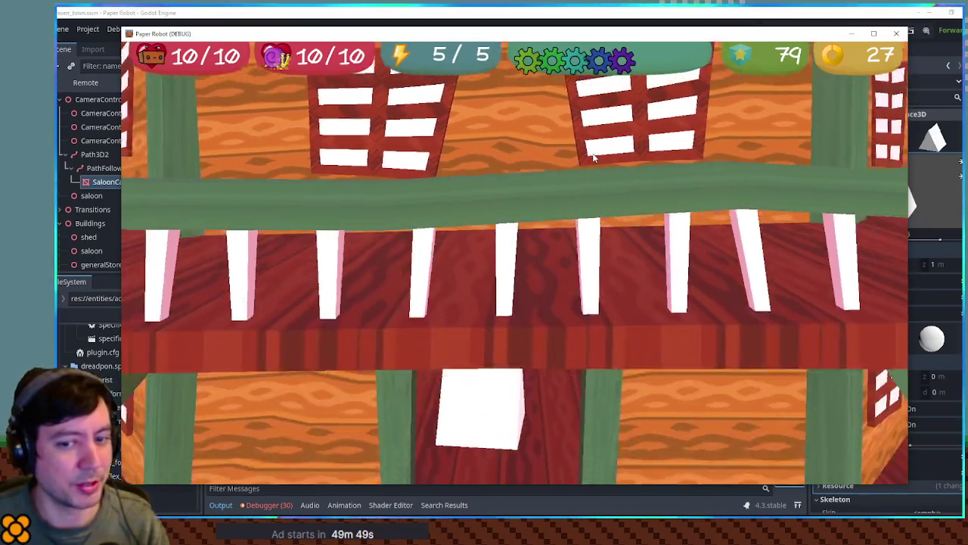
key(s)
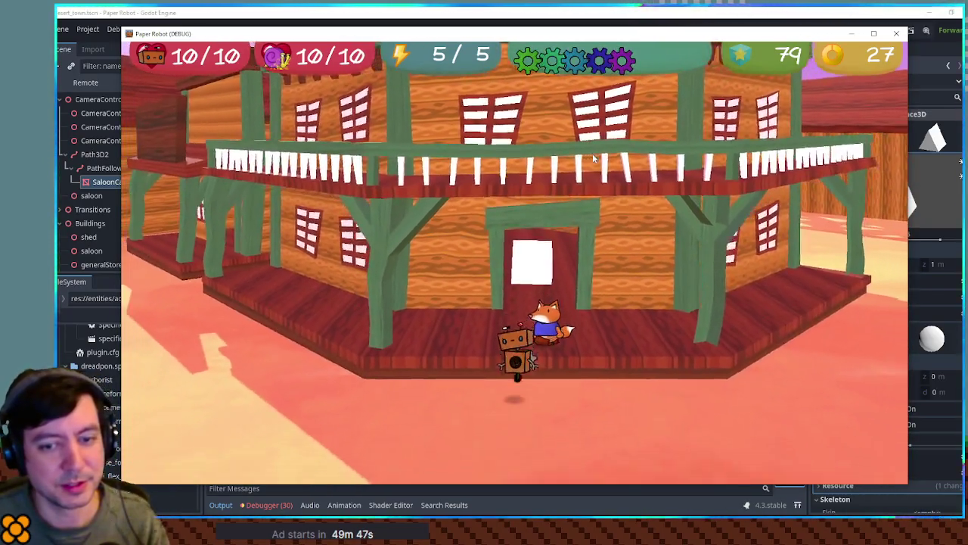
key(w)
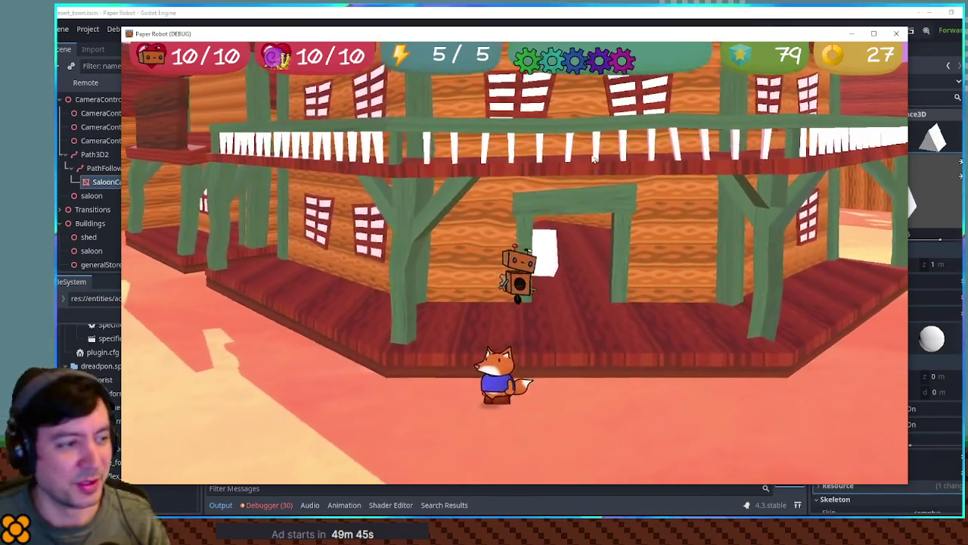
key(w)
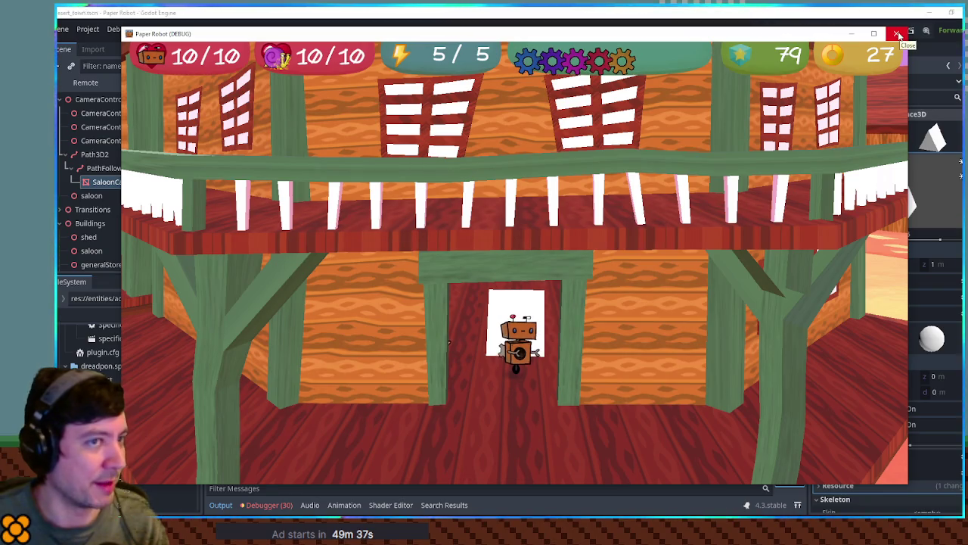
click(899, 36)
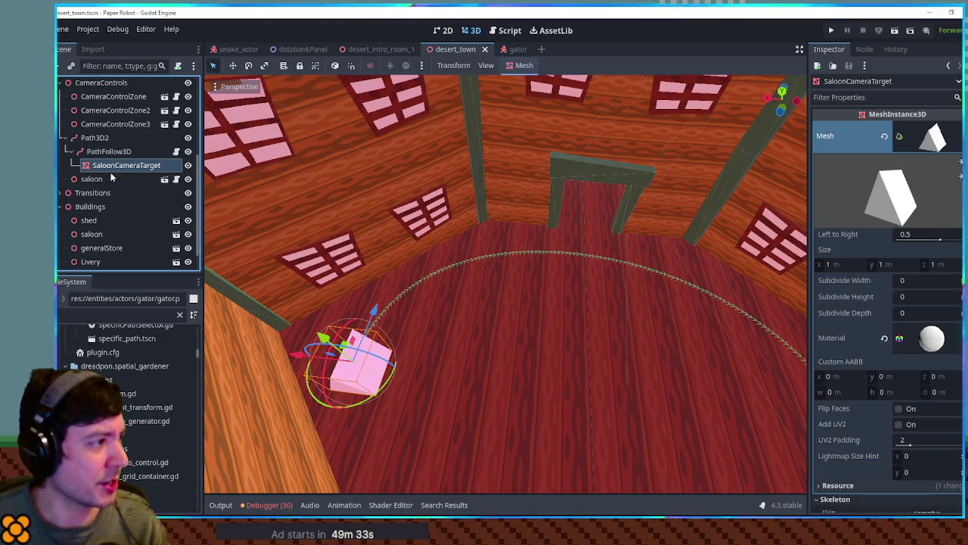
Step: Frame CameraControlZone2 in the viewport and select the saloon camera zone
scroll(114, 167, up, 4)
click(115, 183)
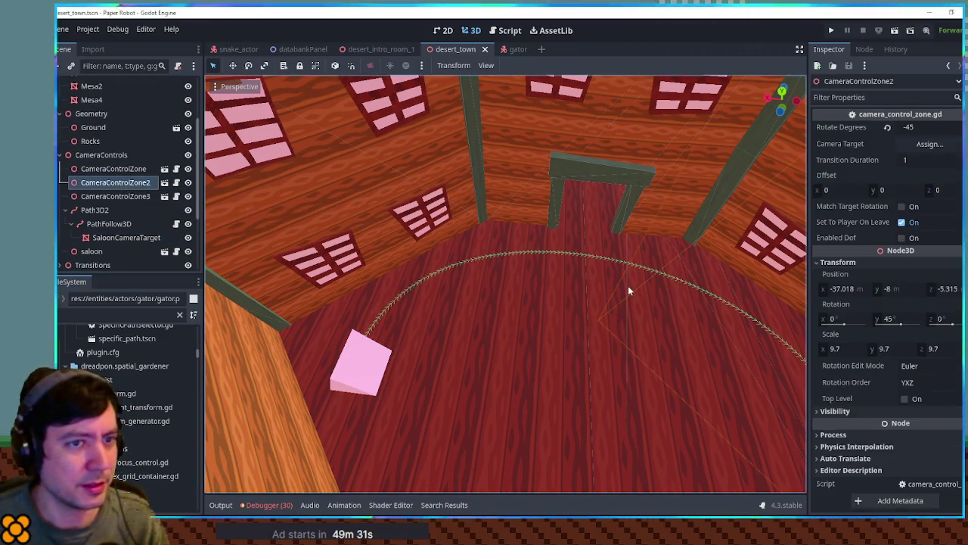
key(f)
click(589, 206)
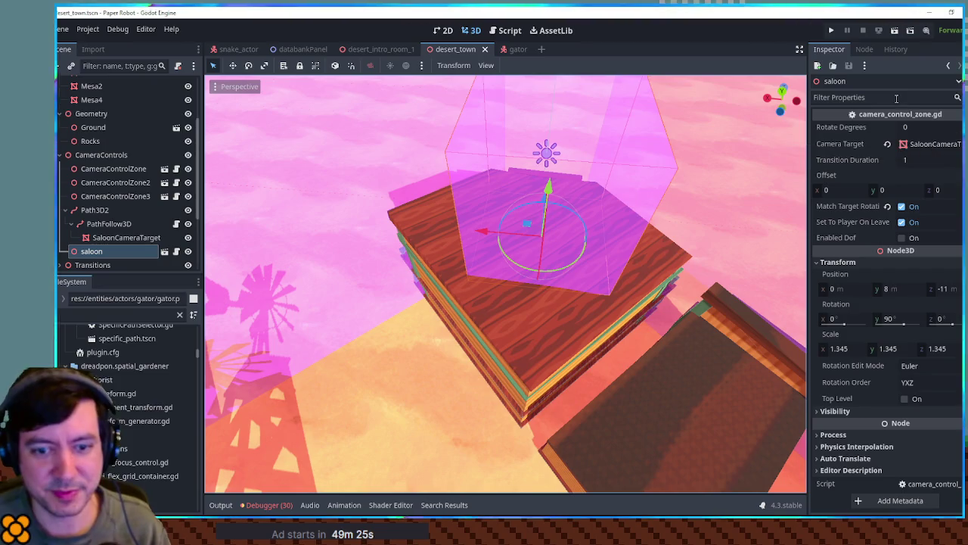
Step: Rename the saloon zone node to saloonCameraZone and show the Output log
click(109, 254)
double_click(110, 254)
text(saloonCameraZ)
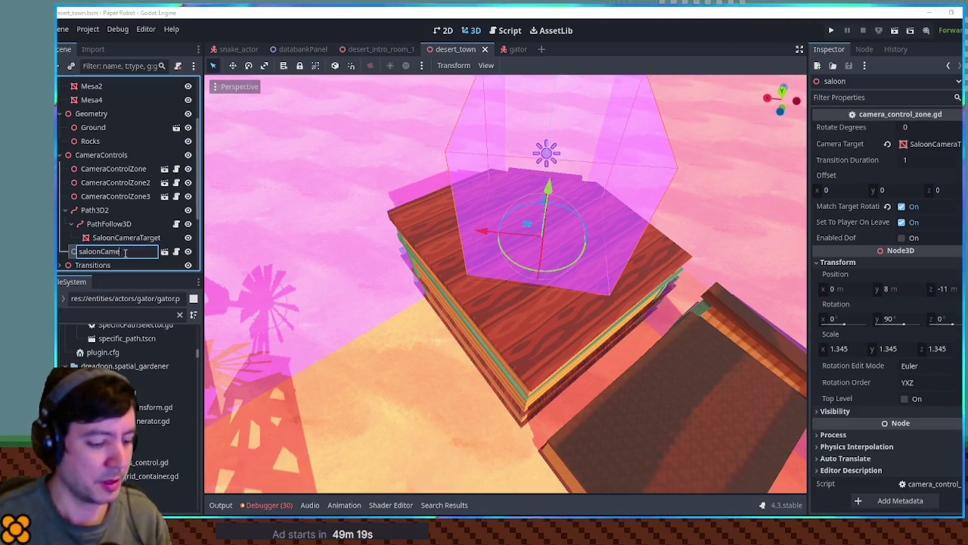
text(one)
key(Return)
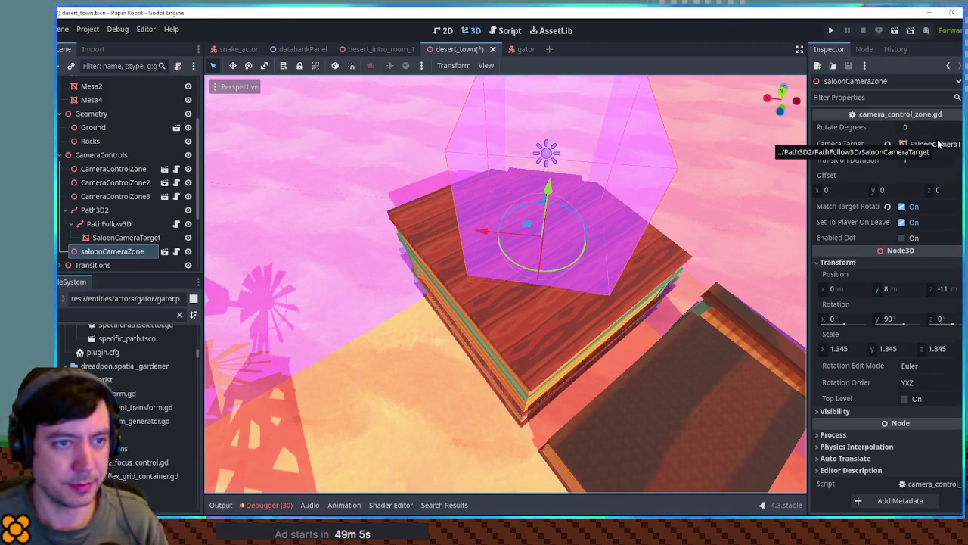
click(221, 505)
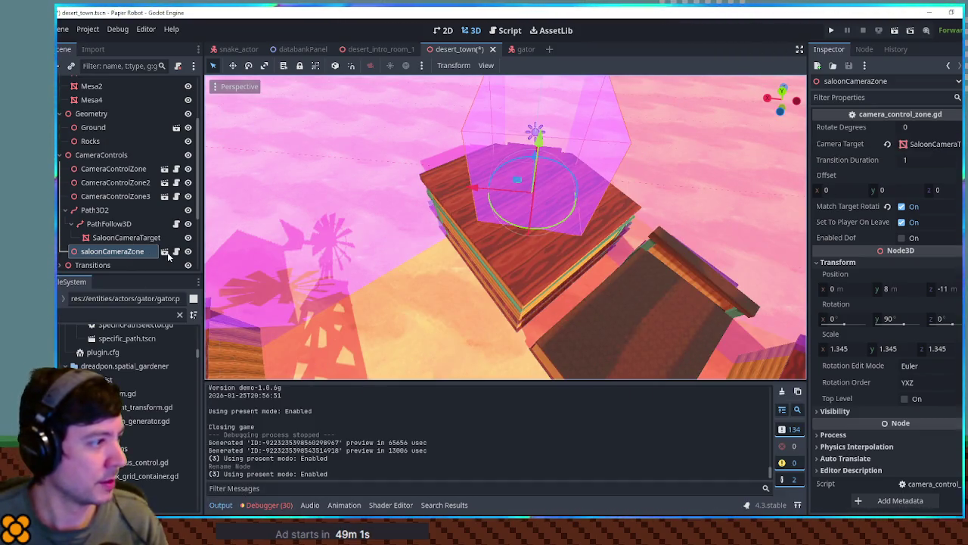
Step: Add print(cameraTarget) after SetNewTarget in camera_control_zone.gd, save, and run the game
click(164, 251)
scroll(460, 262, down, 2)
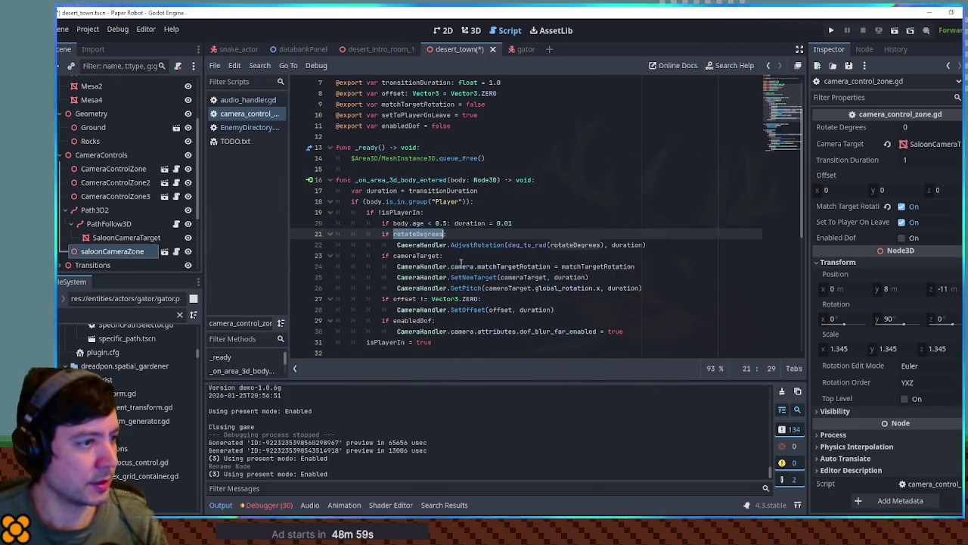
click(466, 277)
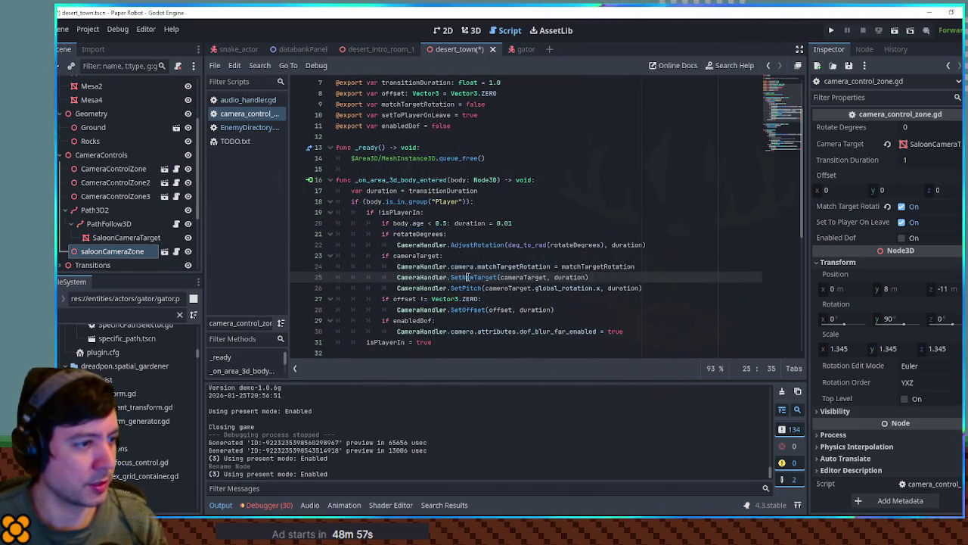
double_click(522, 277)
click(593, 277)
key(Return)
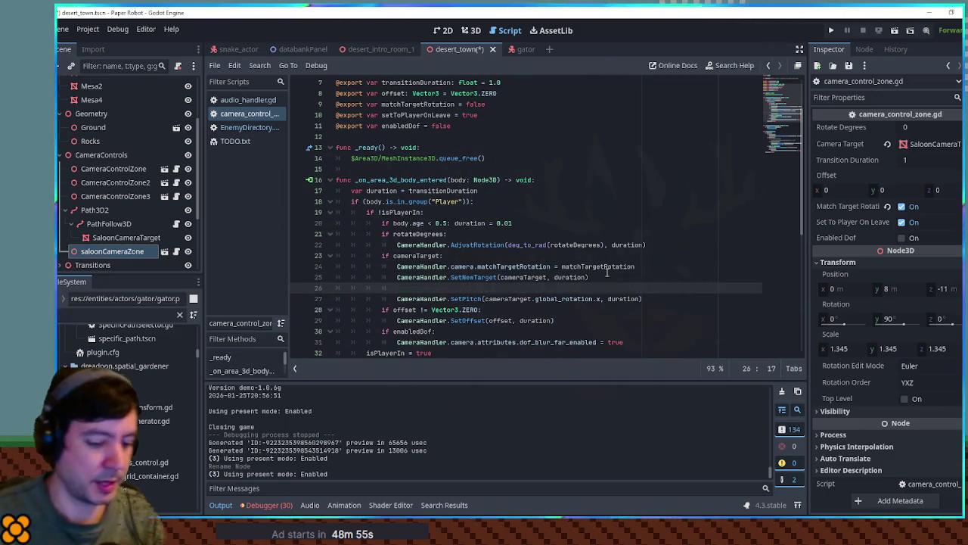
text(print(cameraTarget)
key(ctrl+s)
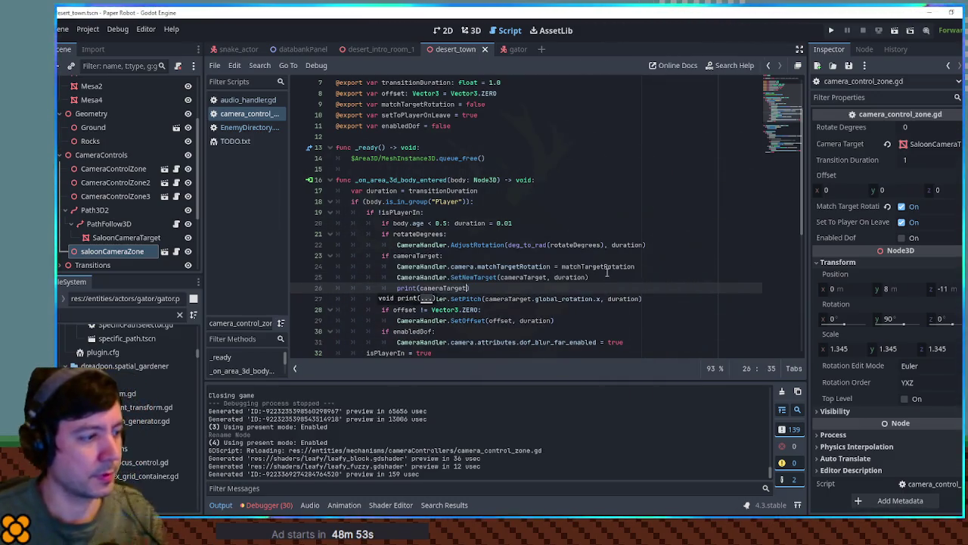
key(F5)
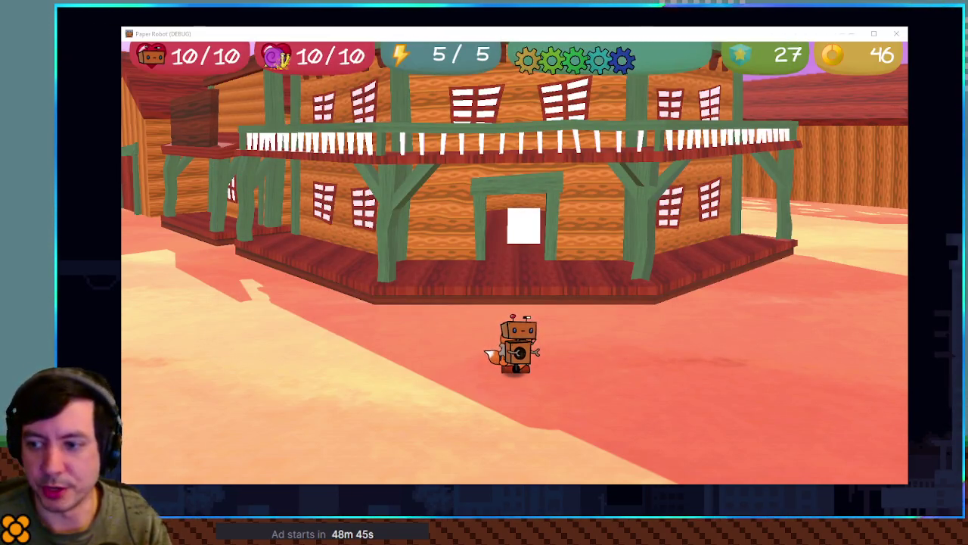
Step: Walk the fox forward up to the saloon doorway
key(w)
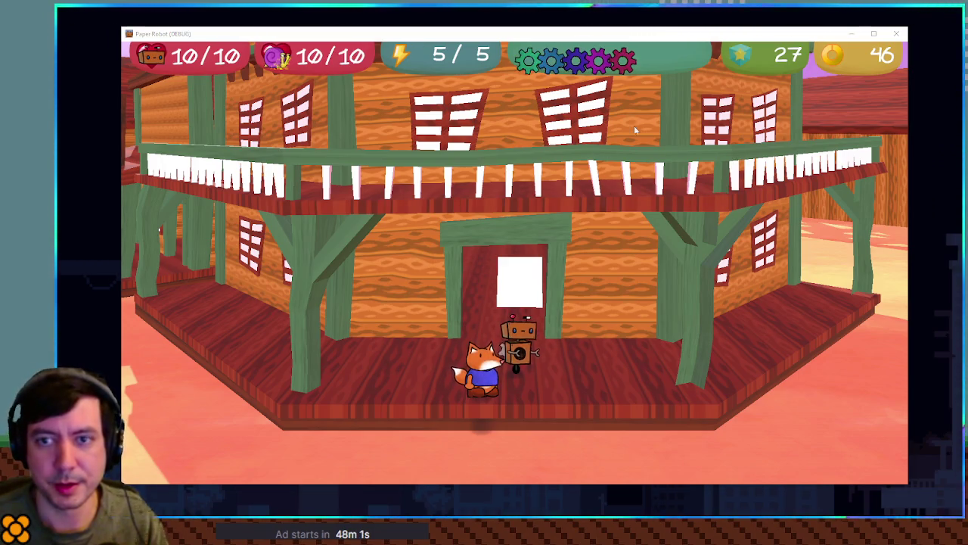
Step: Stop the game, drag saloonCameraZone down to Y 0, save, and relaunch the game
key(F8)
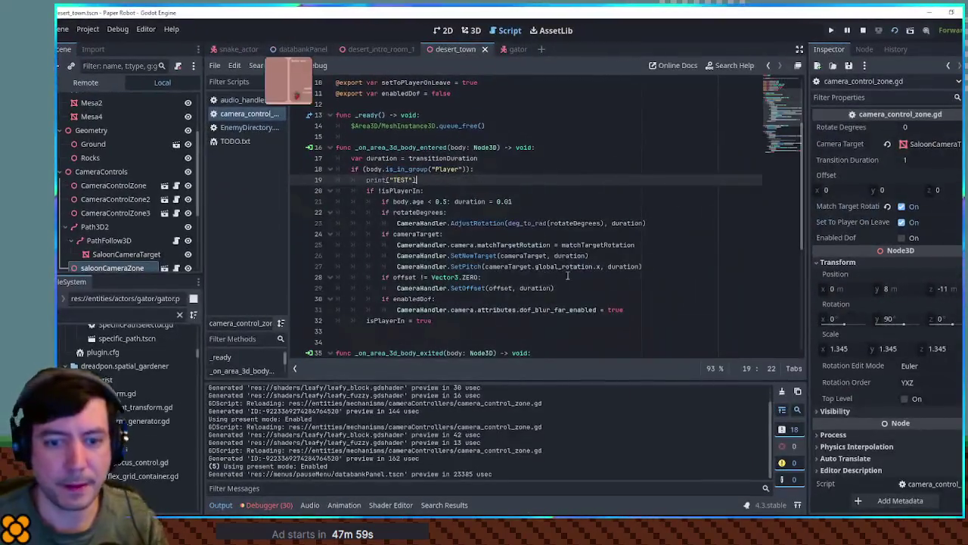
key(ctrl+F2)
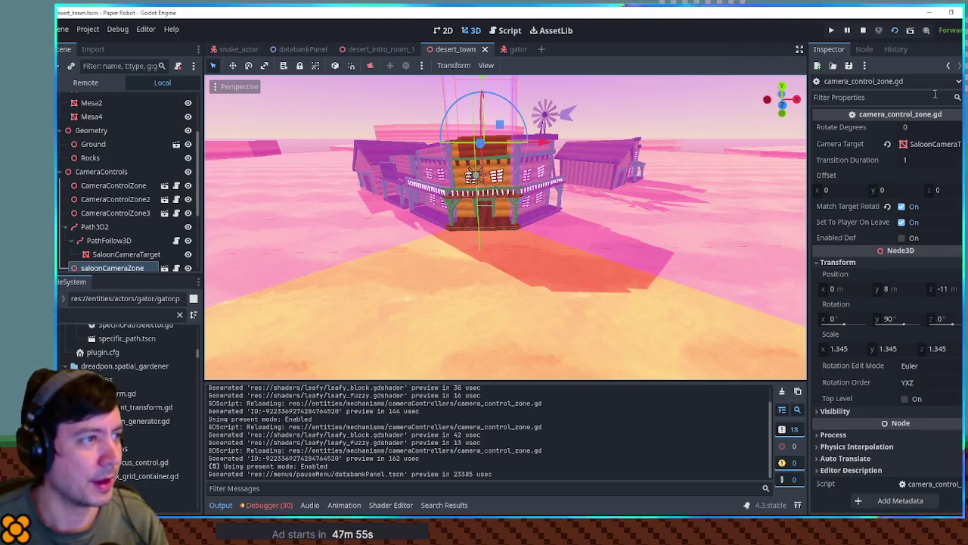
drag(481, 81, 487, 157)
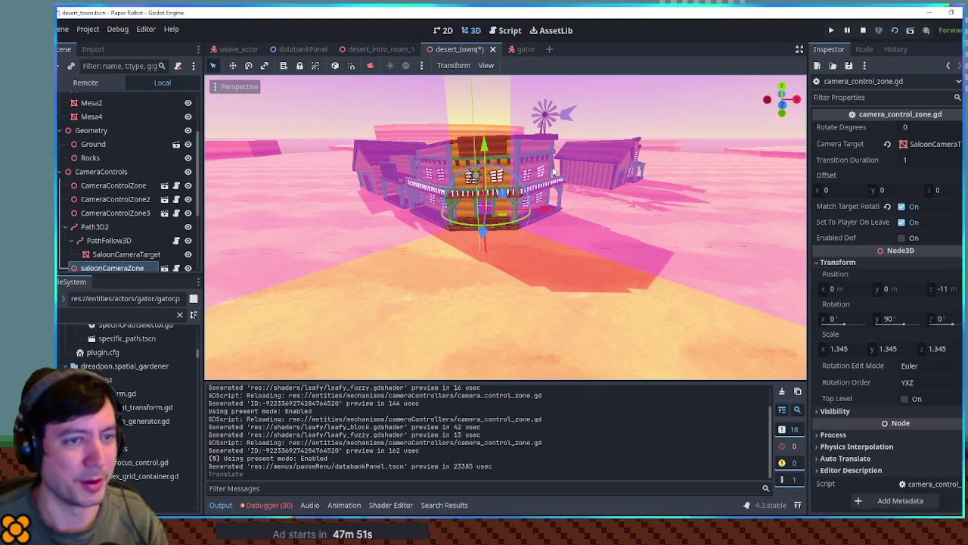
key(ctrl+s)
click(510, 30)
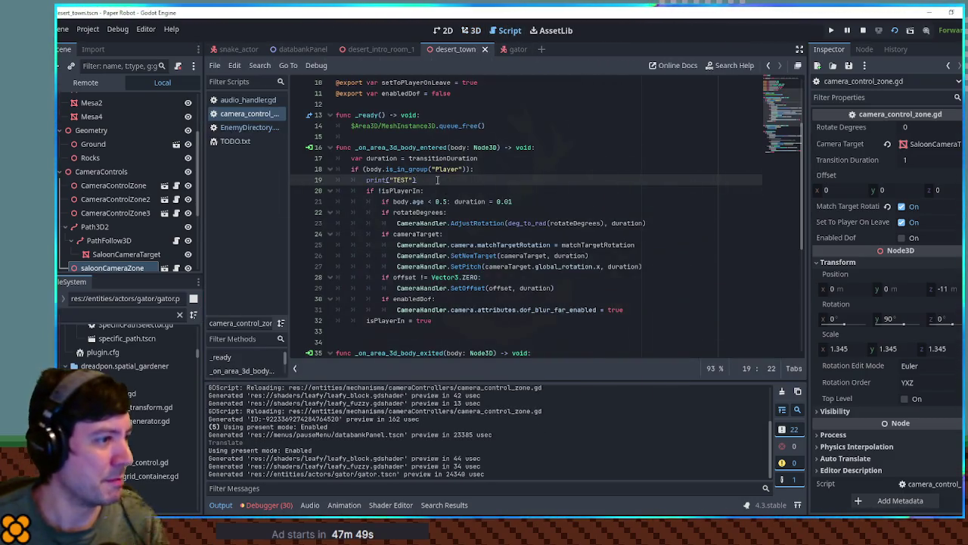
key(ctrl+s)
click(466, 31)
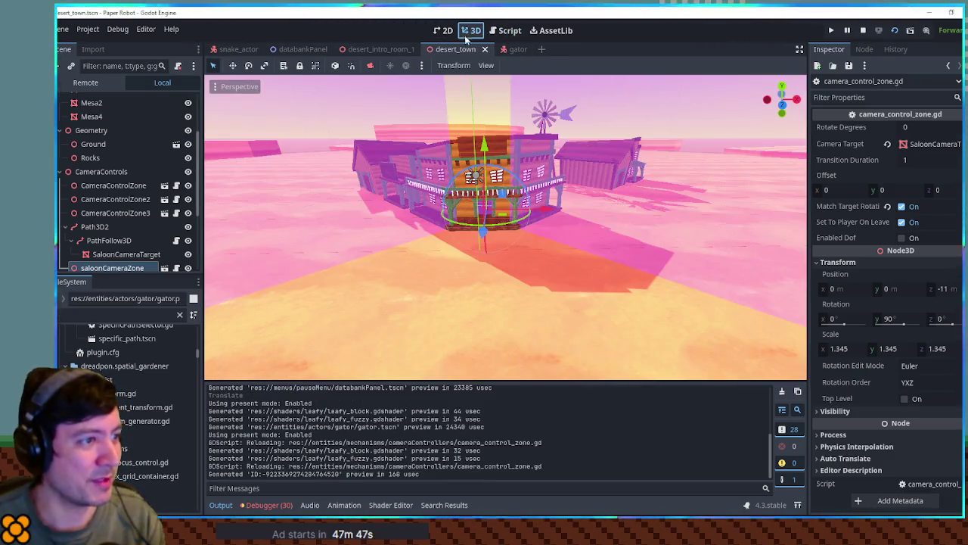
key(F5)
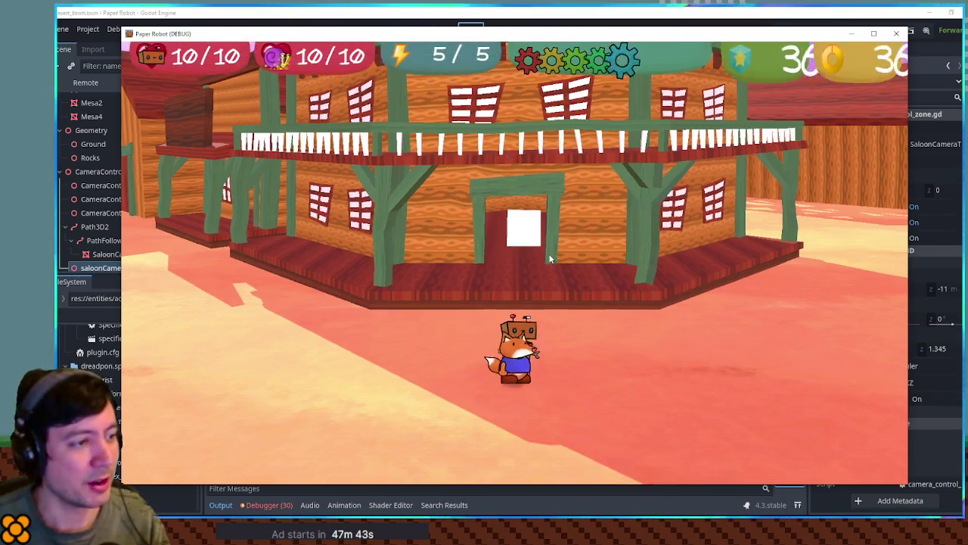
Step: Walk the fox through the saloon doorway, inside, and back out
key(w)
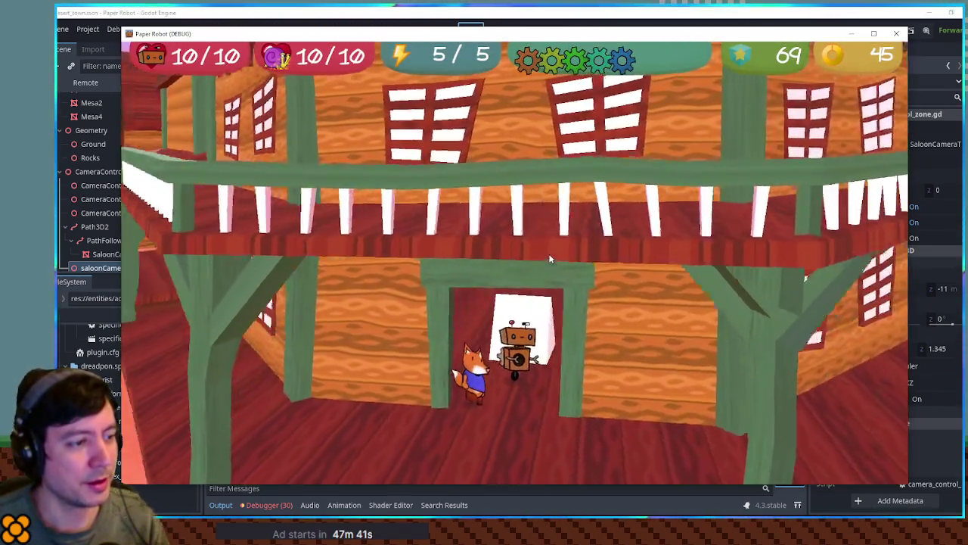
key(w)
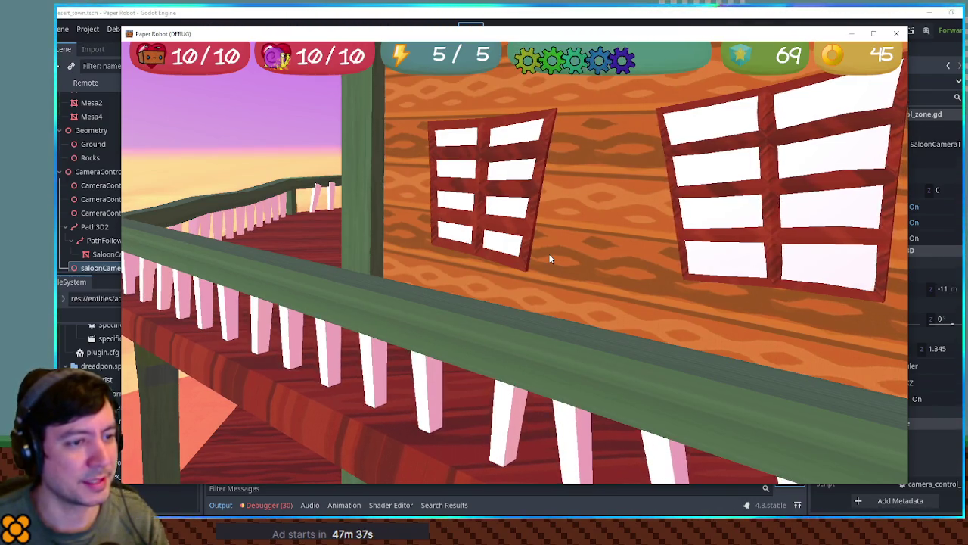
key(s)
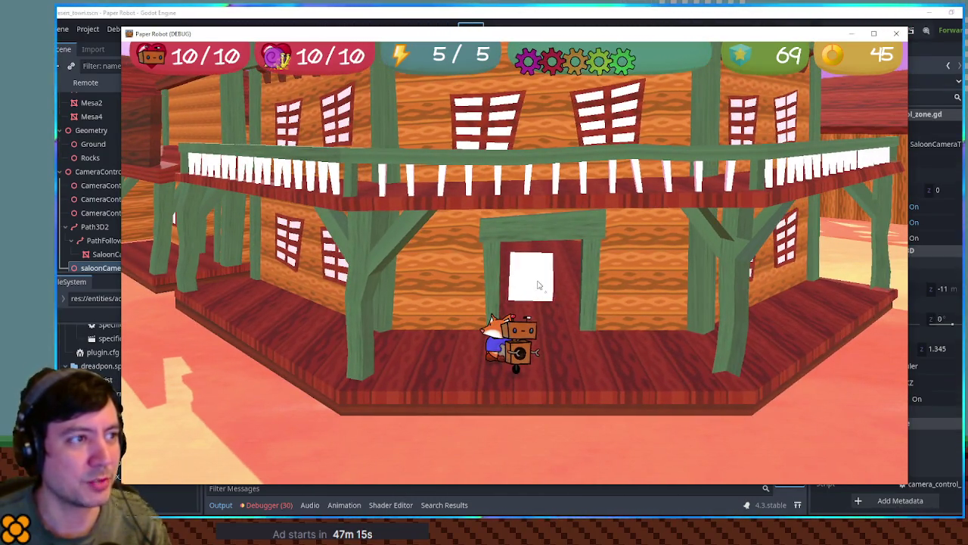
Step: Set SaloonCameraTarget's Inspector Rotation Y to 90 and run the game again
drag(598, 39, 967, 28)
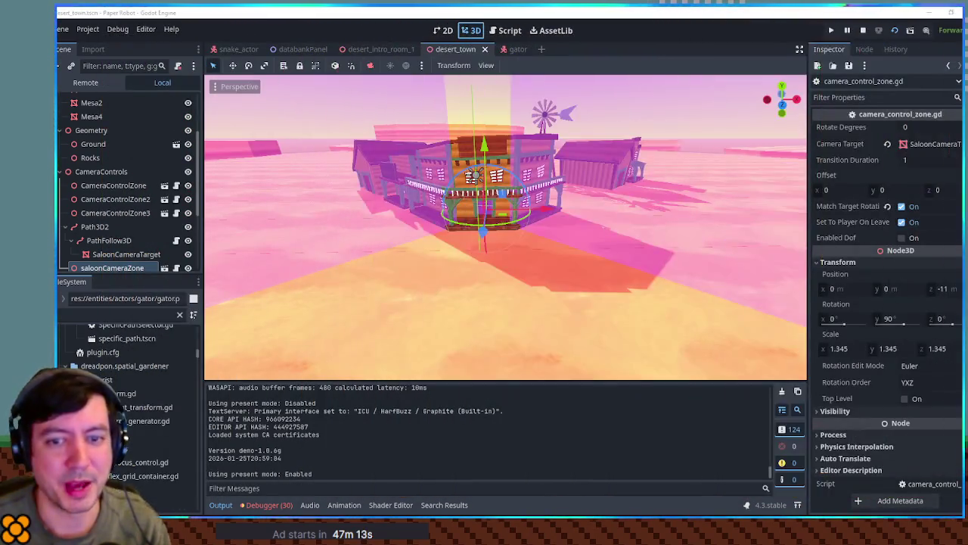
scroll(158, 250, down, 2)
scroll(141, 239, up, 4)
scroll(112, 199, up, 2)
scroll(114, 200, down, 5)
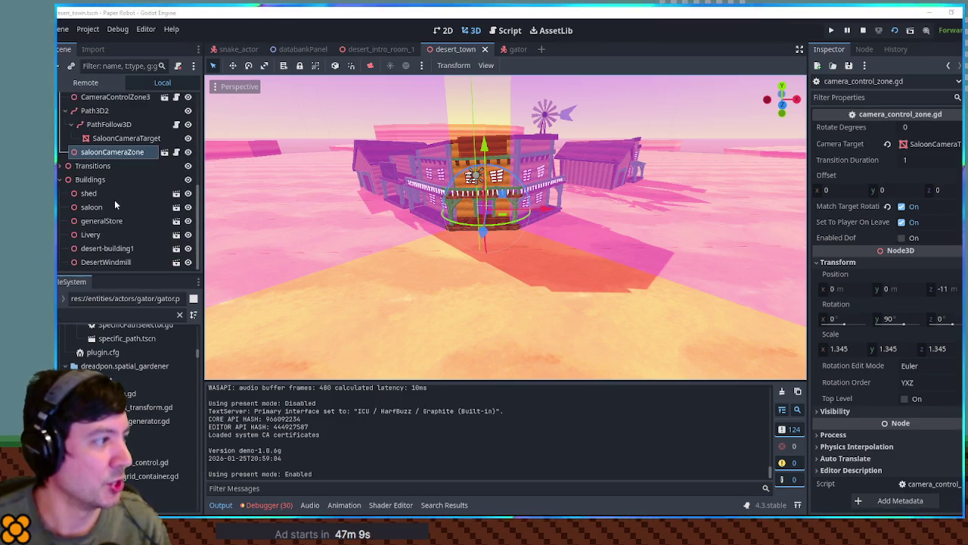
click(114, 137)
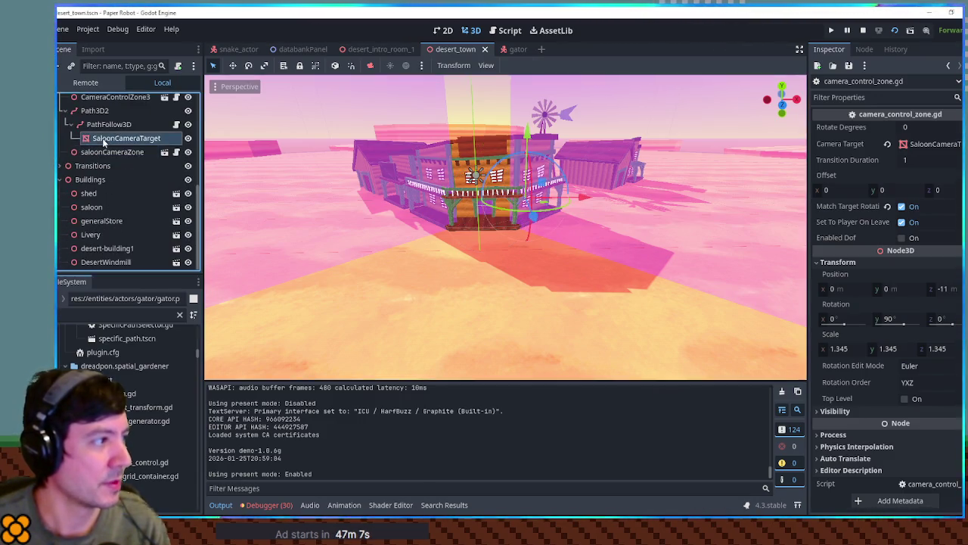
click(936, 141)
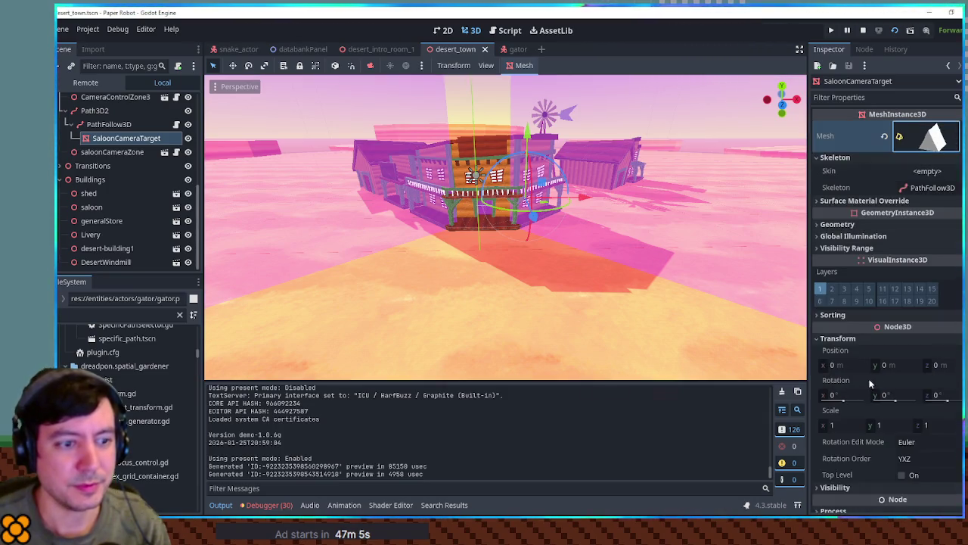
click(890, 397)
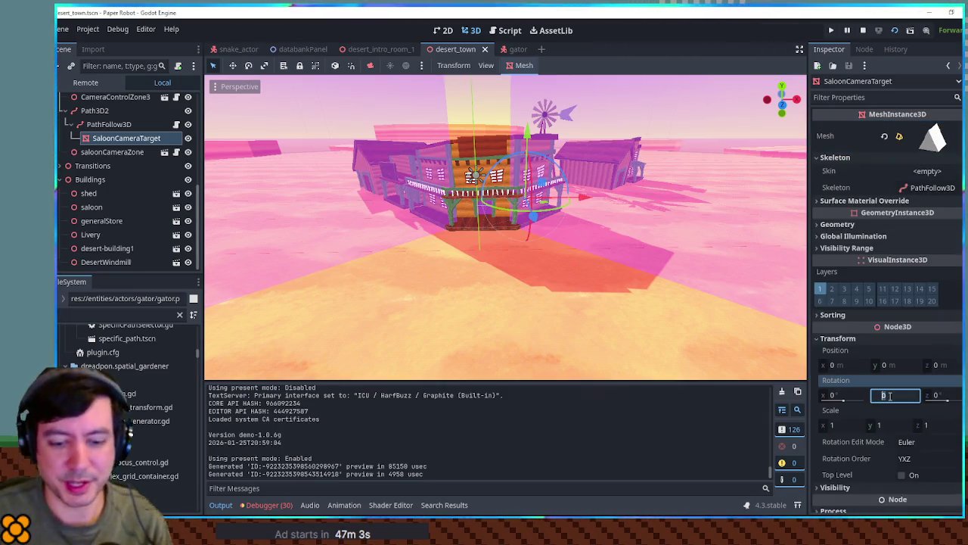
text(90)
key(Return)
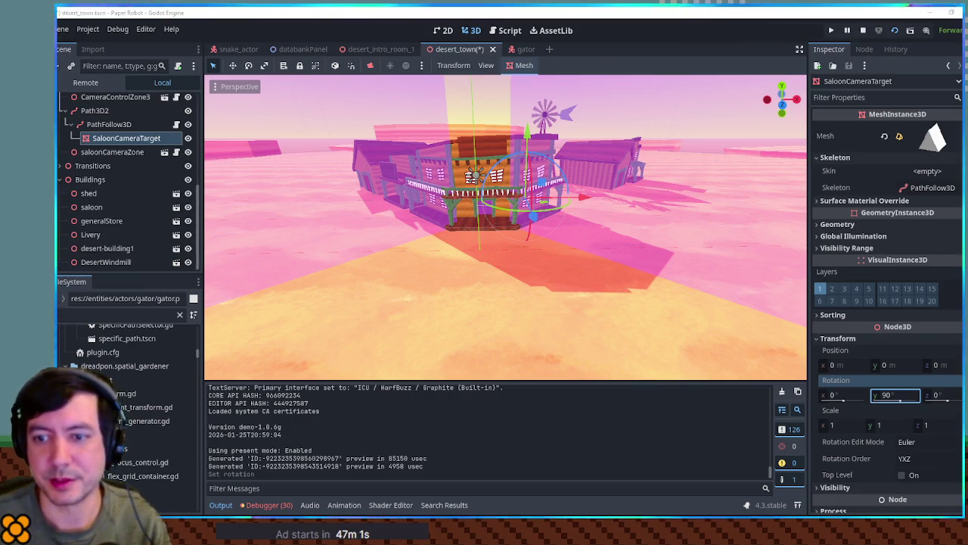
key(F5)
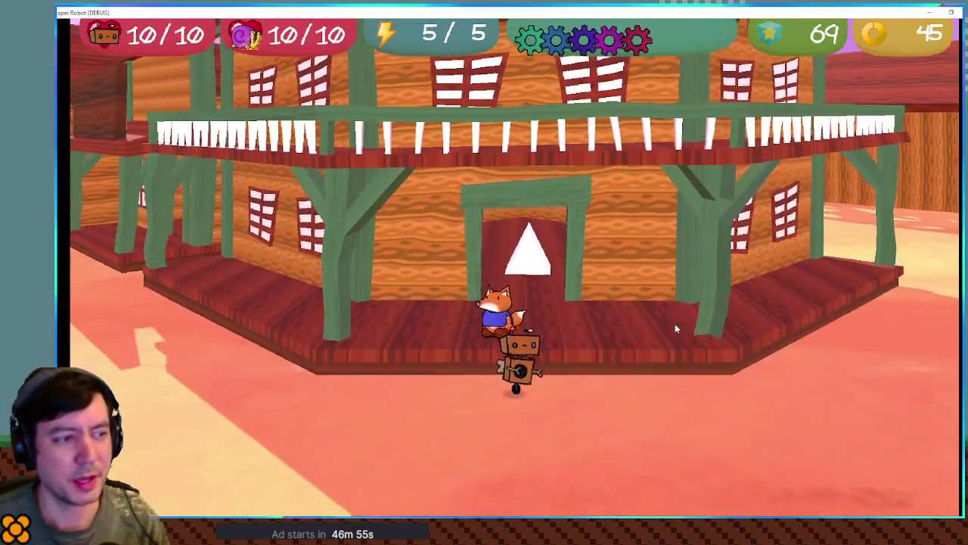
key(w)
key(s)
key(w)
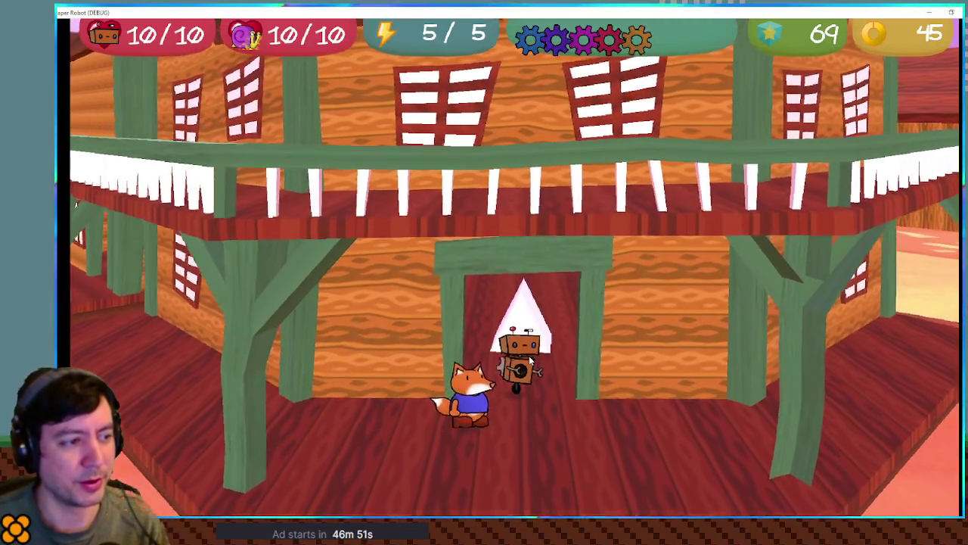
key(d)
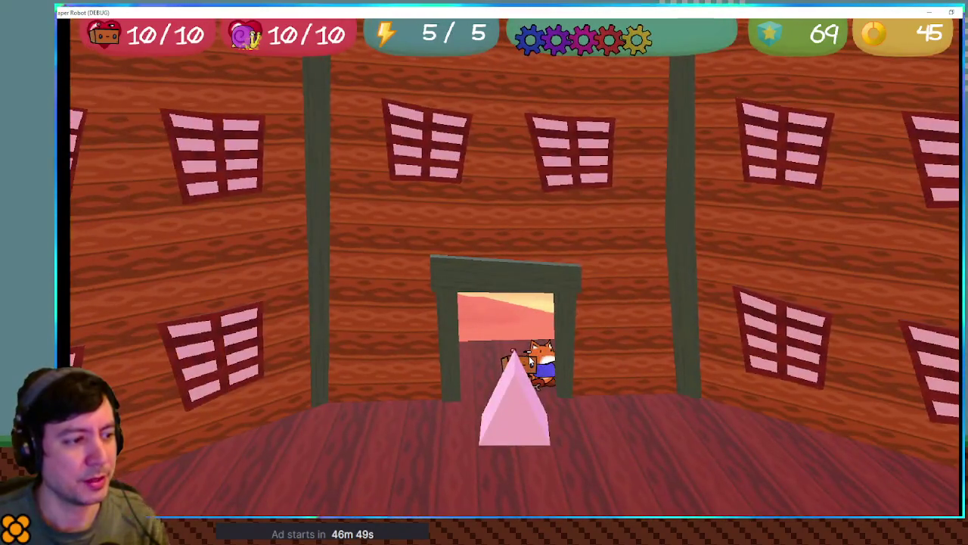
key(s)
key(a)
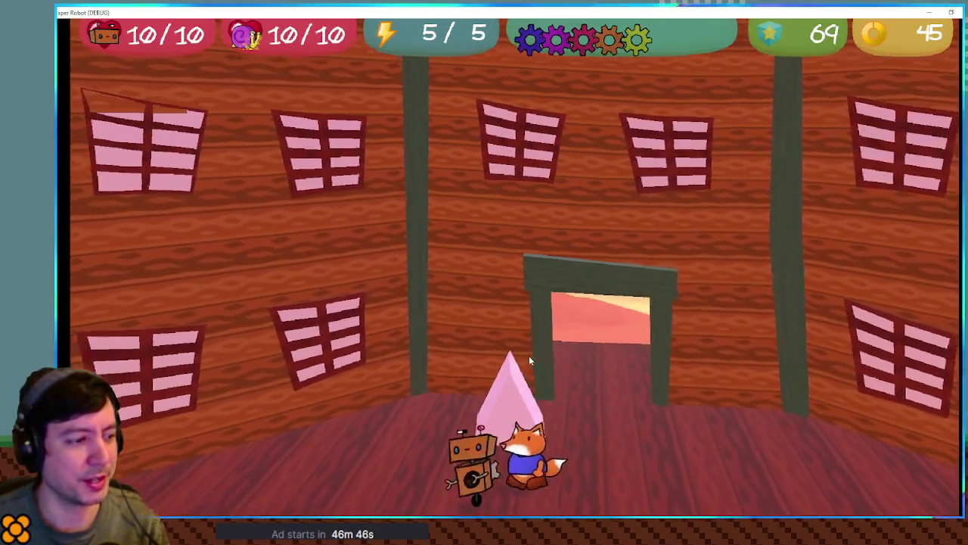
key(s)
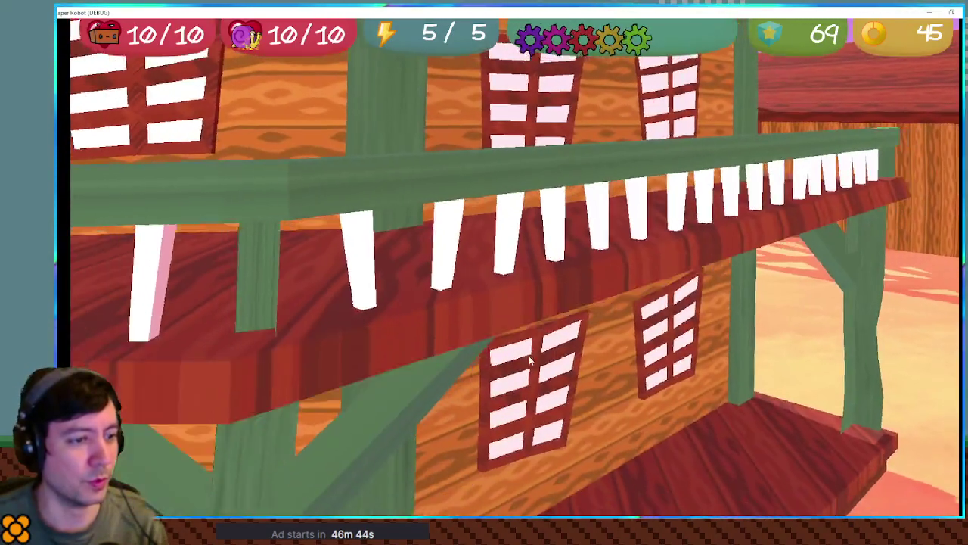
key(d)
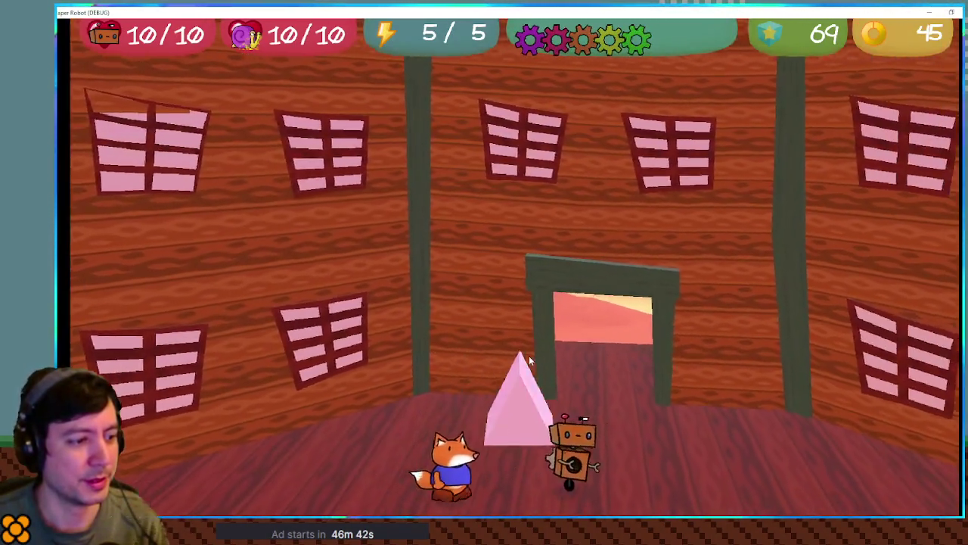
key(a)
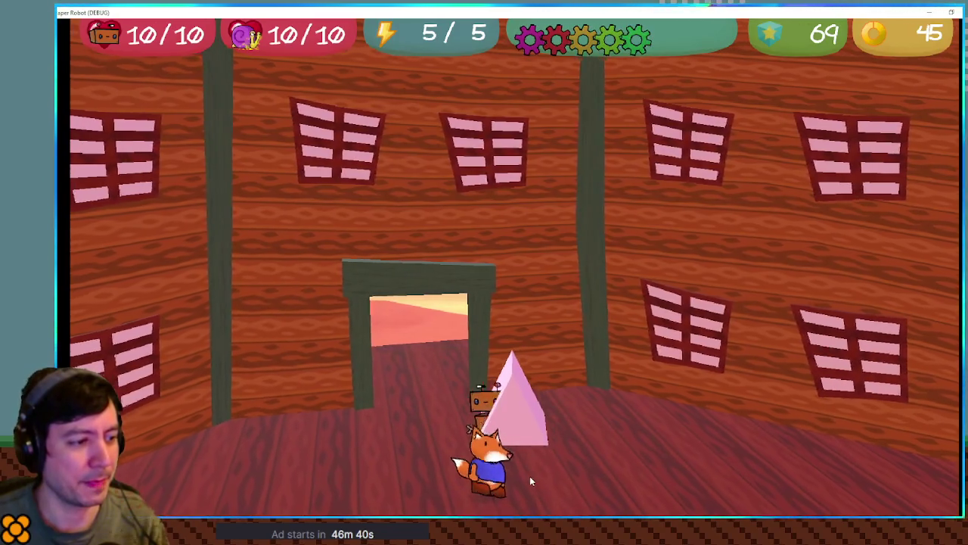
key(d)
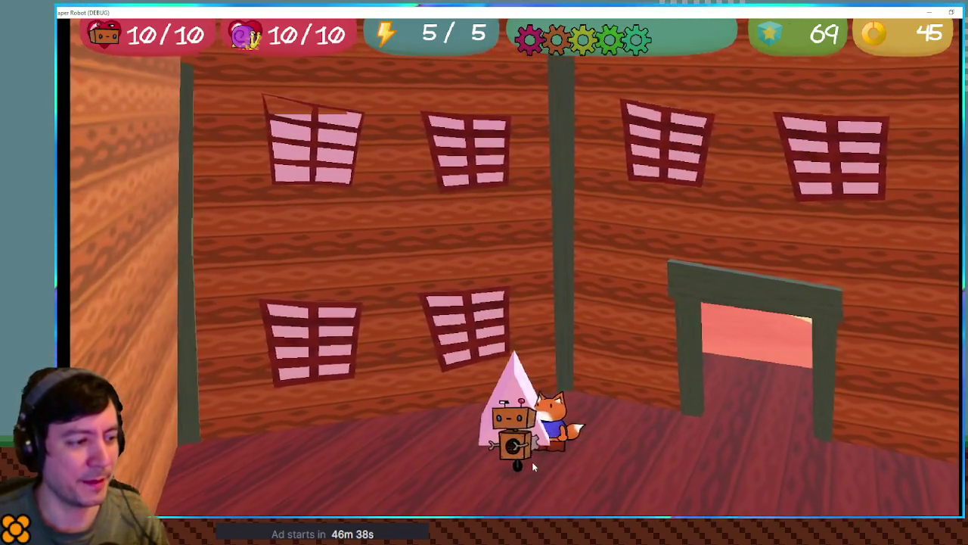
key(a)
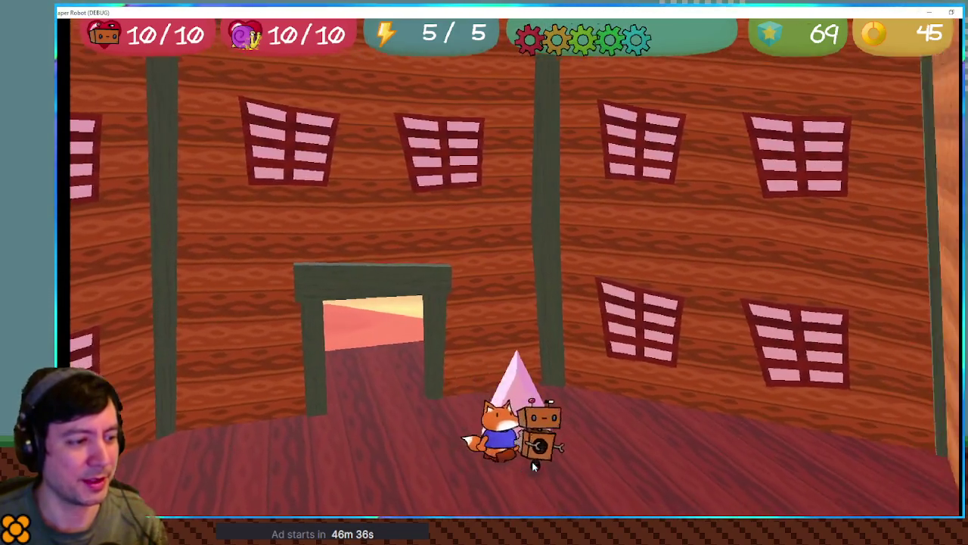
key(d)
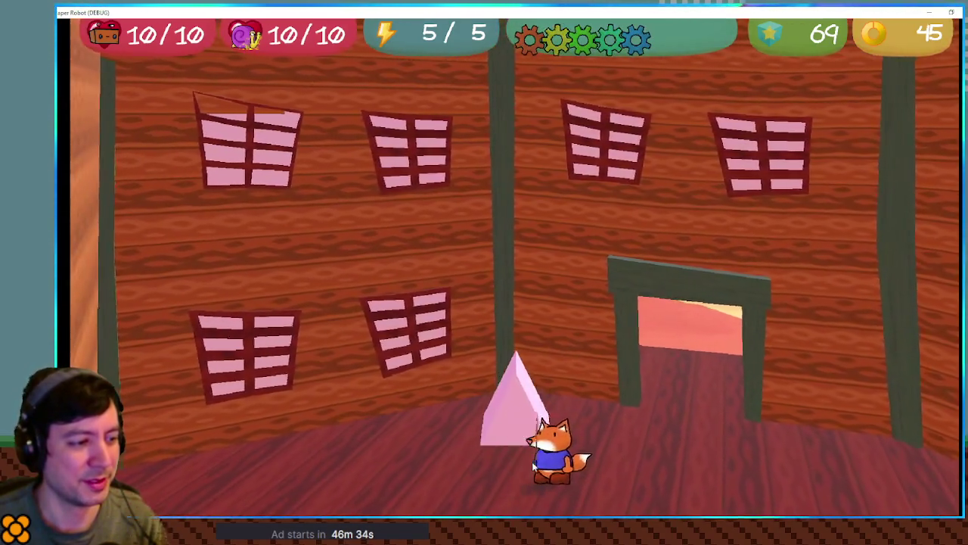
key(a)
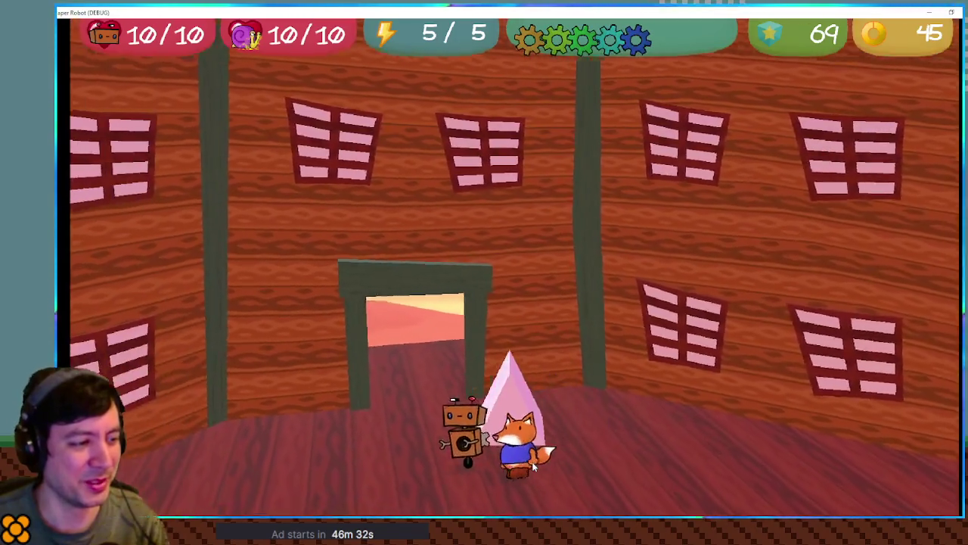
key(d)
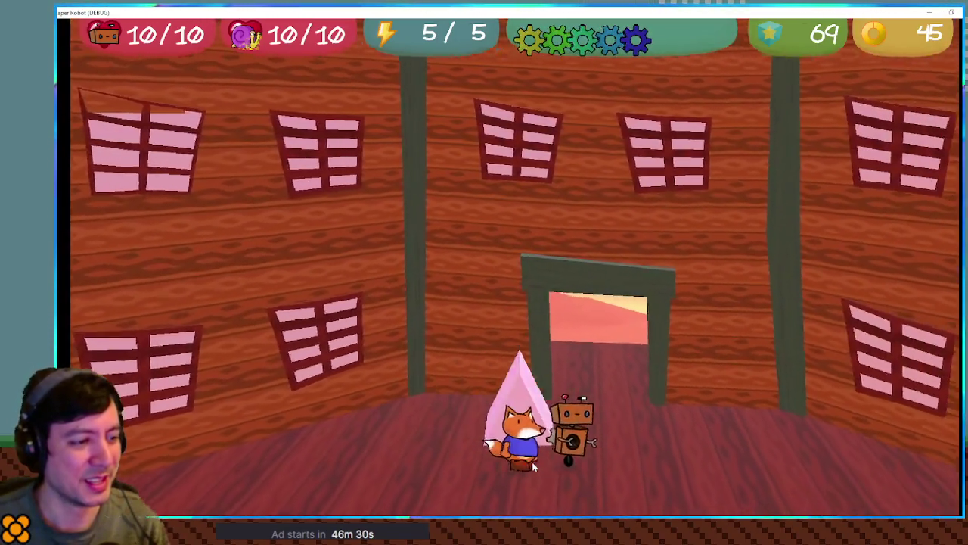
key(a)
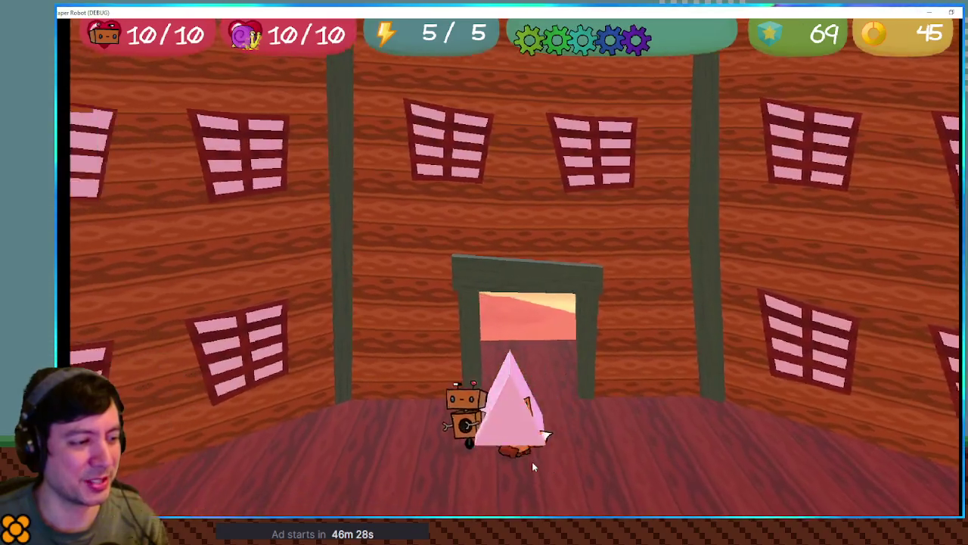
key(d)
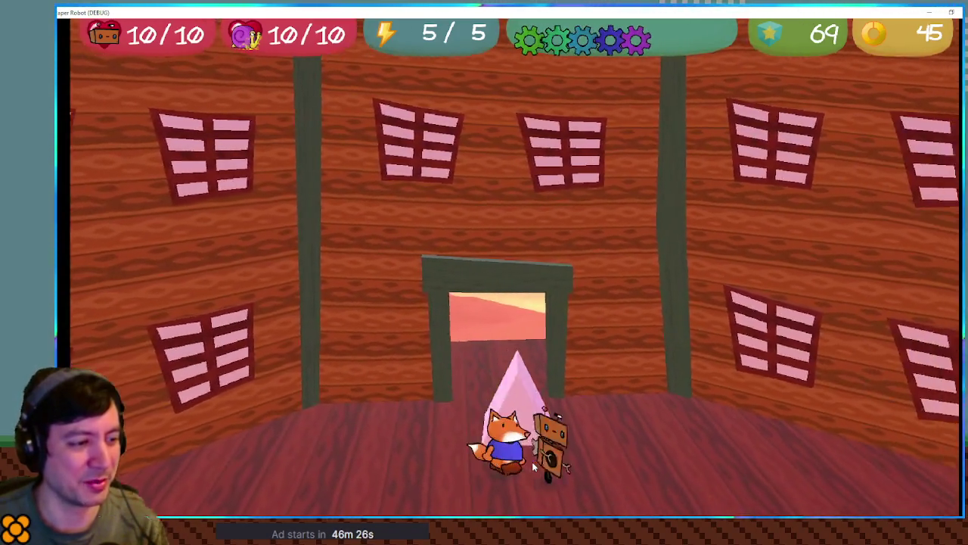
key(a)
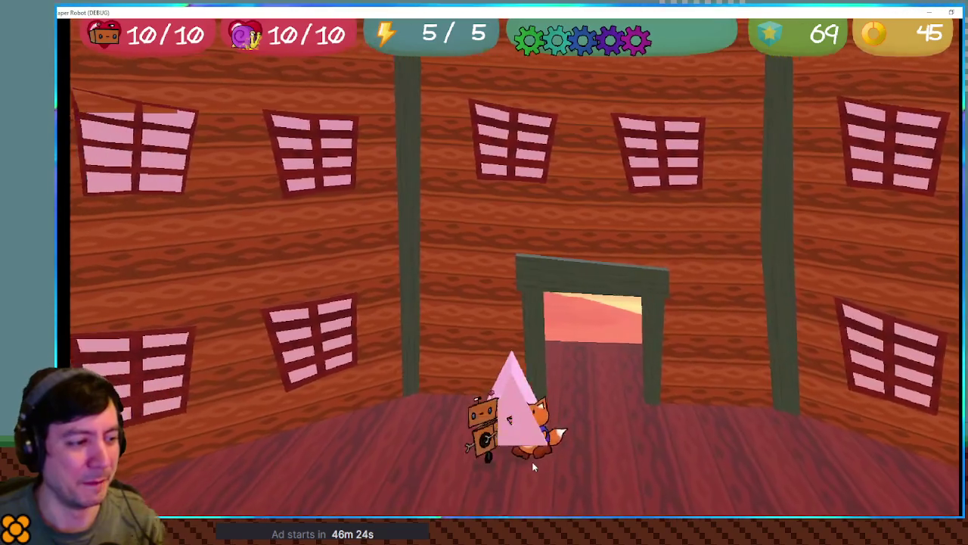
key(d)
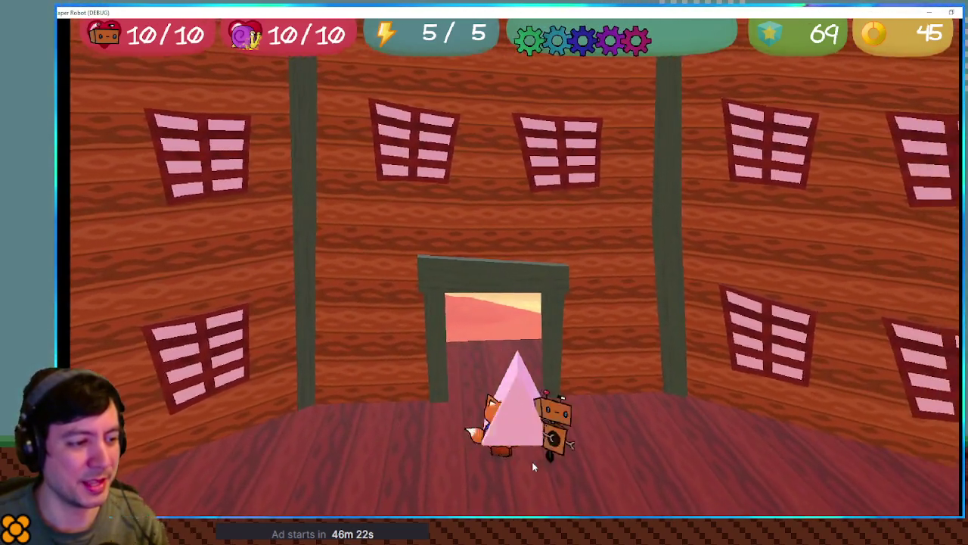
key(a)
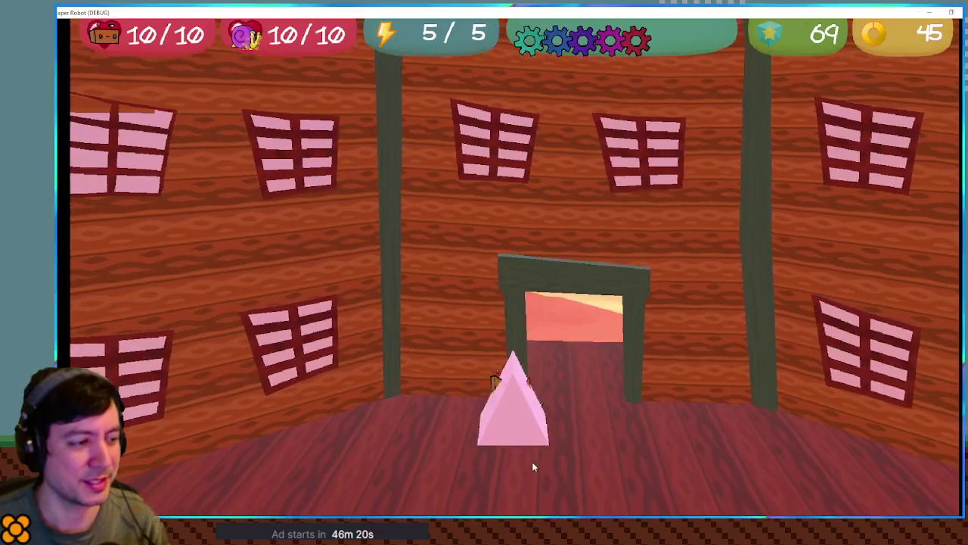
key(d)
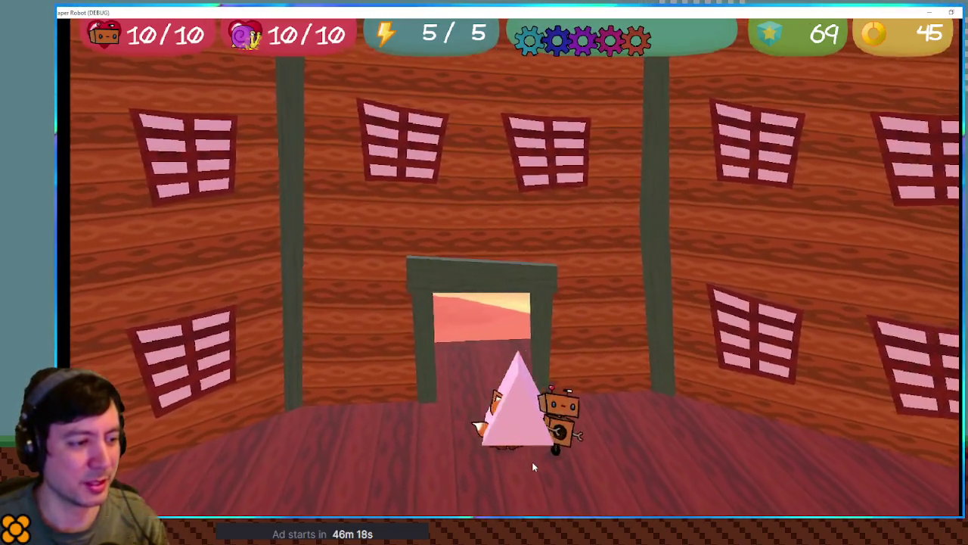
key(a)
key(a)
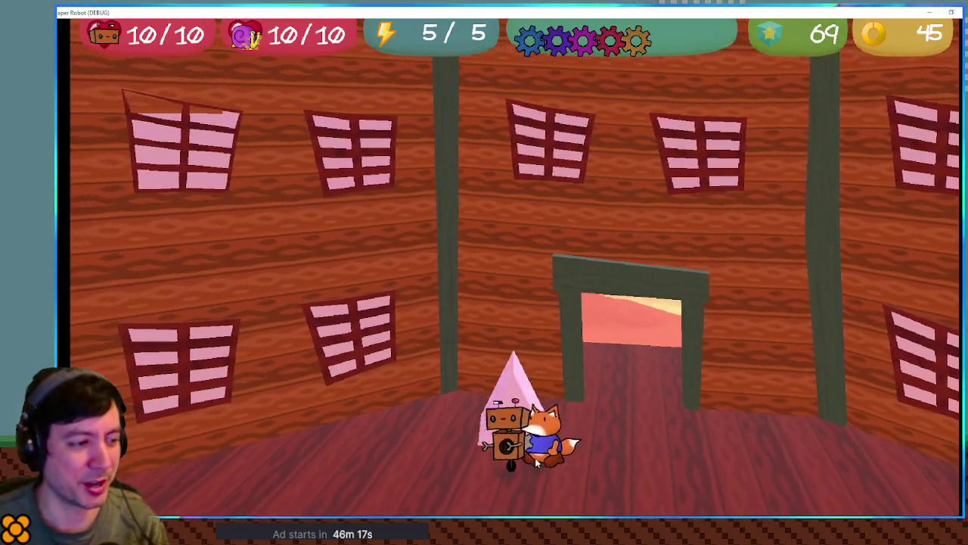
key(d)
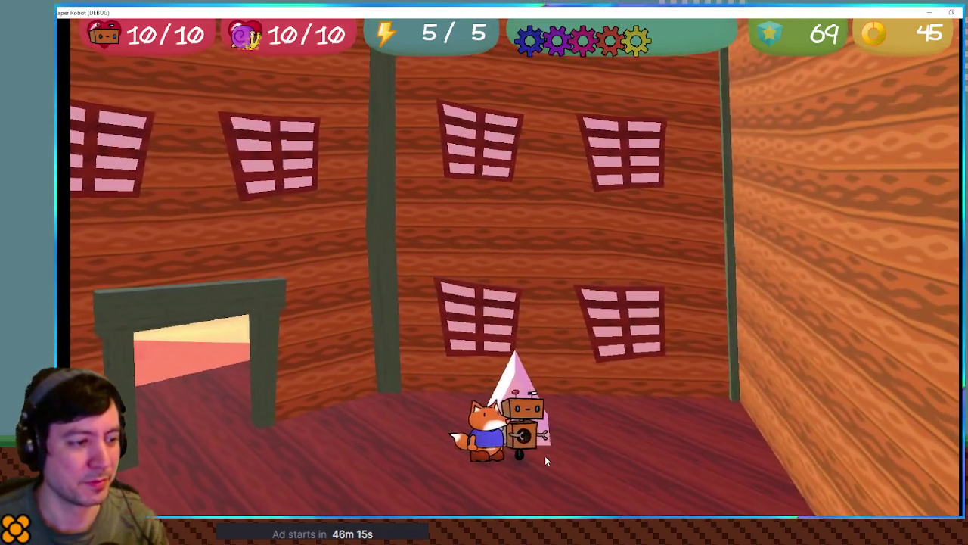
key(a)
key(a)
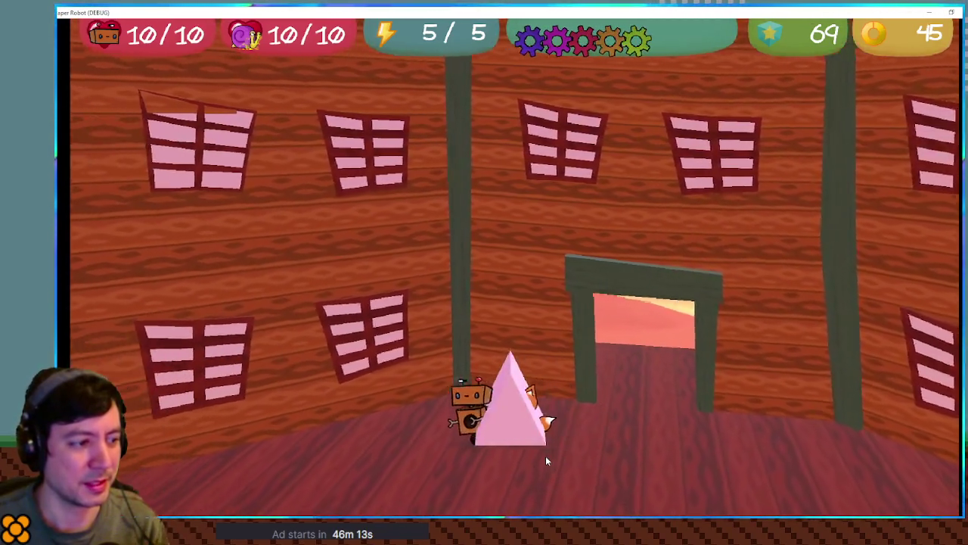
key(d)
key(d)
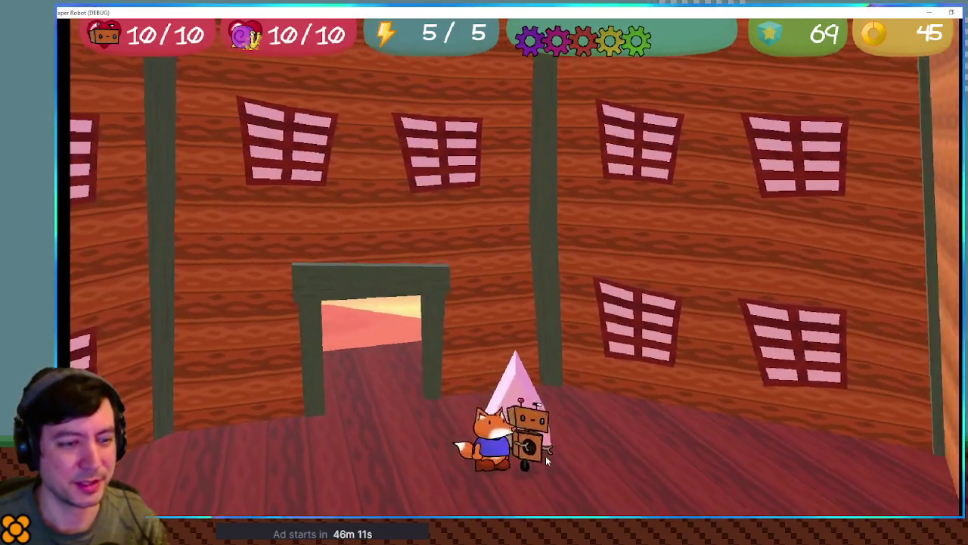
key(a)
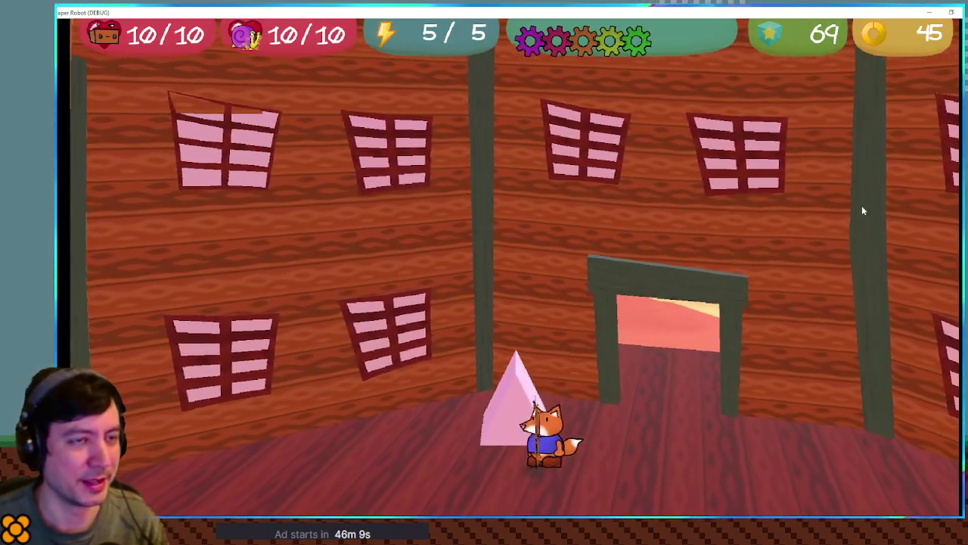
key(d)
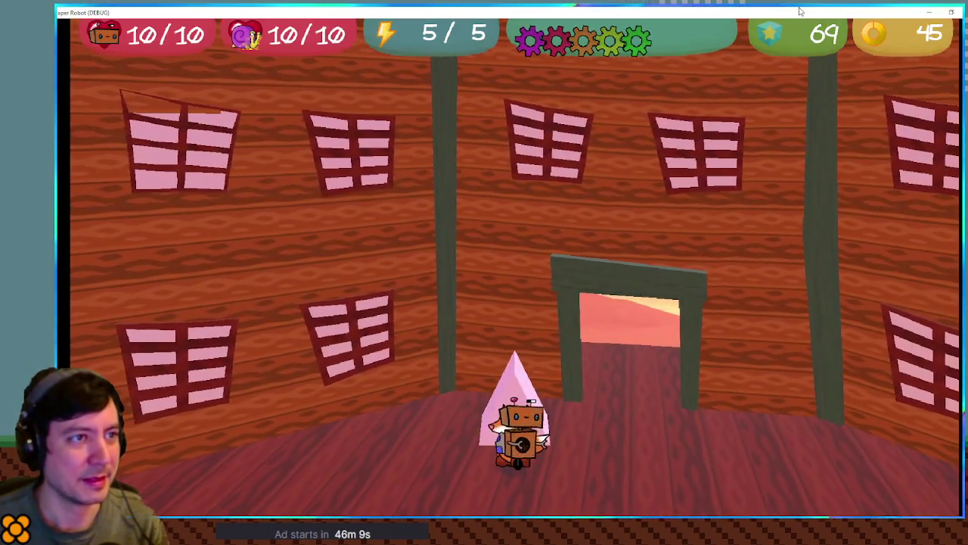
double_click(770, 11)
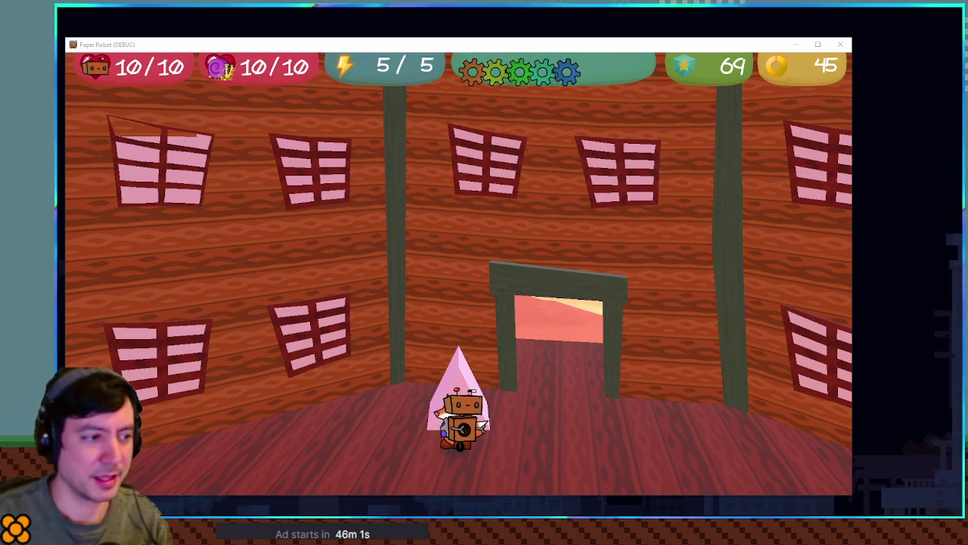
Step: Walk the robot through the sunlit doorway onto the balcony and back across the room
key(w)
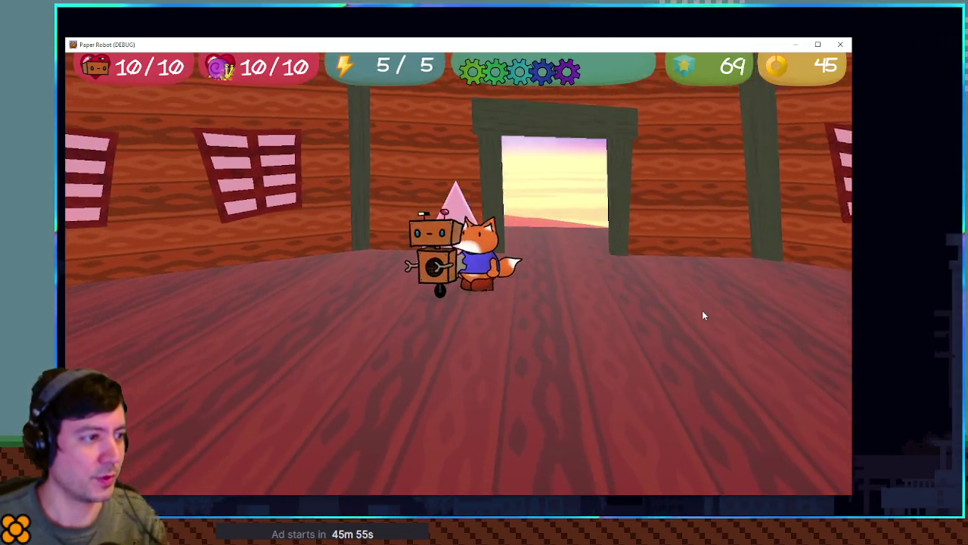
key(w)
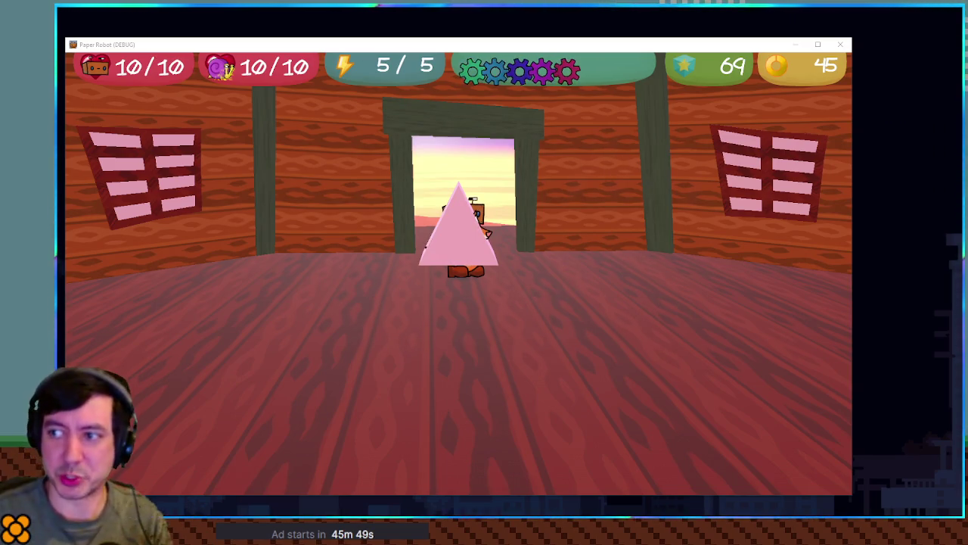
key(w)
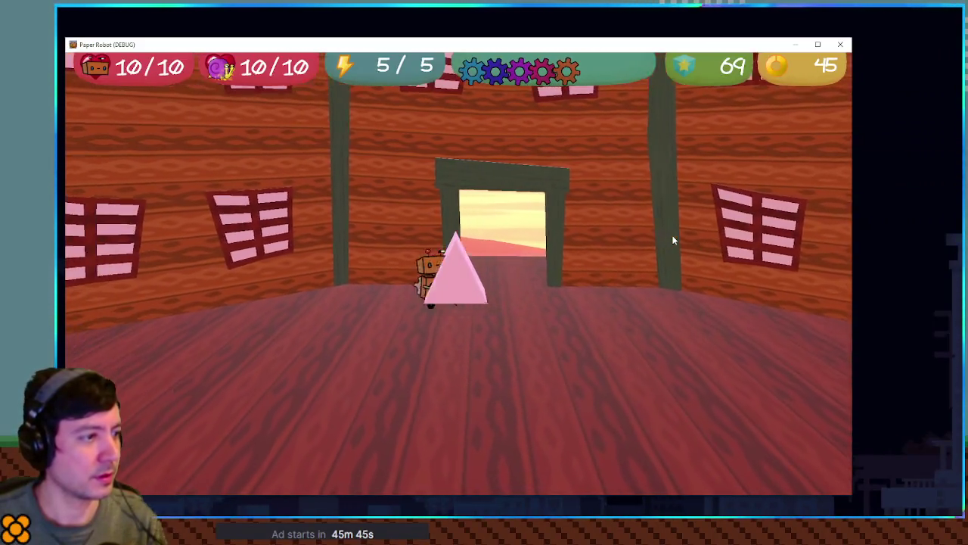
key(w)
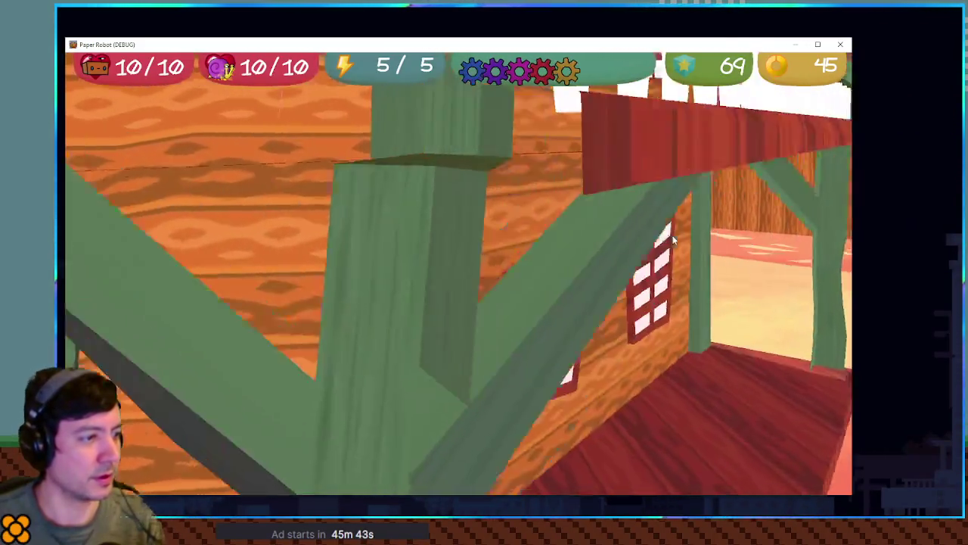
key(w)
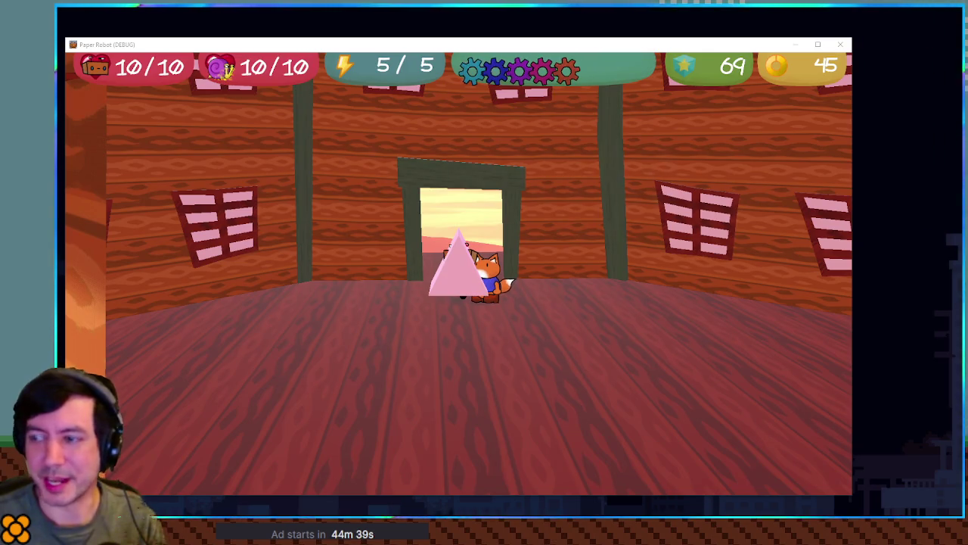
Step: Walk through the doorway and back, swinging the camera to centre the doorway
key(w)
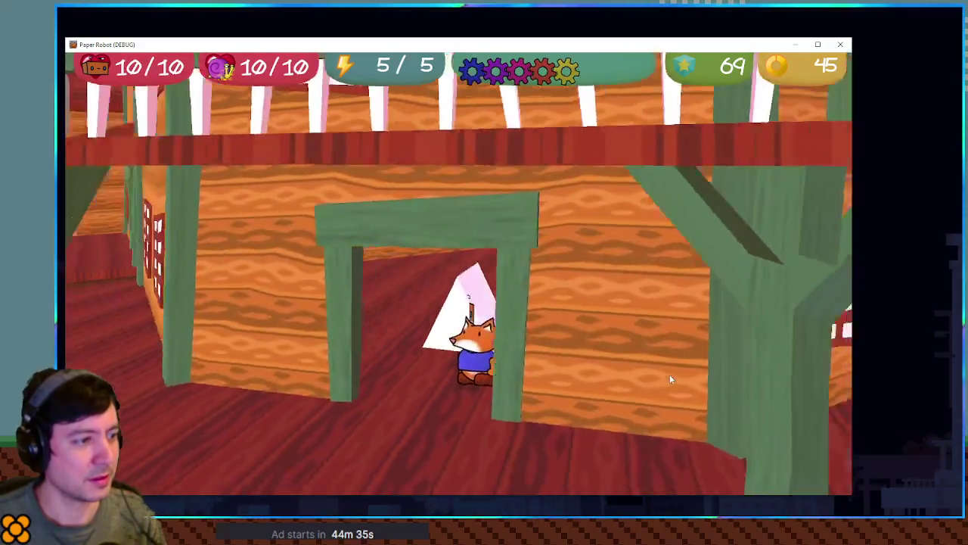
key(s)
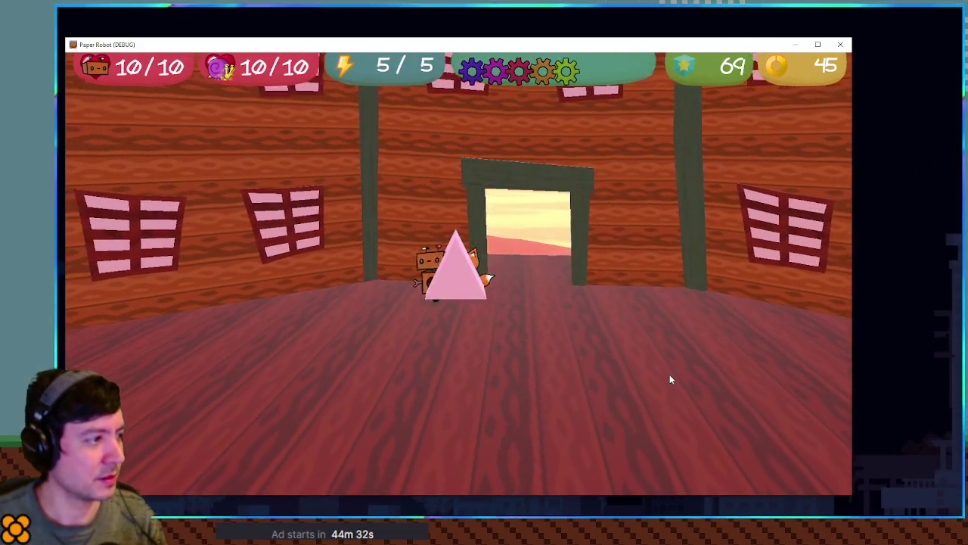
key(e)
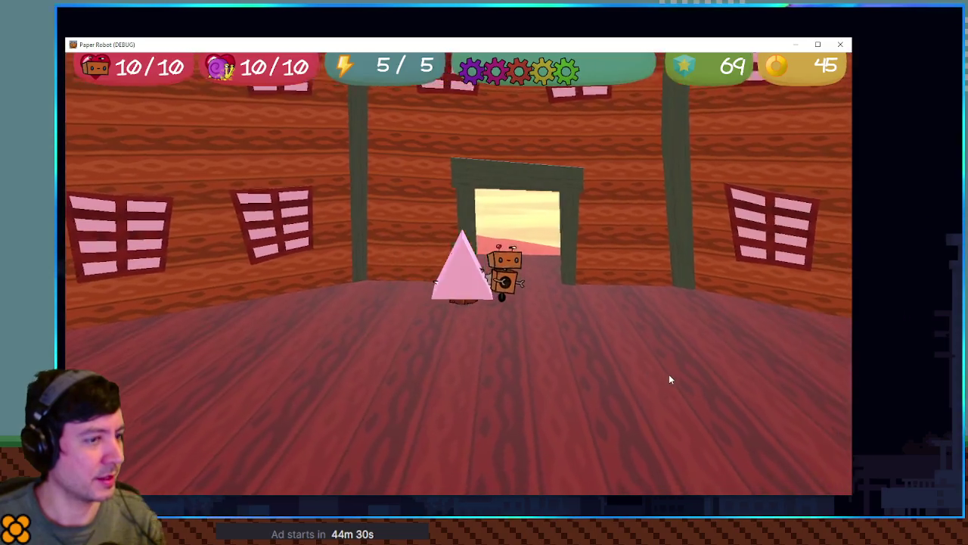
key(q)
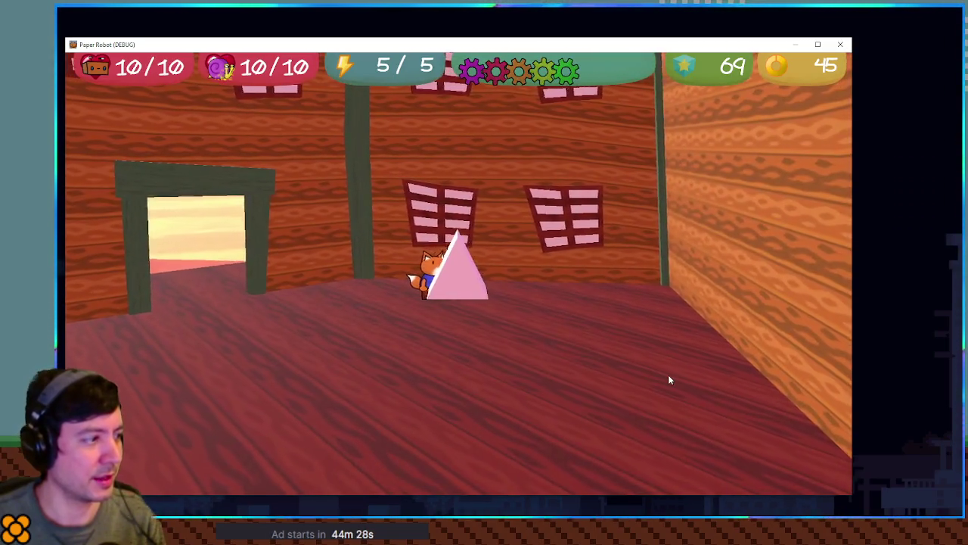
key(e)
key(q)
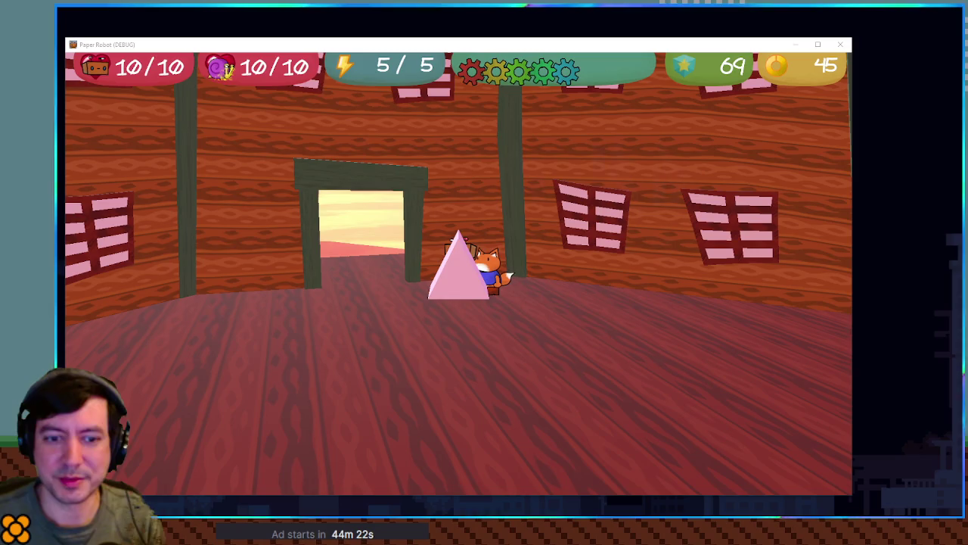
Step: Exit to the street, swap the fox for the grey cat, and open the debug Room Warp list
key(w)
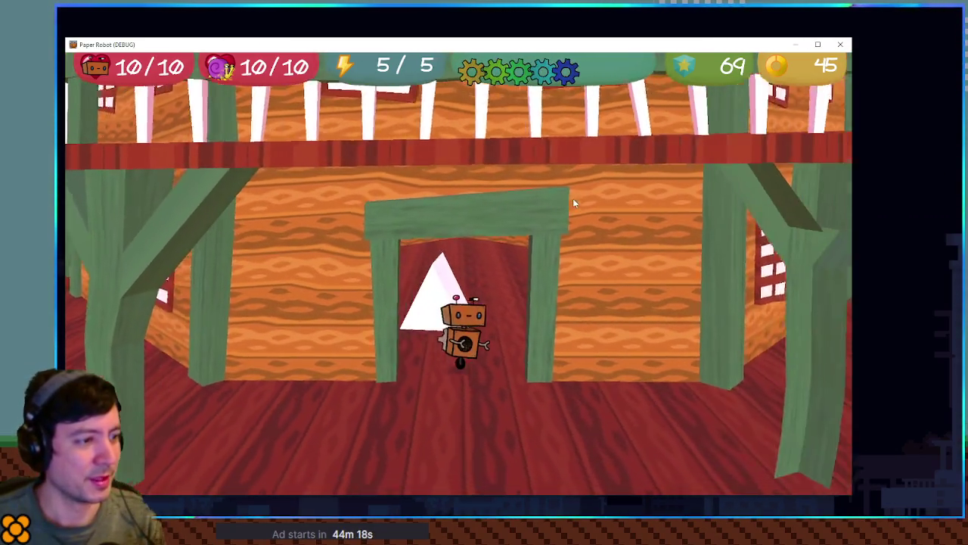
key(q)
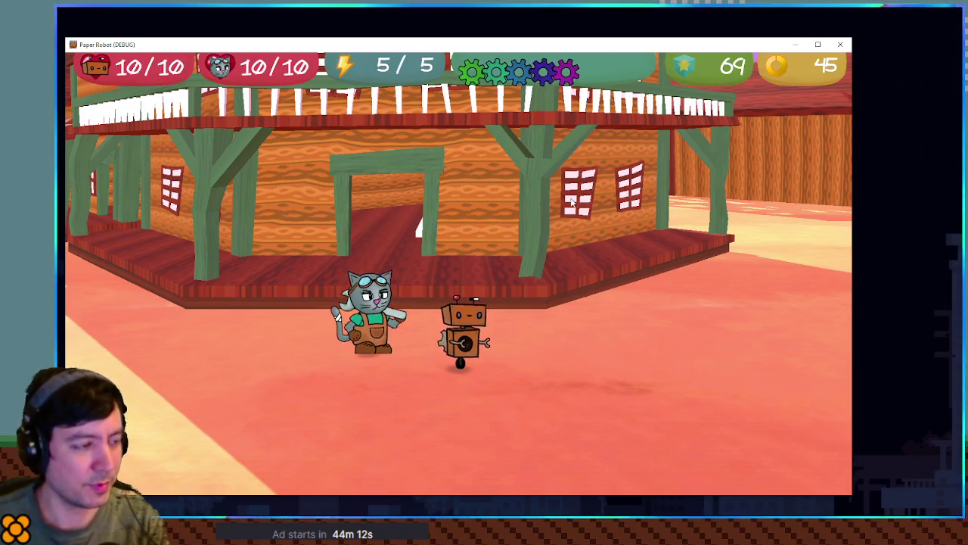
key(grave)
click(202, 82)
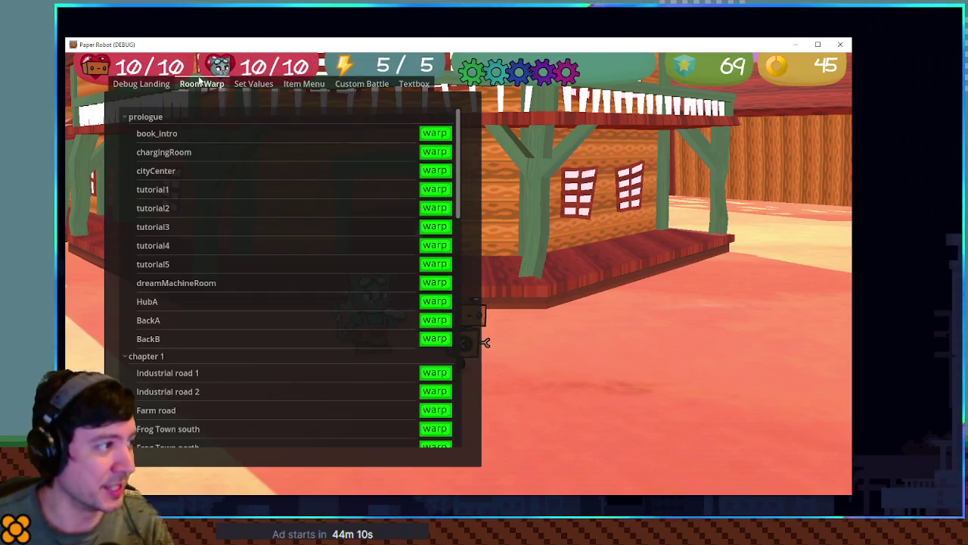
Step: Warp the robot and cat to chapter 1's Industrial road 1, entering from the left side
click(128, 118)
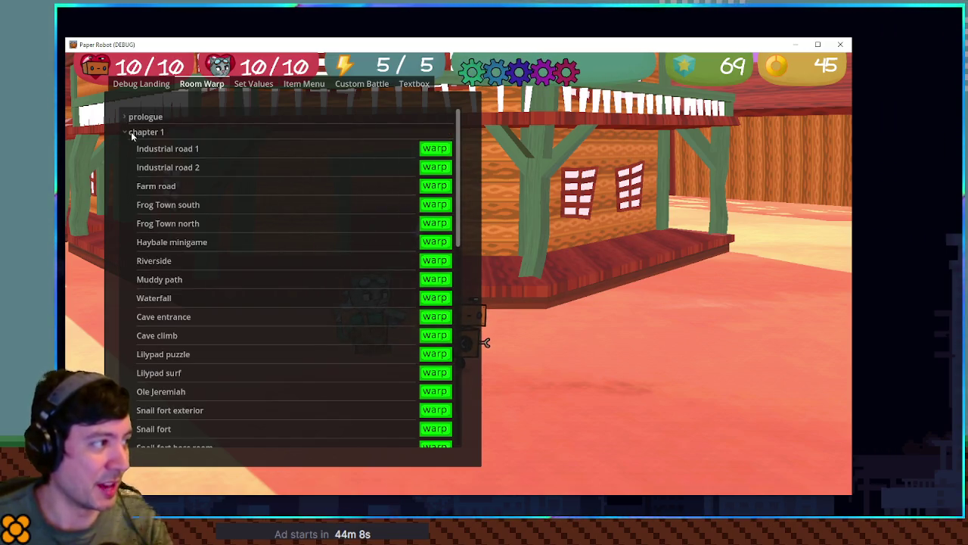
click(130, 134)
click(123, 135)
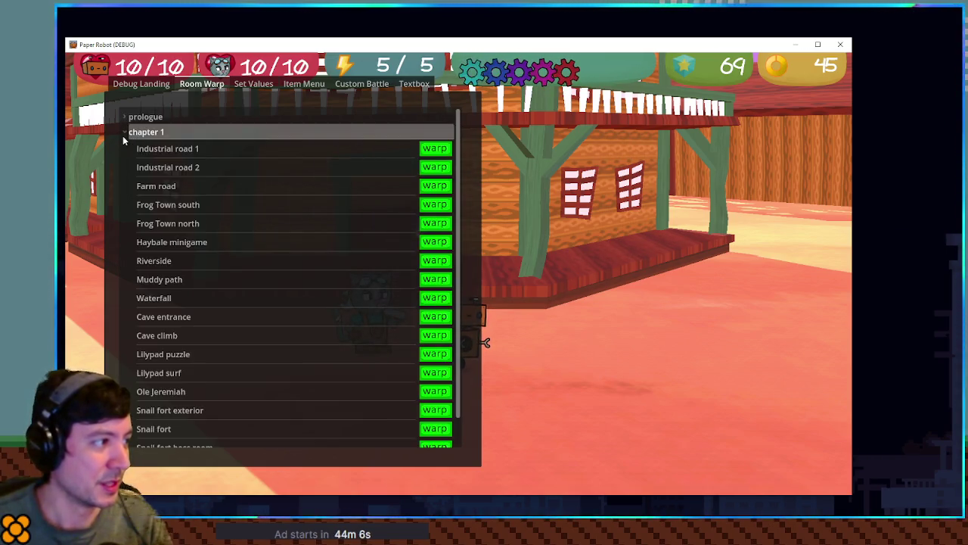
click(435, 150)
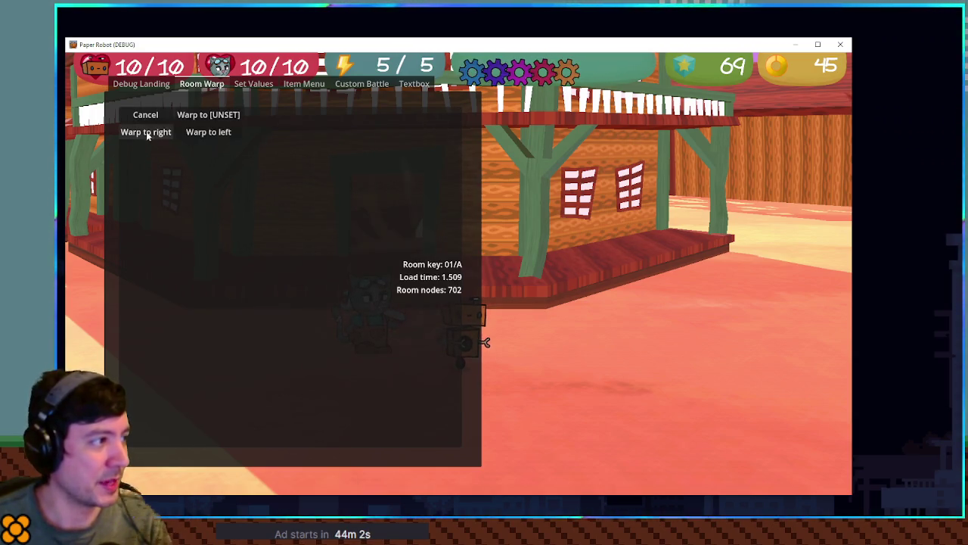
click(190, 133)
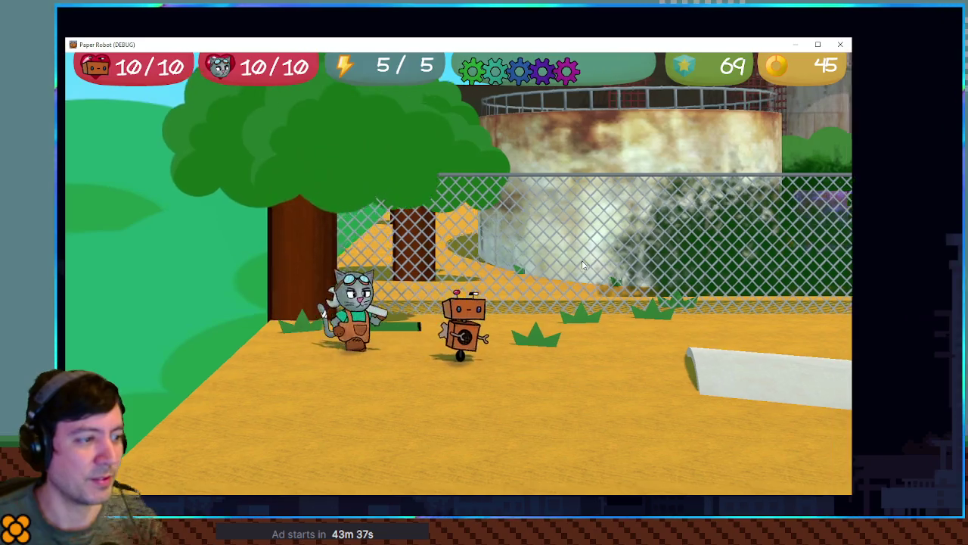
Step: Walk right to the pigs and knock one out with the robot's attack
key(Right)
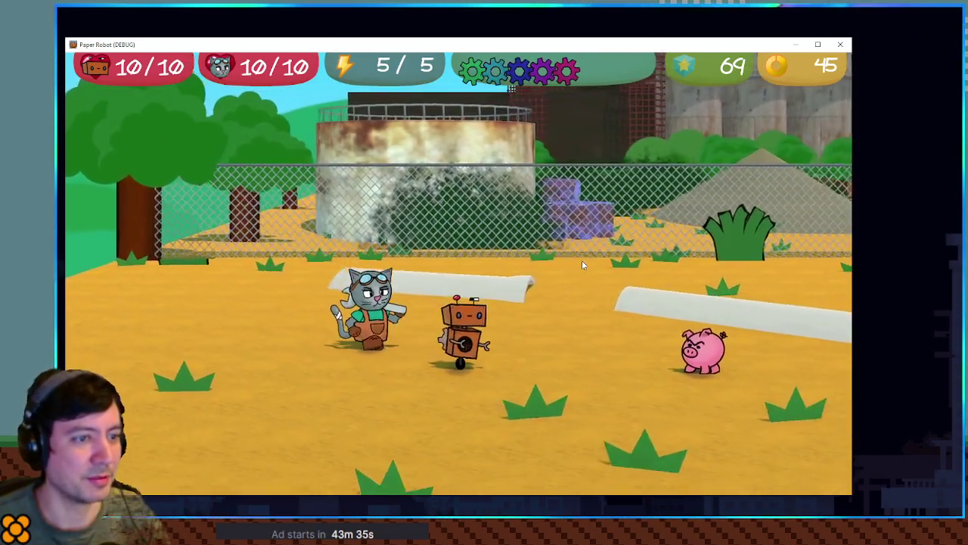
key(Right)
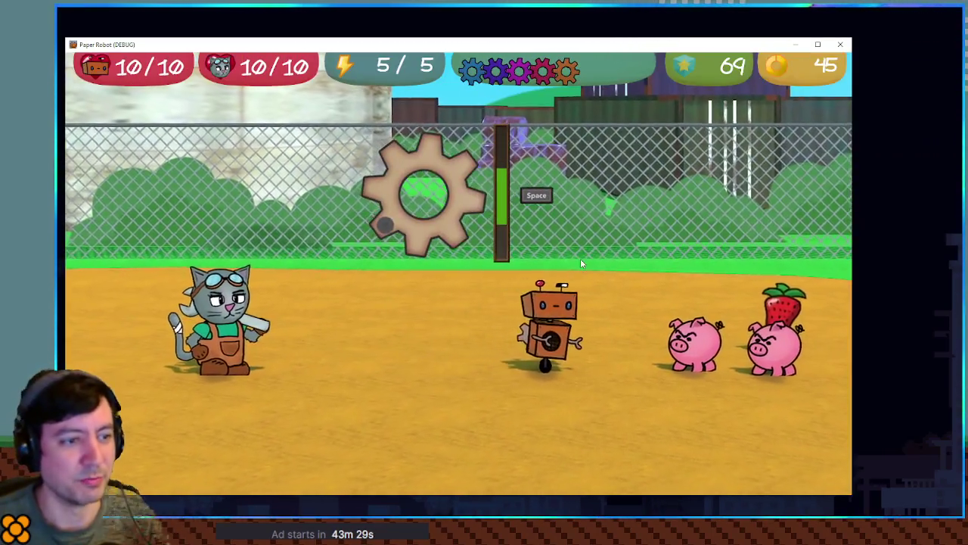
key(space)
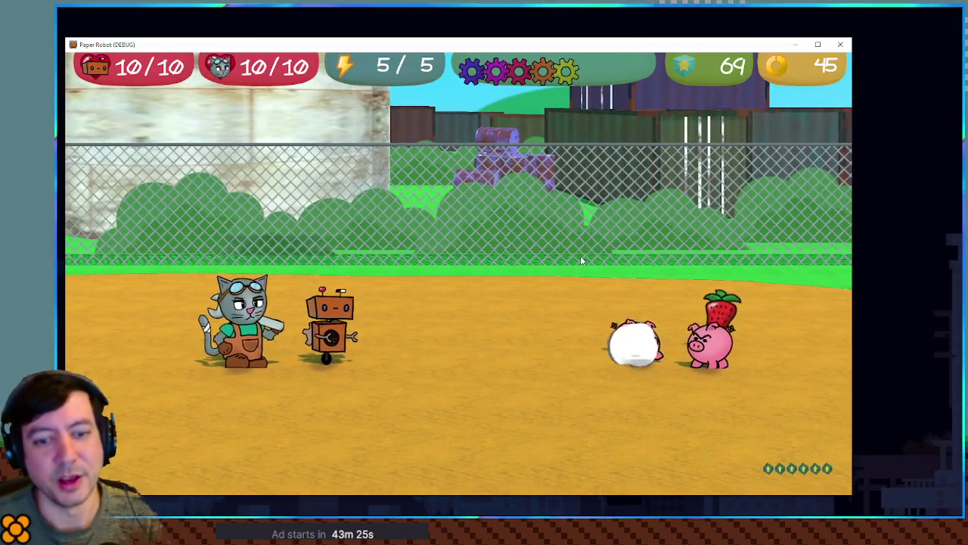
Step: Browse the battle commands and the robot's Special skills list
key(Up)
key(Down)
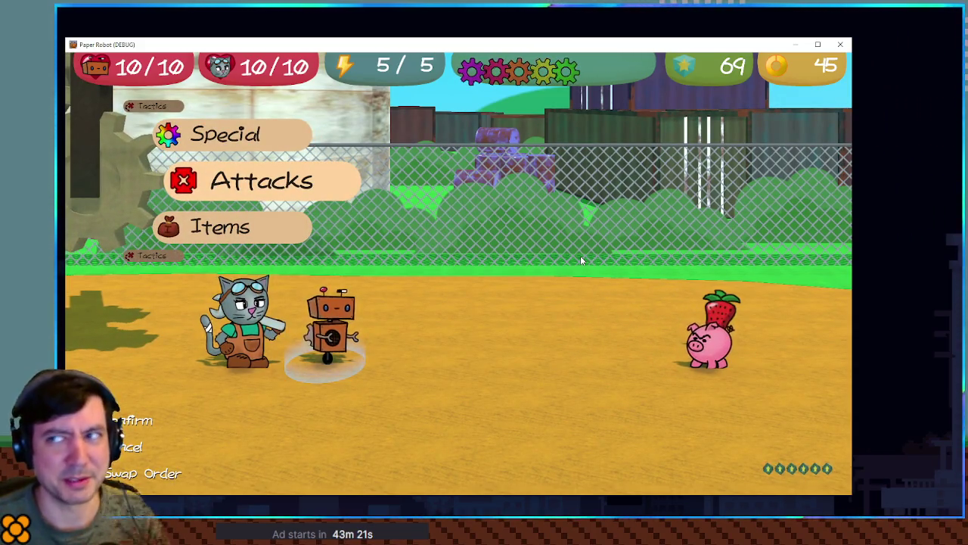
key(Up)
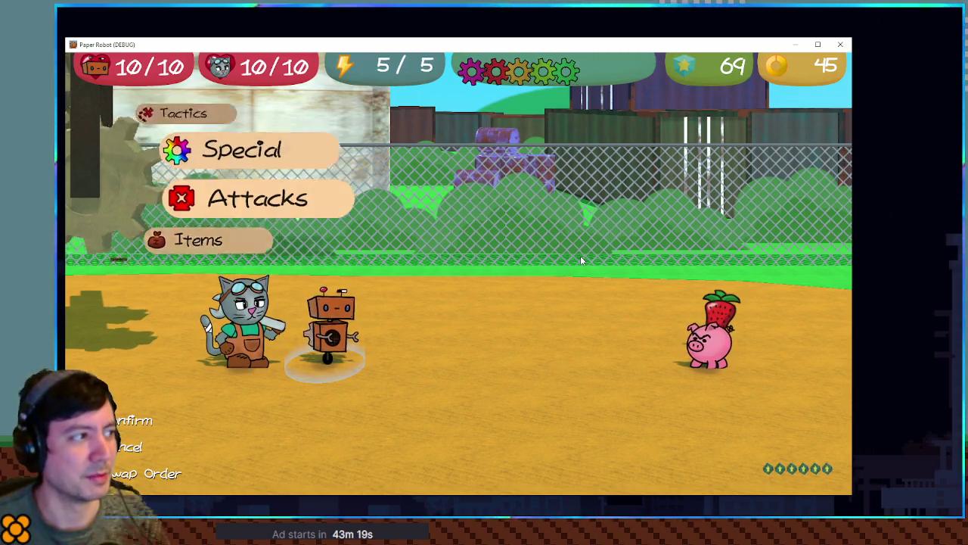
key(space)
key(Down)
Step: Compare Memory Dump with Recoil Blast, then use Memory Dump on Piggle
key(Down)
key(Escape)
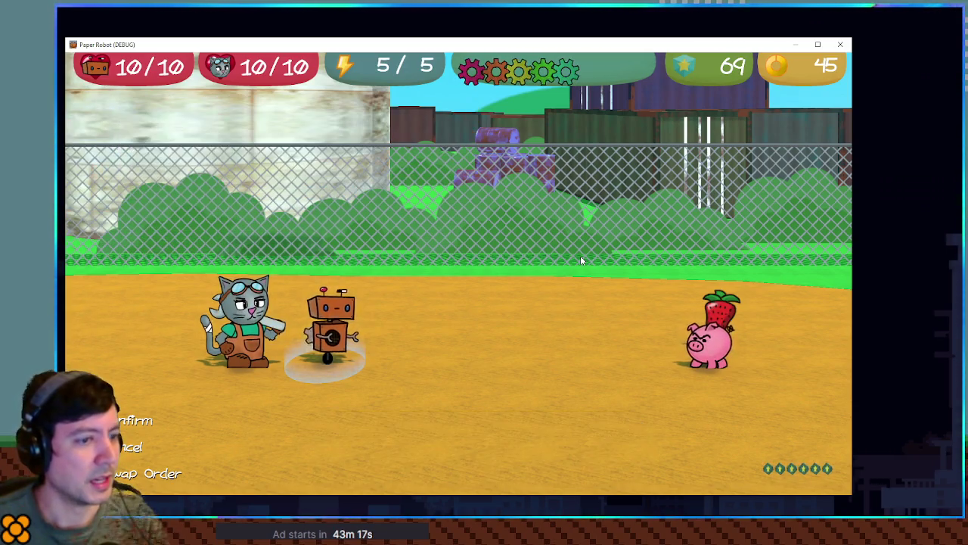
key(space)
key(Down)
key(Down)
key(Up)
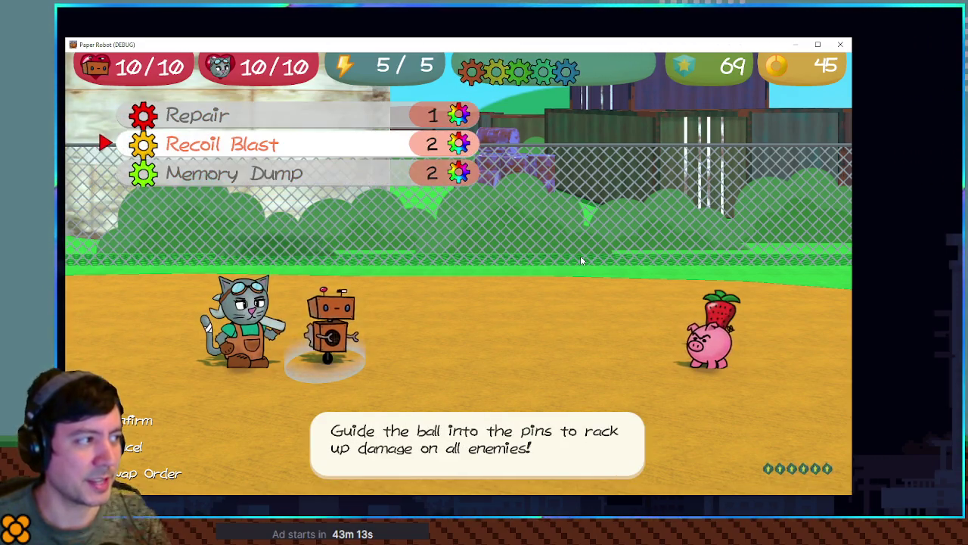
key(Down)
key(Up)
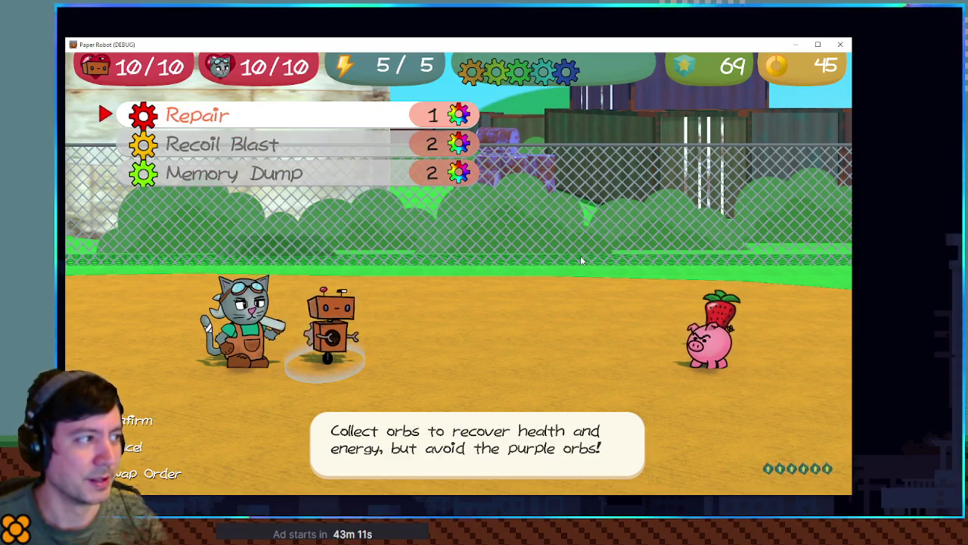
key(Down)
key(Up)
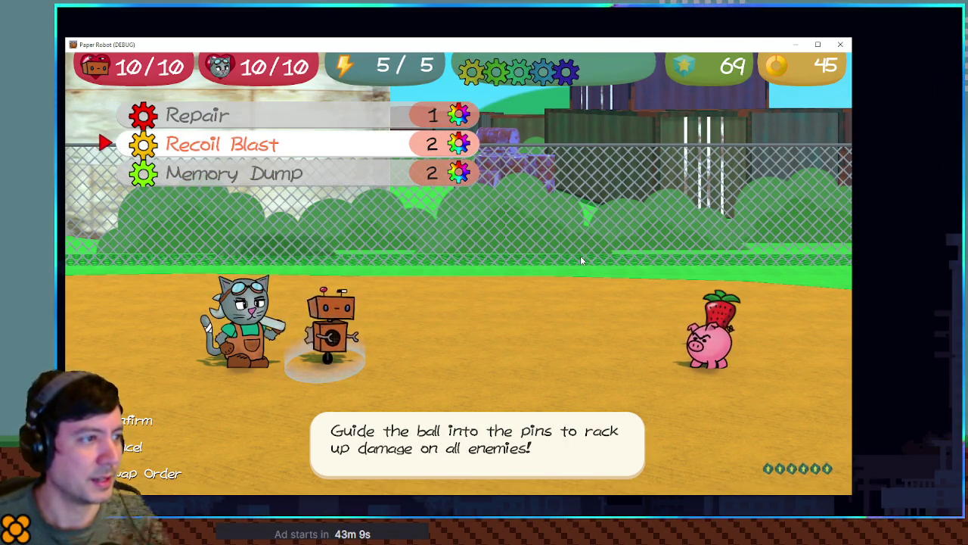
key(Down)
key(Up)
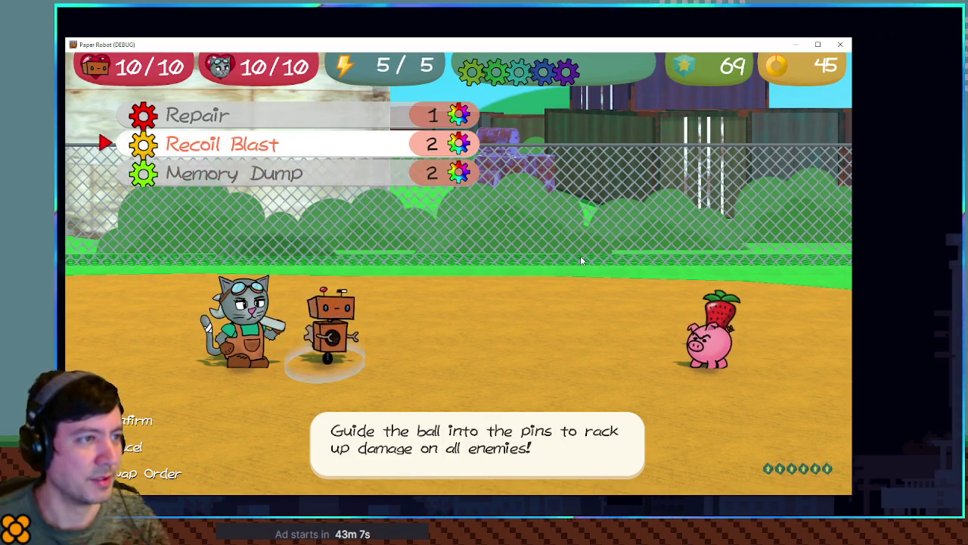
key(Down)
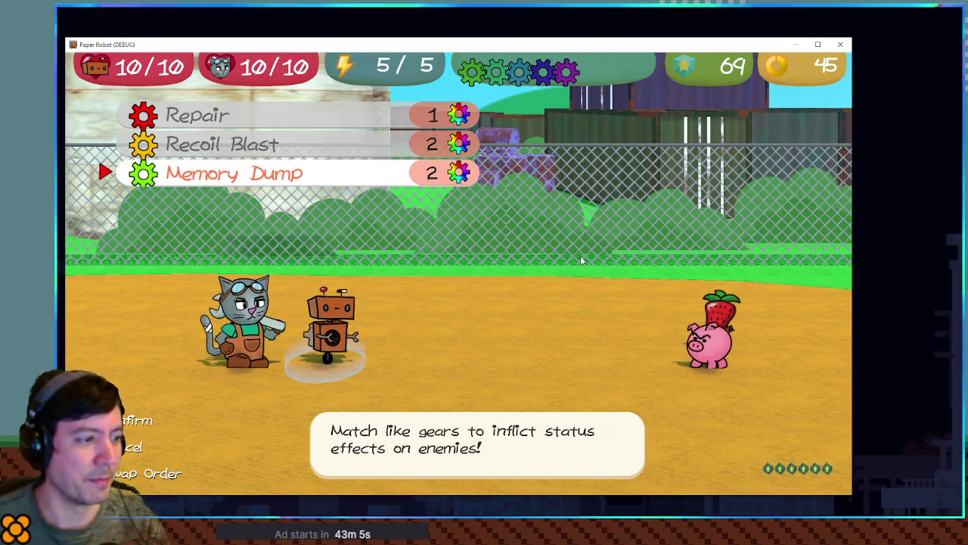
key(Up)
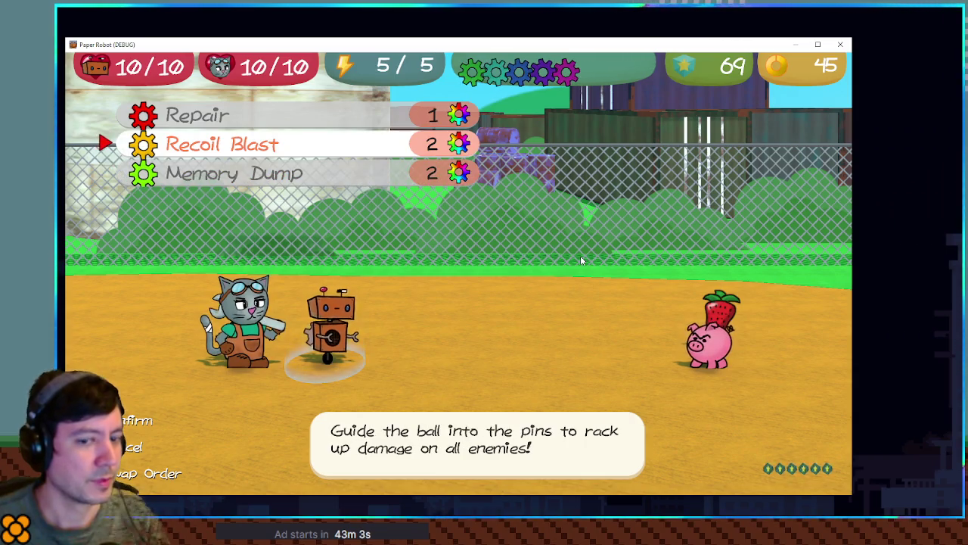
key(Down)
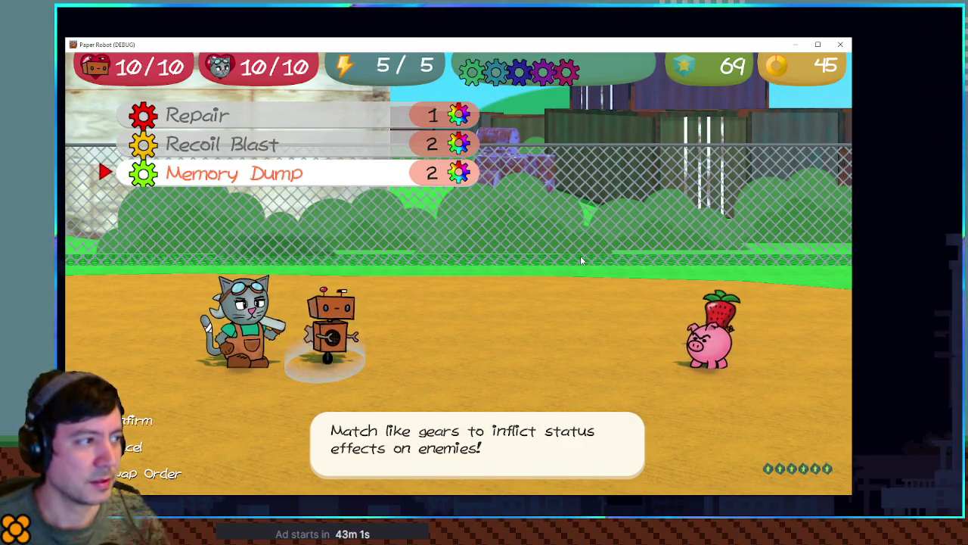
key(Return)
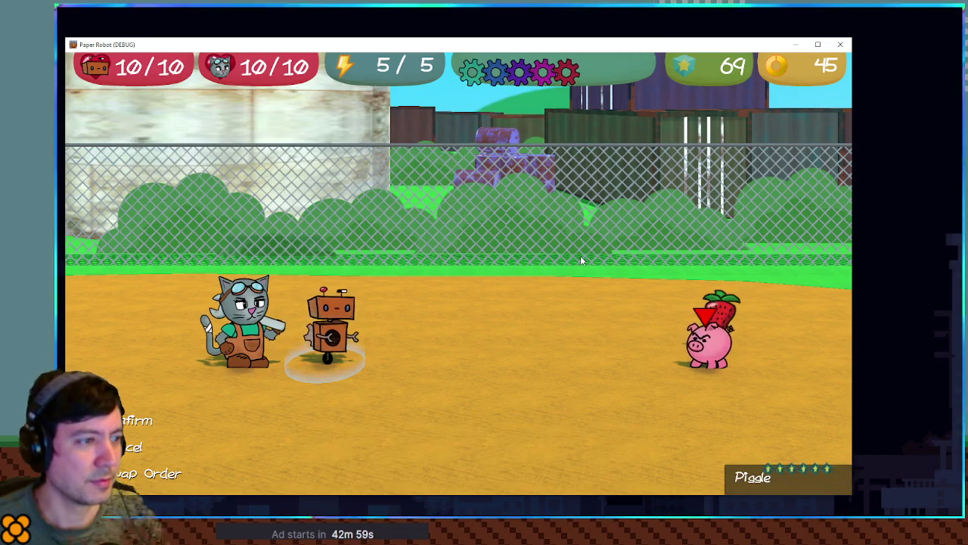
key(Return)
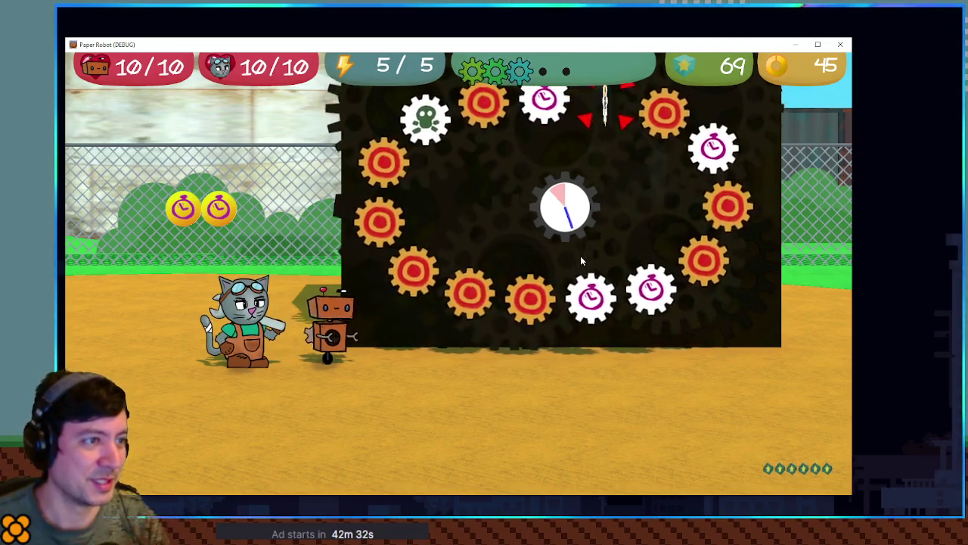
Step: Match skull and stopwatch gears in the Memory Dump ring to poison the strawberry pig
key(space)
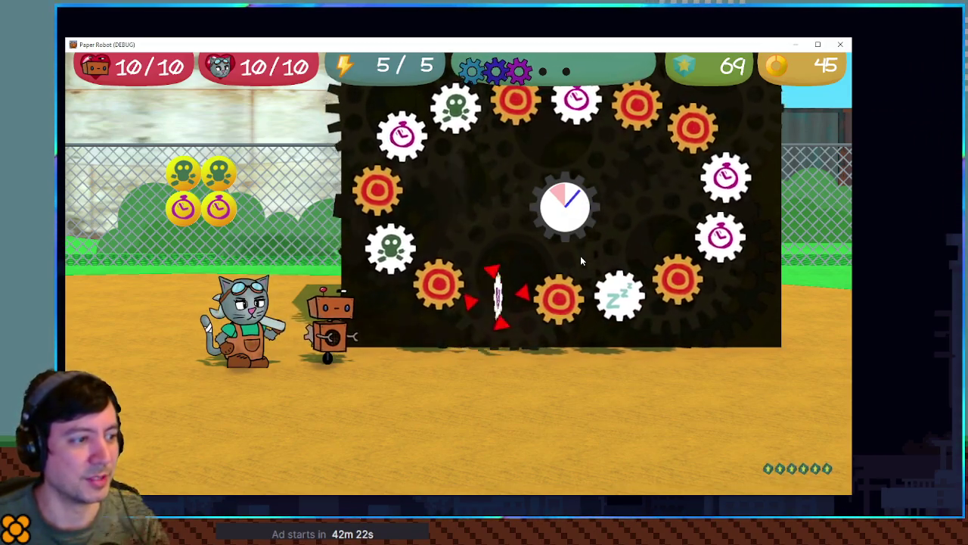
key(space)
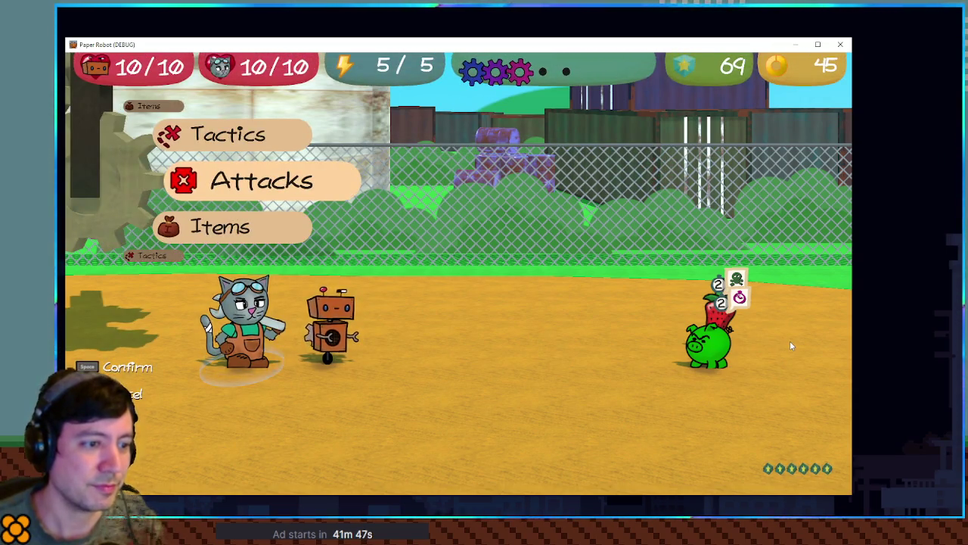
Step: Have the cat Defend through the Tactics menu
key(Up)
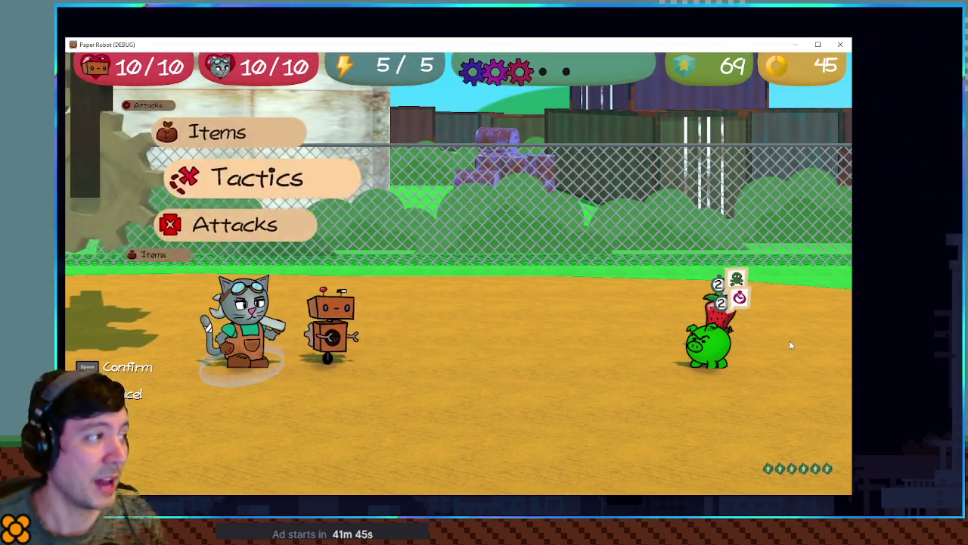
key(space)
key(Down)
key(space)
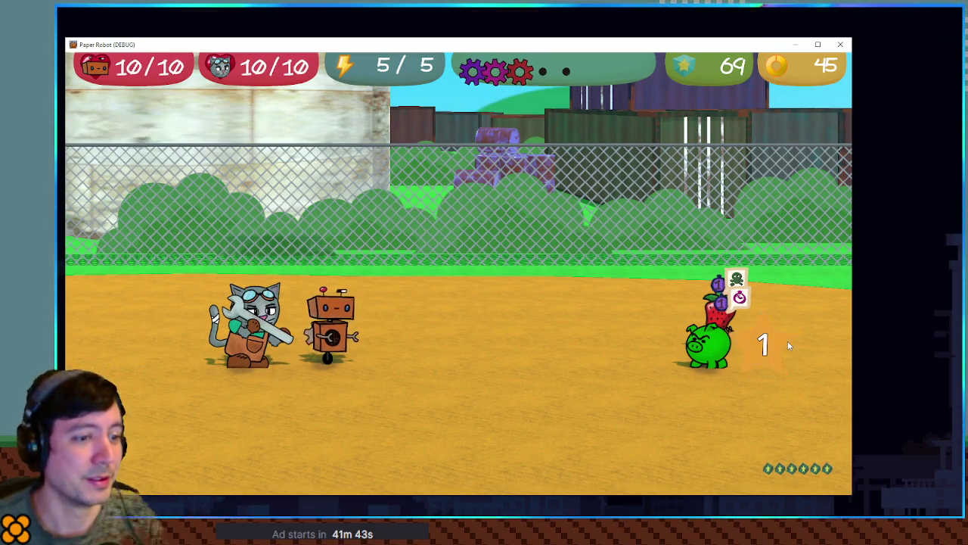
Step: Pick Tactics options for the robot's turn and then the cat's turn
key(Up)
key(space)
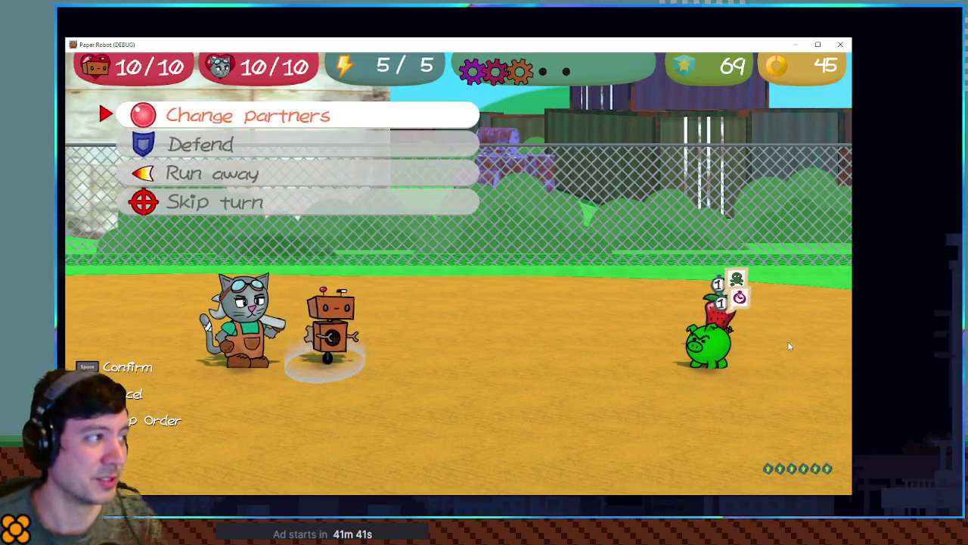
key(Down)
key(space)
key(Escape)
key(space)
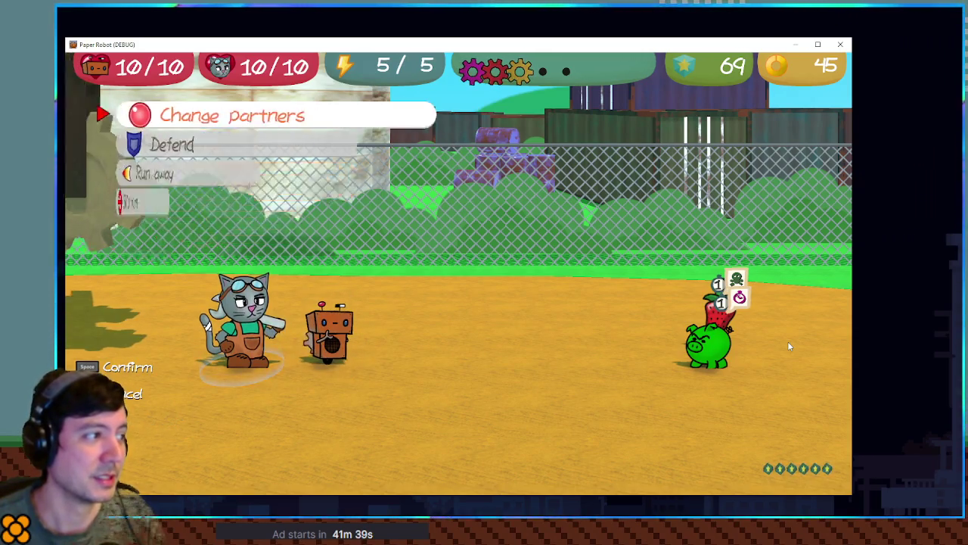
key(space)
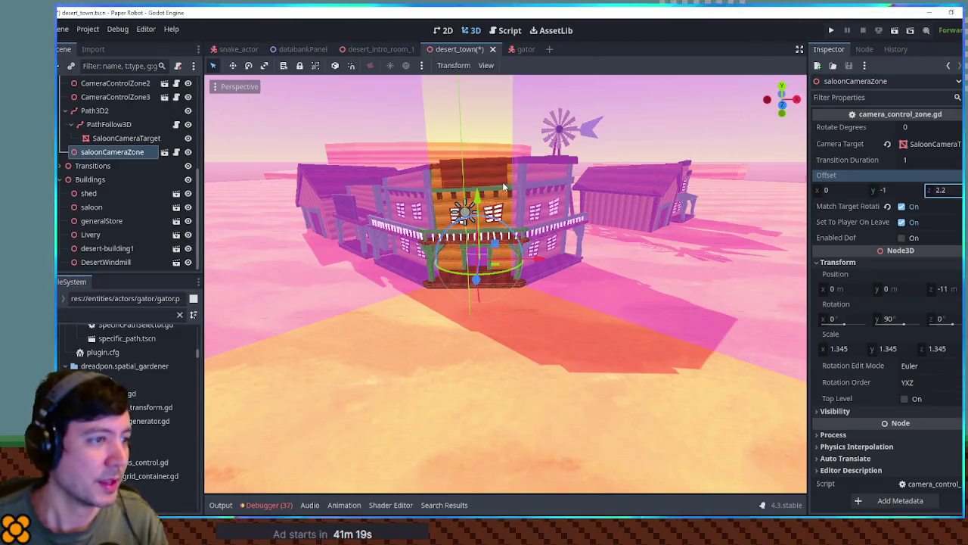
Step: Fly the view into the saloon interior, then select Path3D2 to show its curve points
click(495, 192)
scroll(495, 192, up, 5)
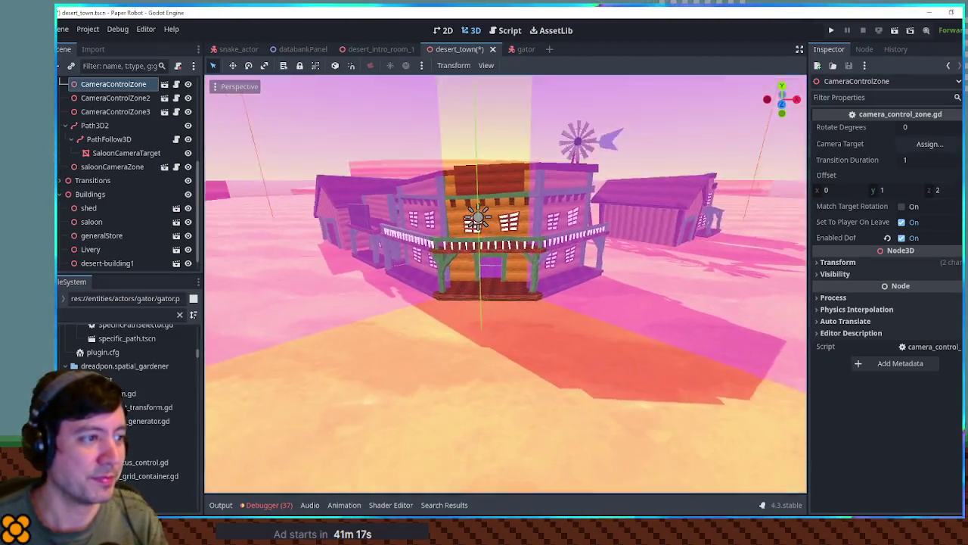
key(w)
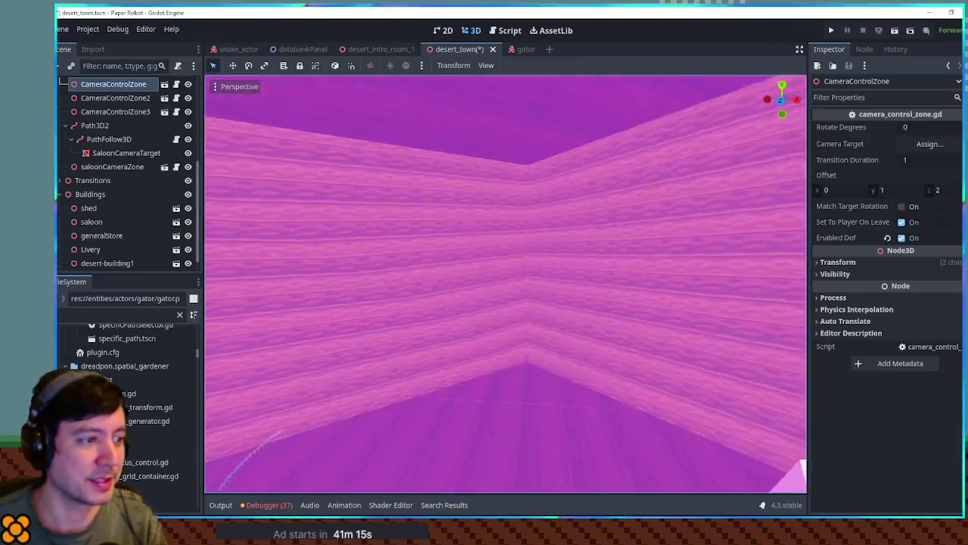
key(w)
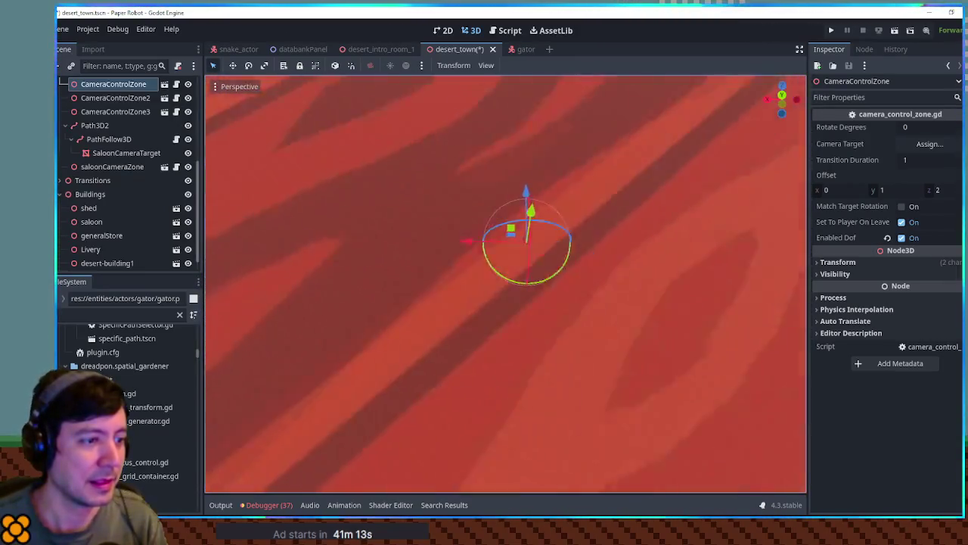
key(s)
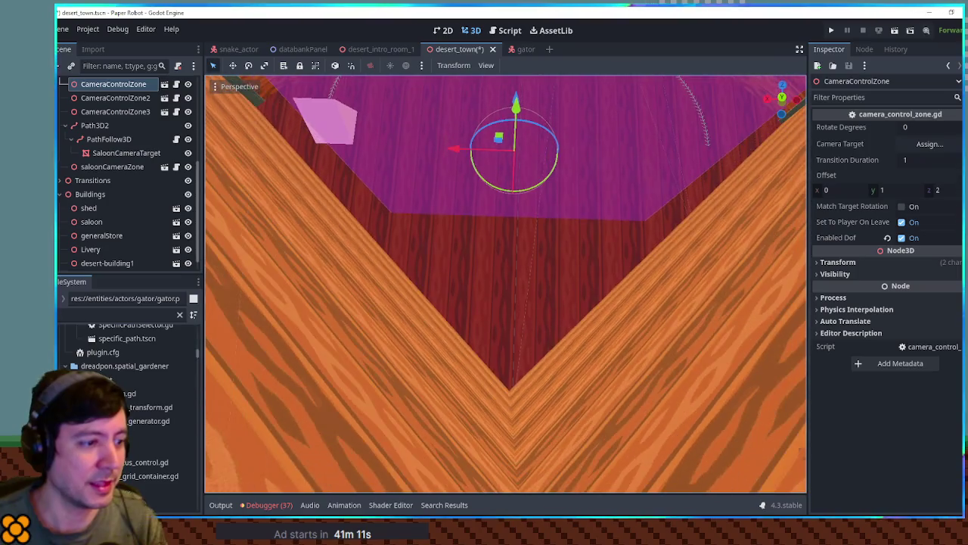
key(w)
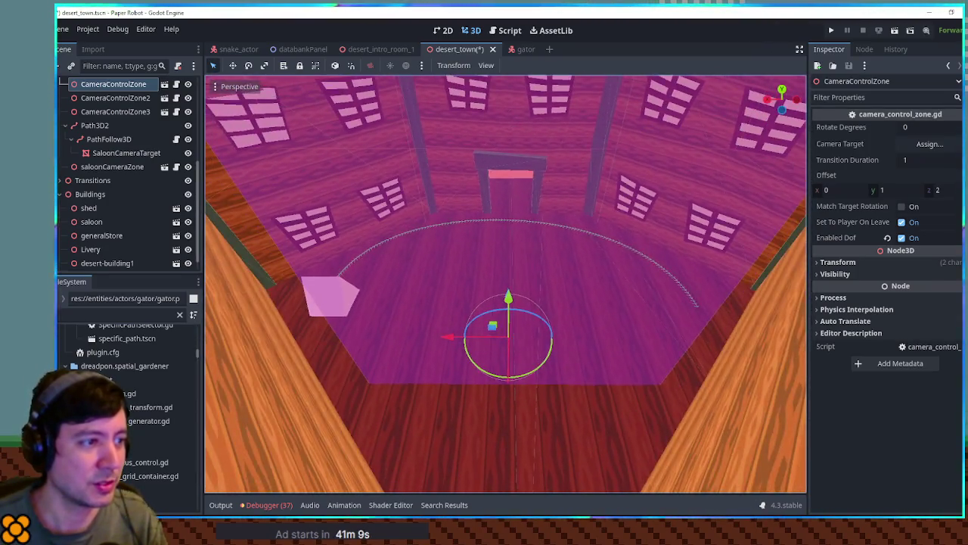
key(q)
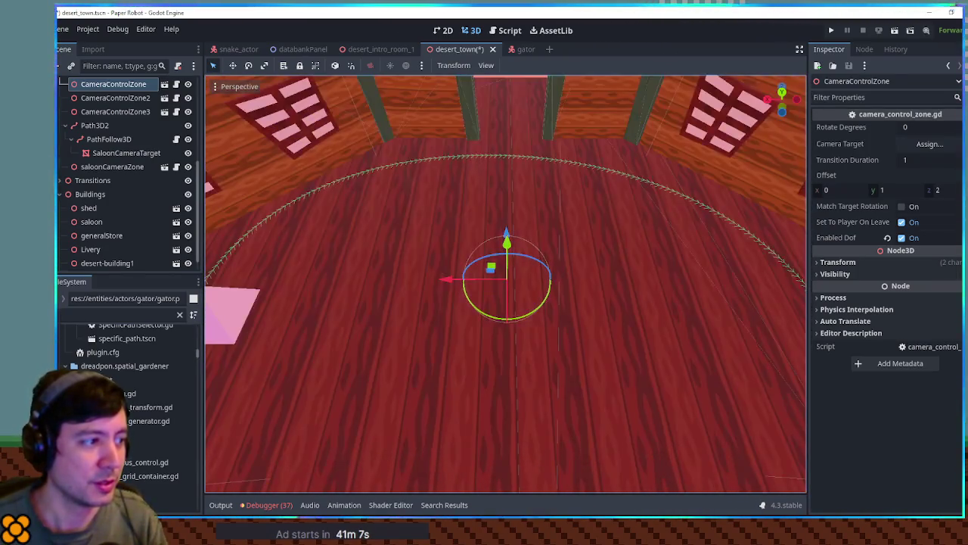
click(234, 295)
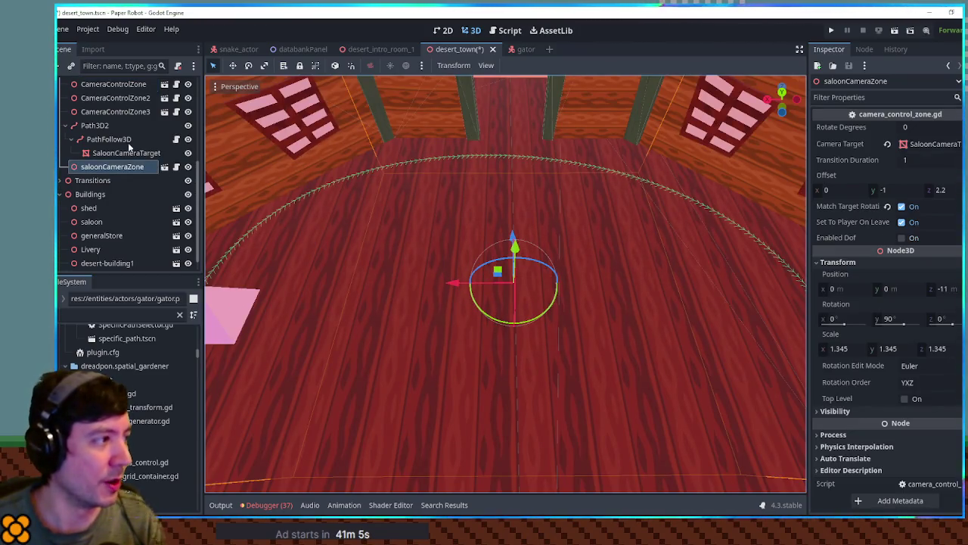
click(94, 126)
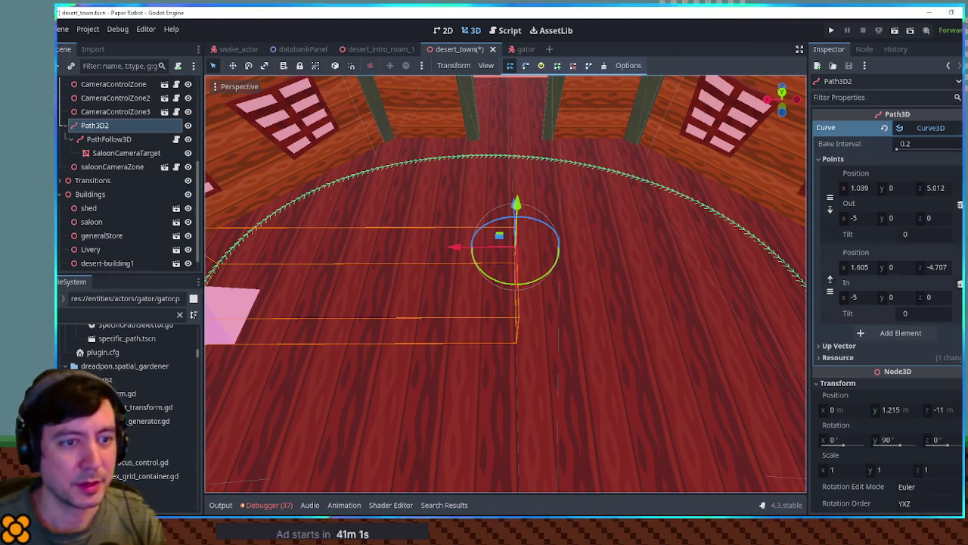
Step: Set the Path3D2 curve points' Z values to 4.7 and -4.7
click(936, 189)
text(4.7)
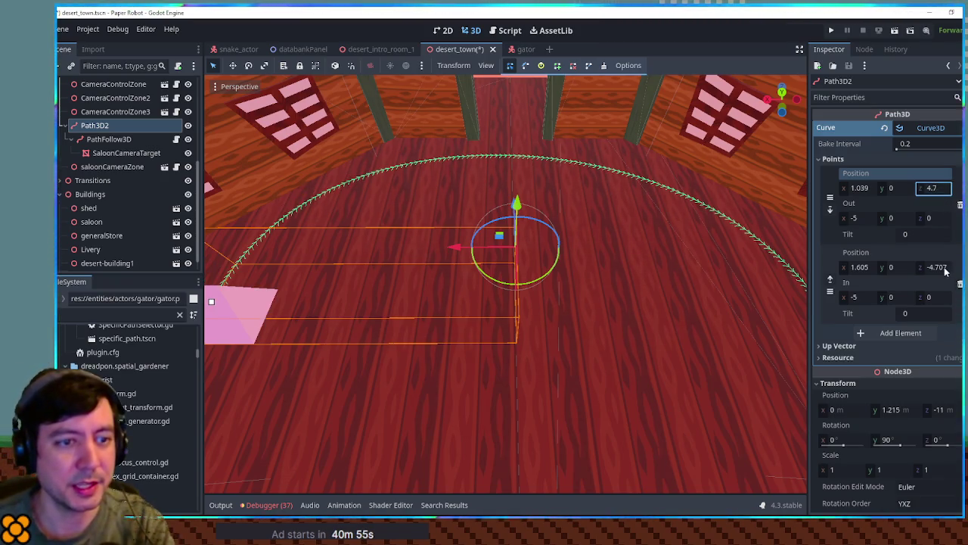
click(942, 267)
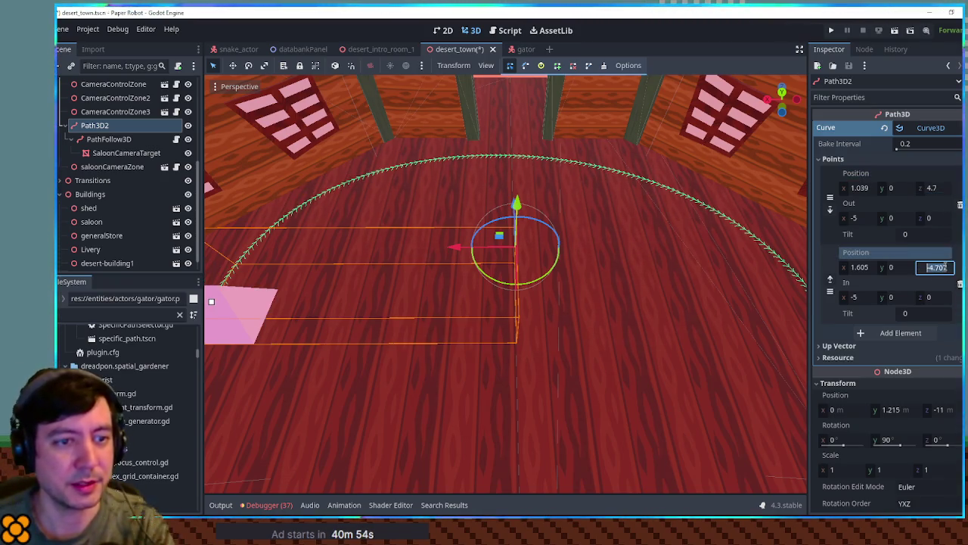
text(-4.7)
key(Return)
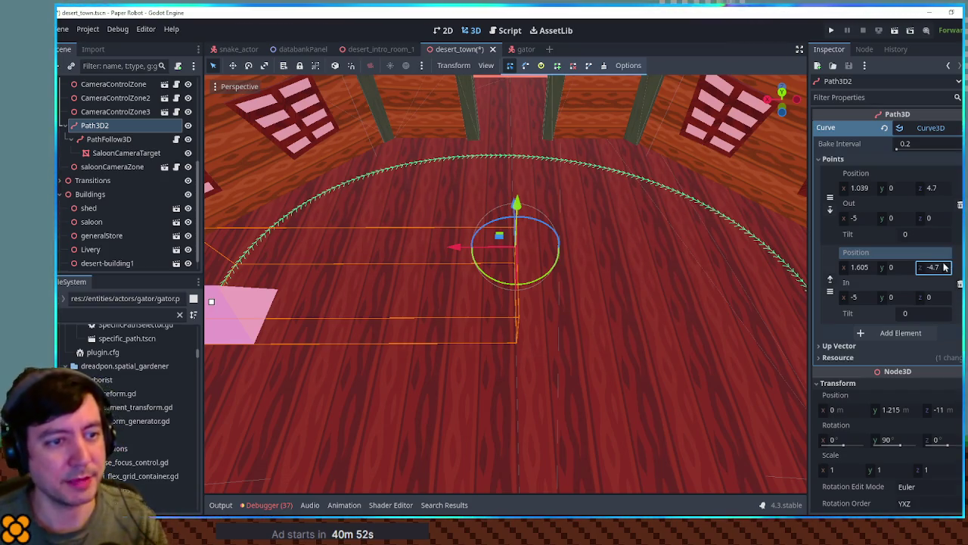
Step: Set both path points' X to 1, then save desert_town and run the scene
mouse_move(859, 190)
mouse_down()
mouse_move(828, 190)
mouse_move(849, 197)
mouse_up()
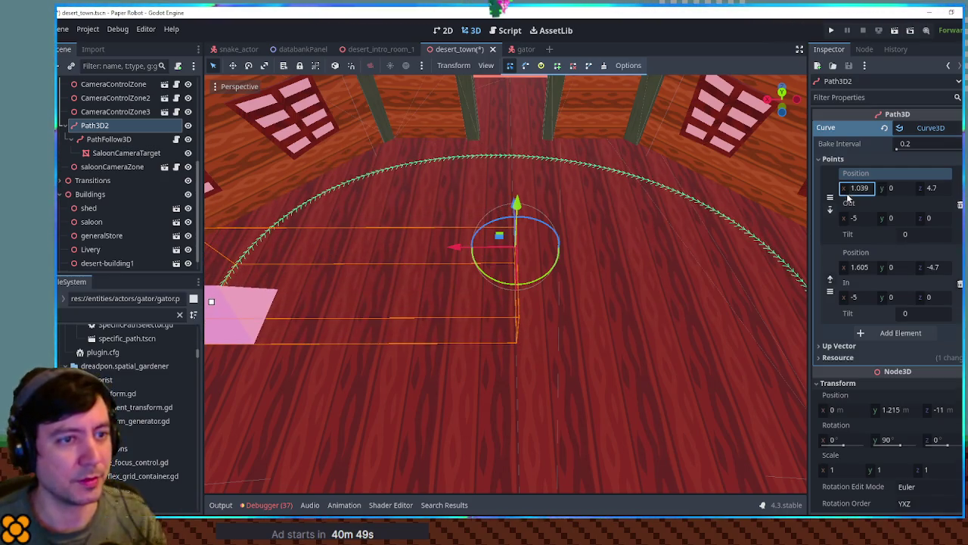
click(849, 269)
scroll(709, 233, down, 5)
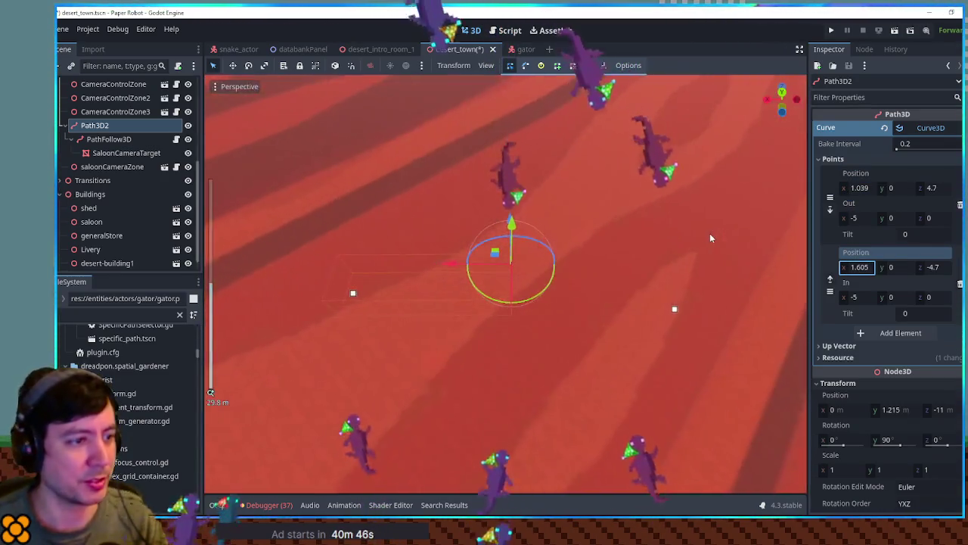
scroll(709, 237, down, 5)
click(855, 187)
text(1)
click(859, 267)
text(1)
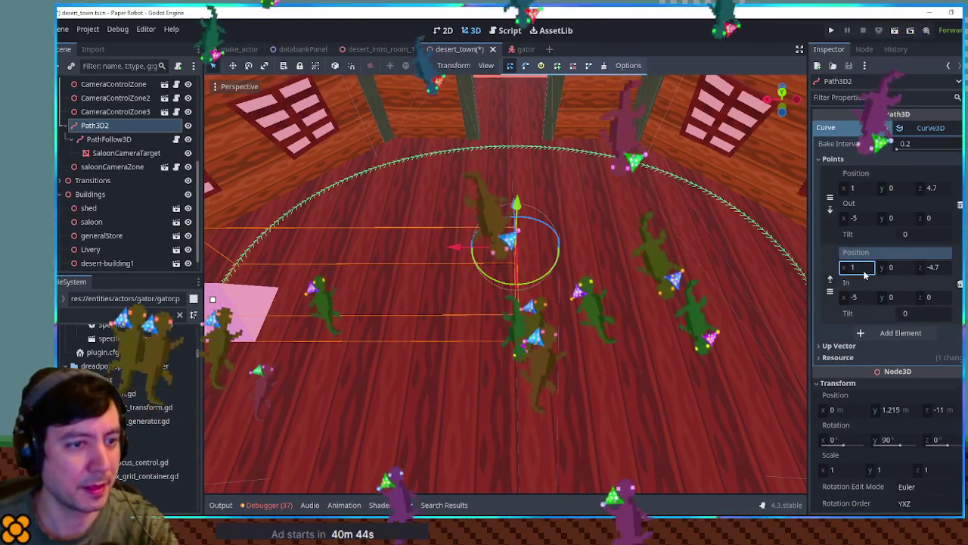
key(ctrl+s)
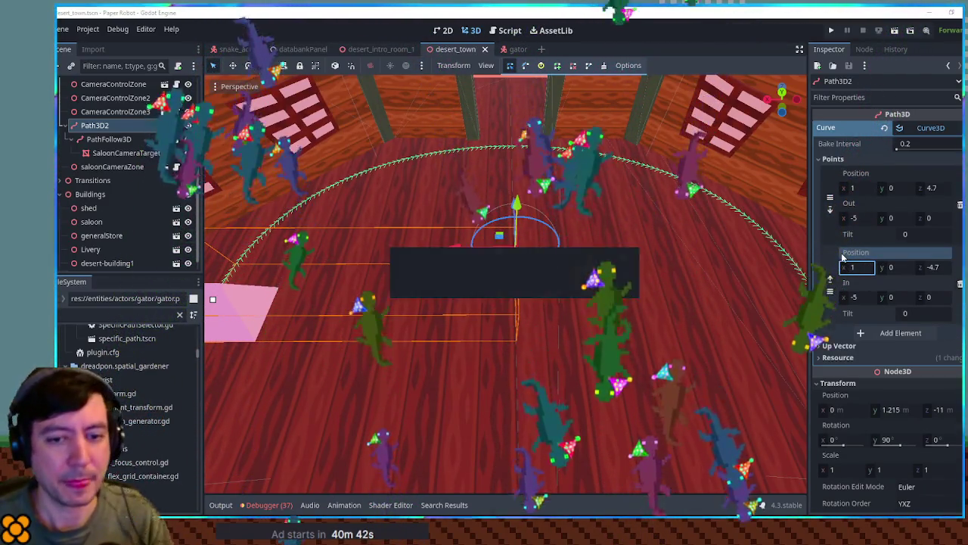
key(F6)
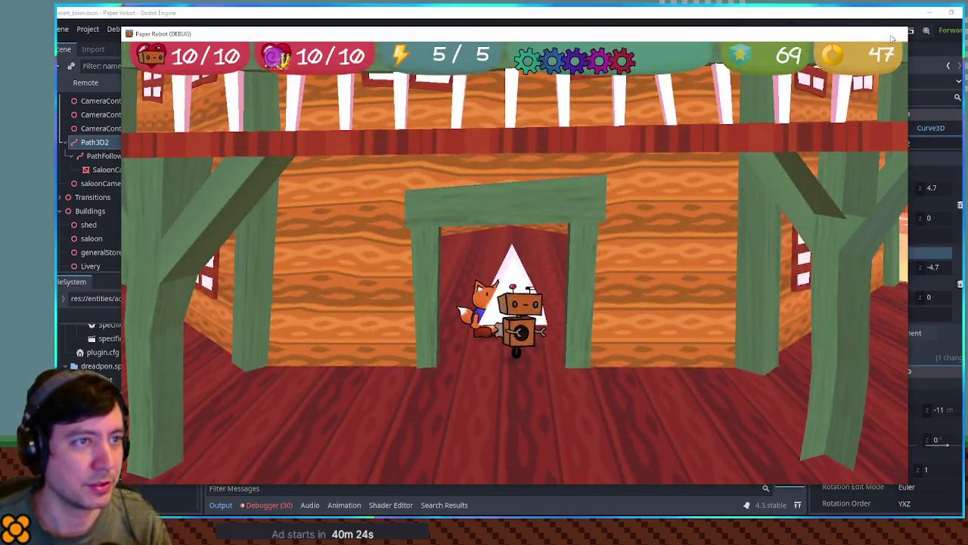
Step: Close the running game, then select saloonCameraZone and frame it in the viewport
click(892, 36)
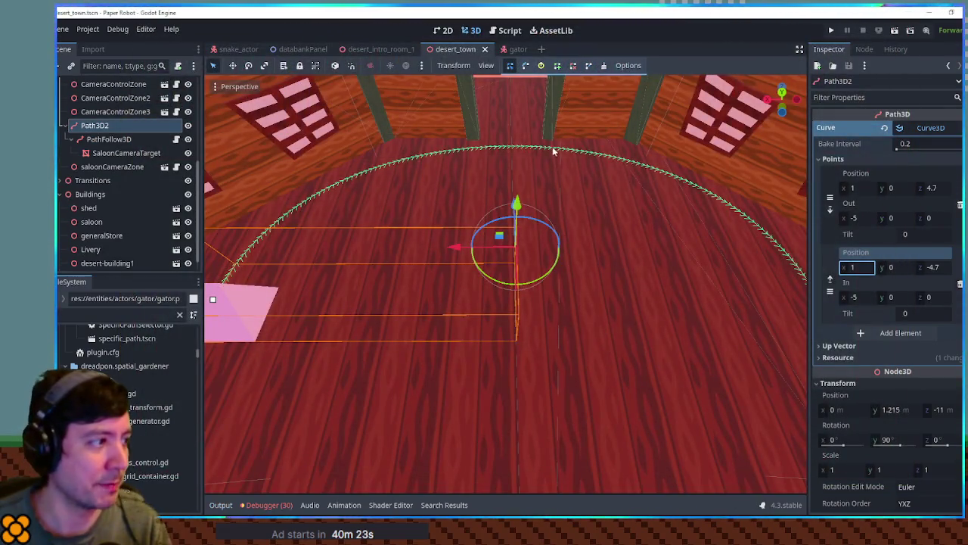
click(112, 166)
key(f)
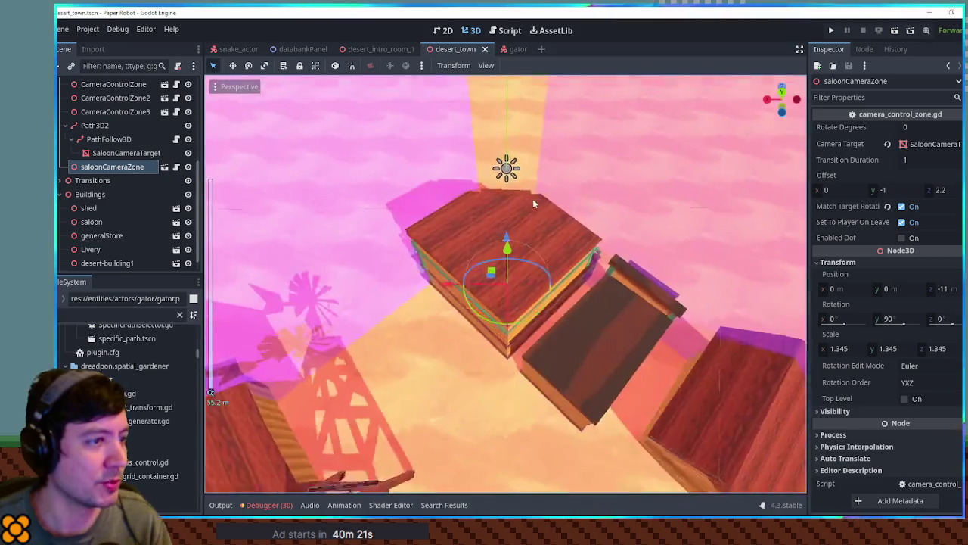
scroll(382, 272, down, 5)
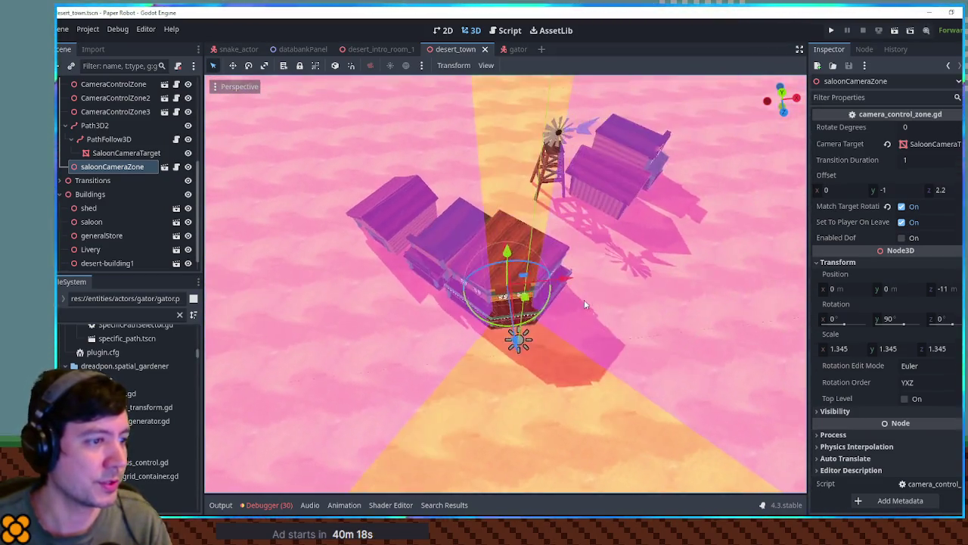
scroll(585, 304, up, 5)
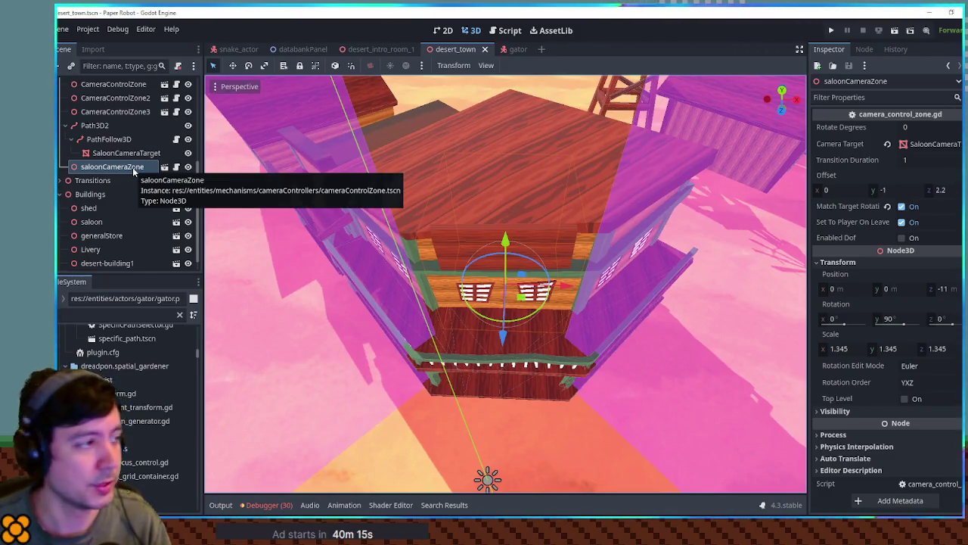
Step: Make saloonCameraZone's children editable and focus the view on its CollisionShape3D
right_click(133, 169)
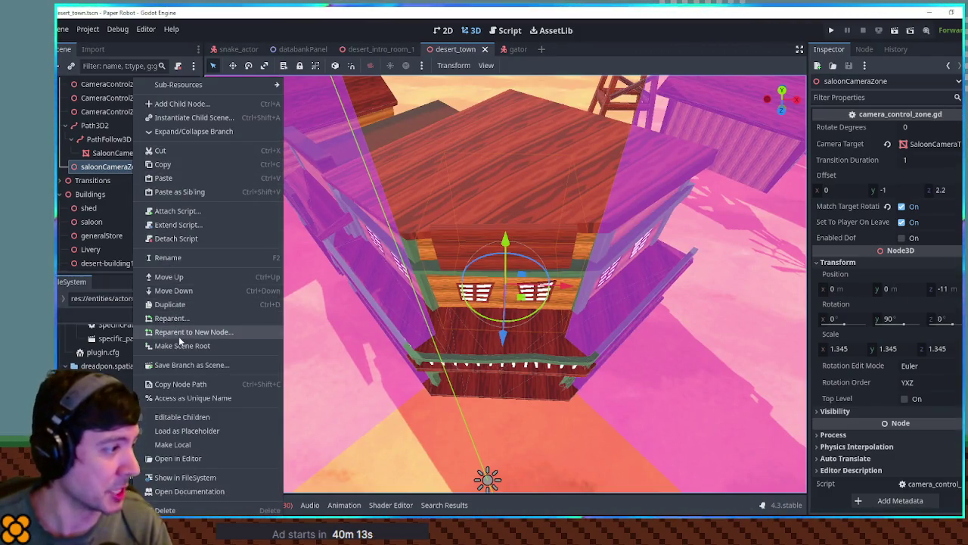
click(205, 417)
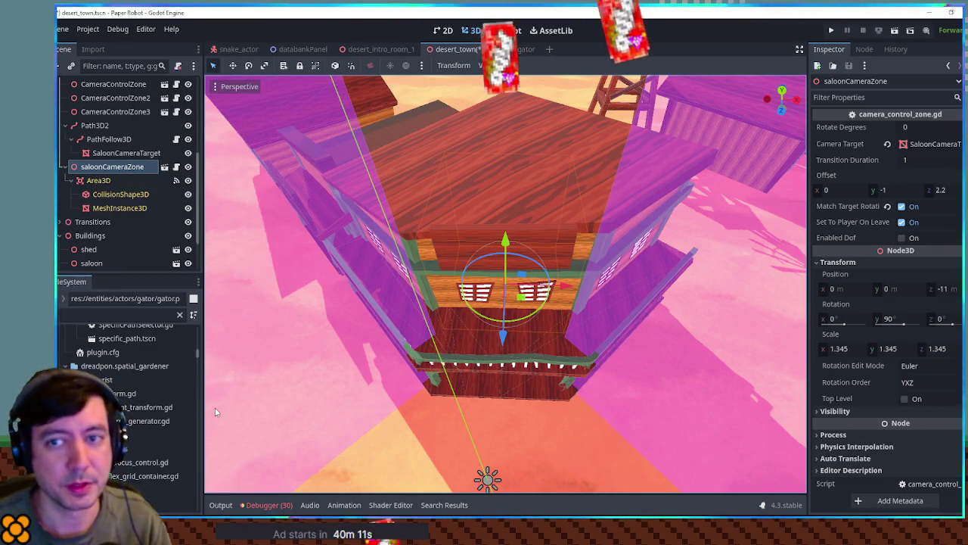
click(121, 194)
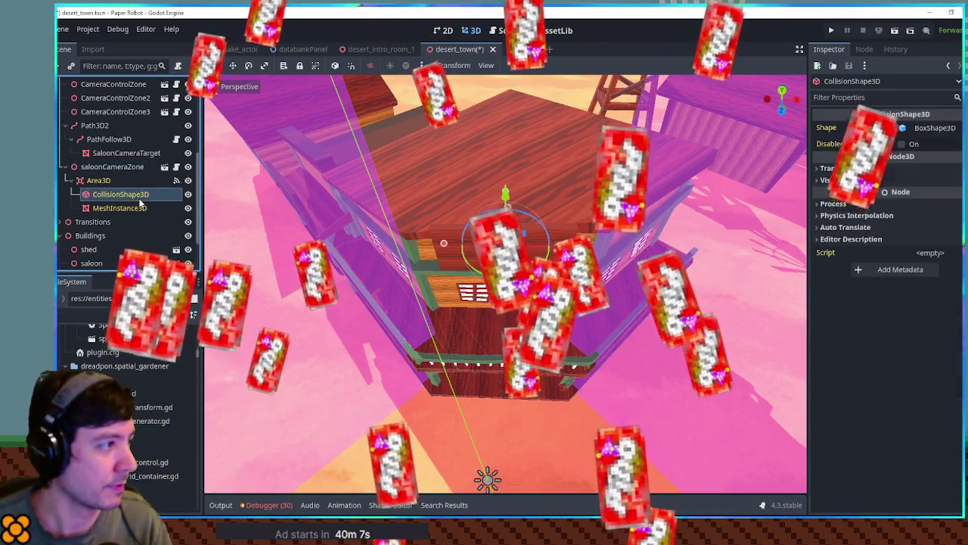
key(f)
key(KP_7)
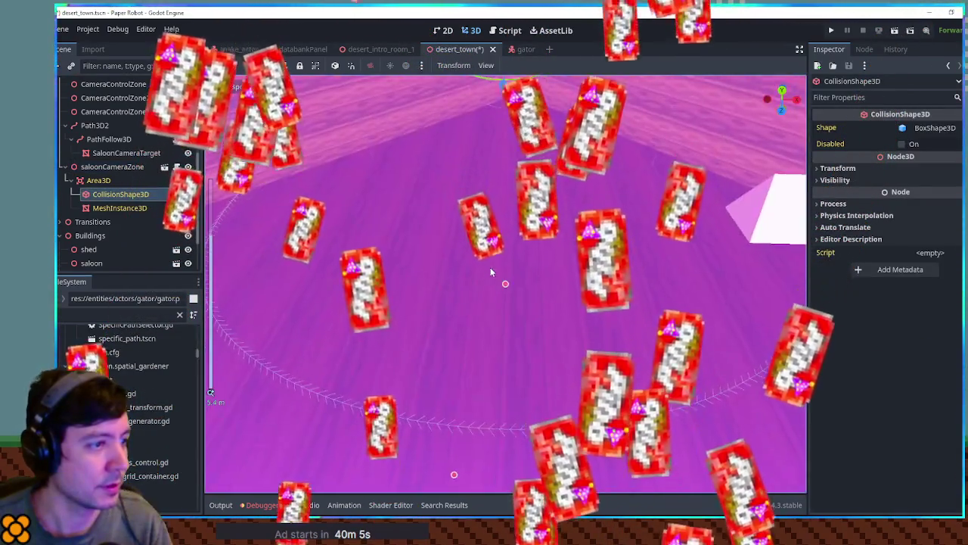
Step: Inspect the collision shape in front and top views, then add a CollisionPolygon3D under Area3D
mouse_move(378, 362)
mouse_down()
mouse_move(275, 245)
mouse_move(318, 232)
mouse_move(340, 255)
mouse_up()
key(KP_1)
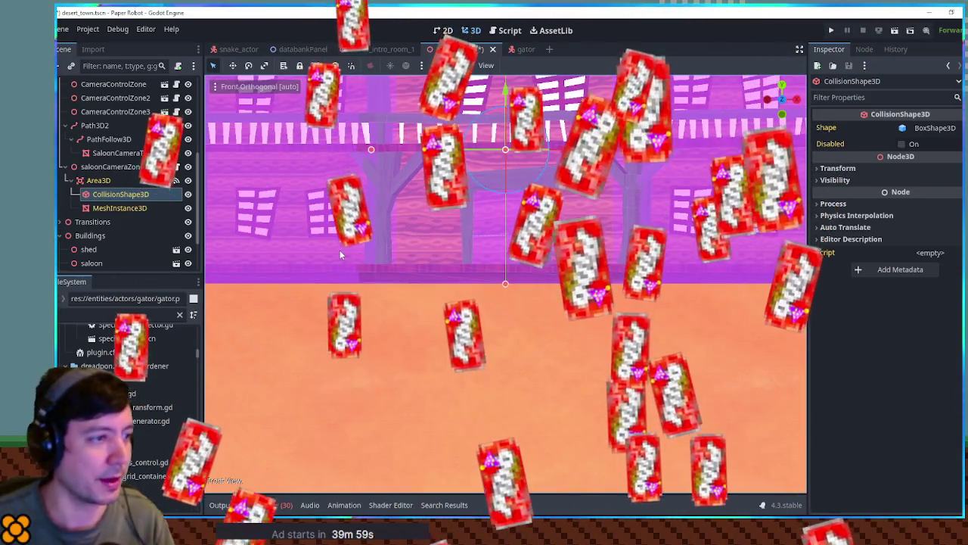
key(KP_7)
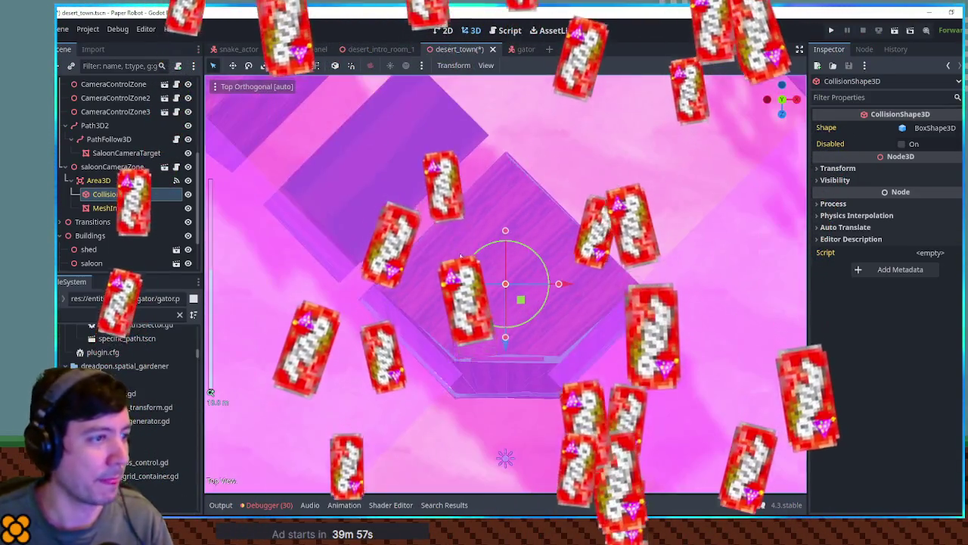
scroll(498, 290, up, 5)
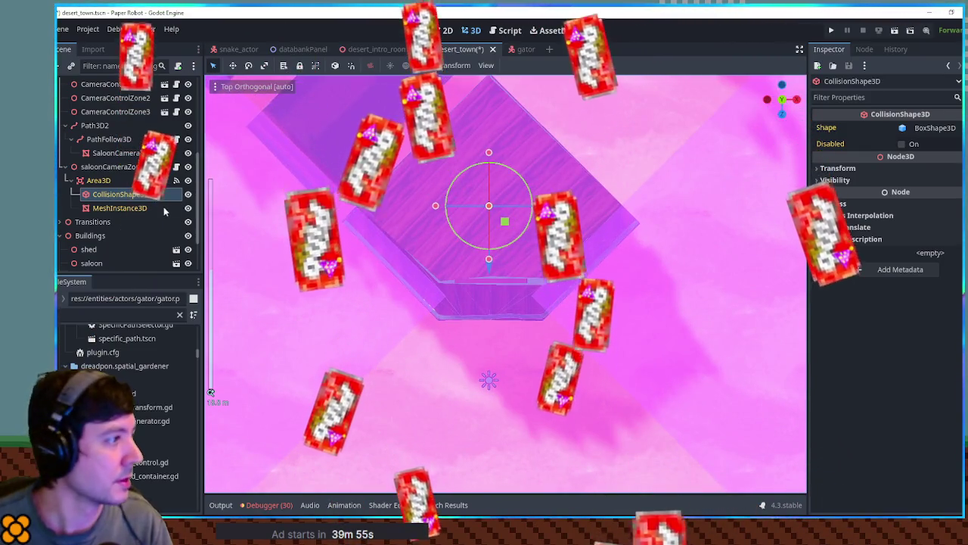
click(103, 182)
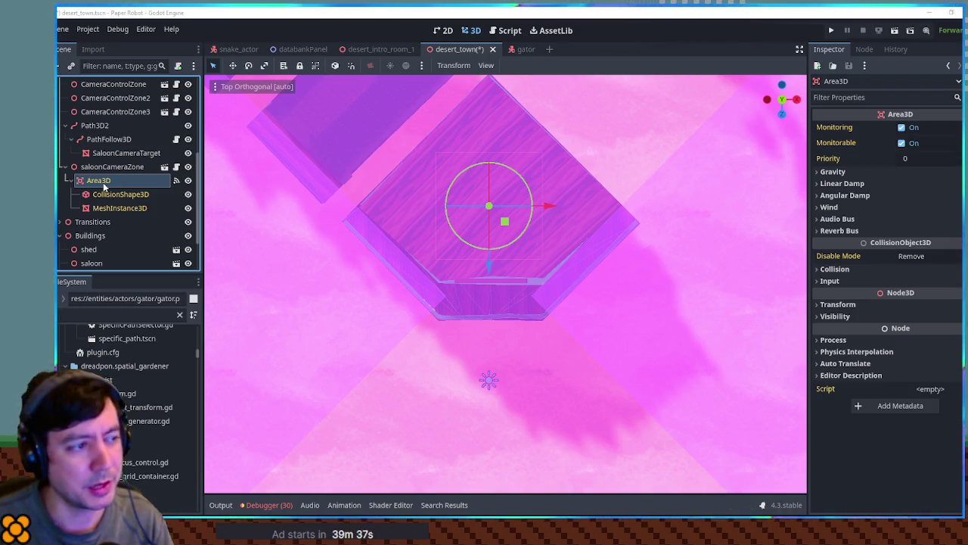
key(ctrl+v)
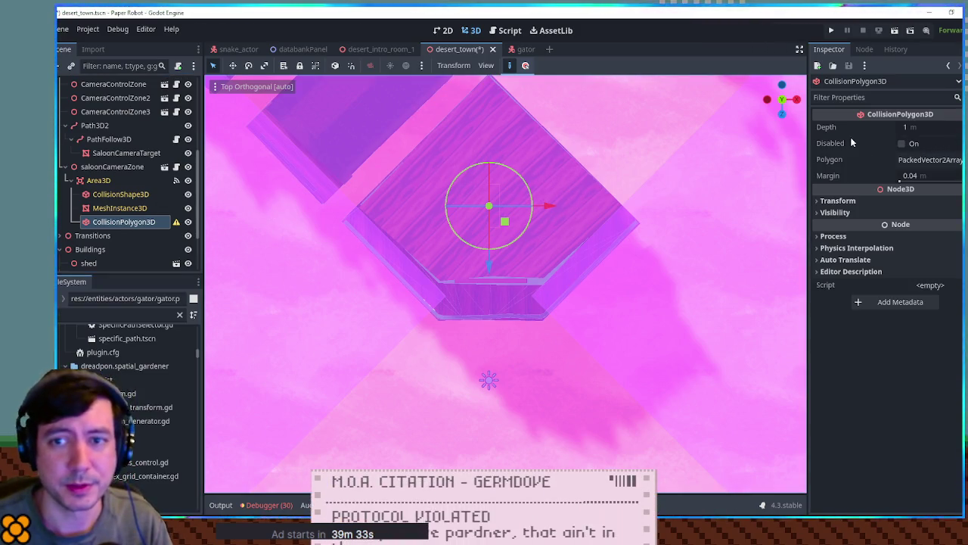
Step: Expand the CollisionPolygon3D's point list and reselect it while zooming in on the saloon
click(931, 159)
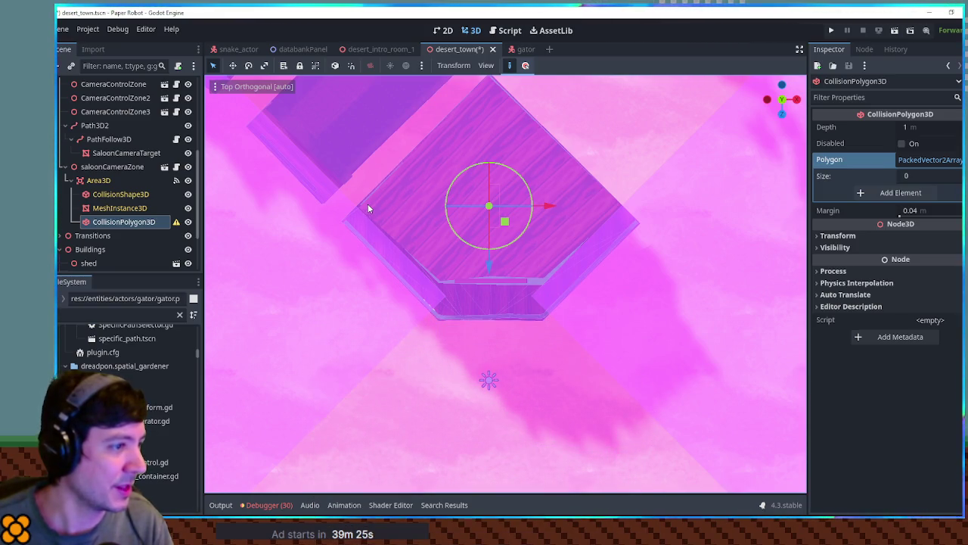
click(370, 203)
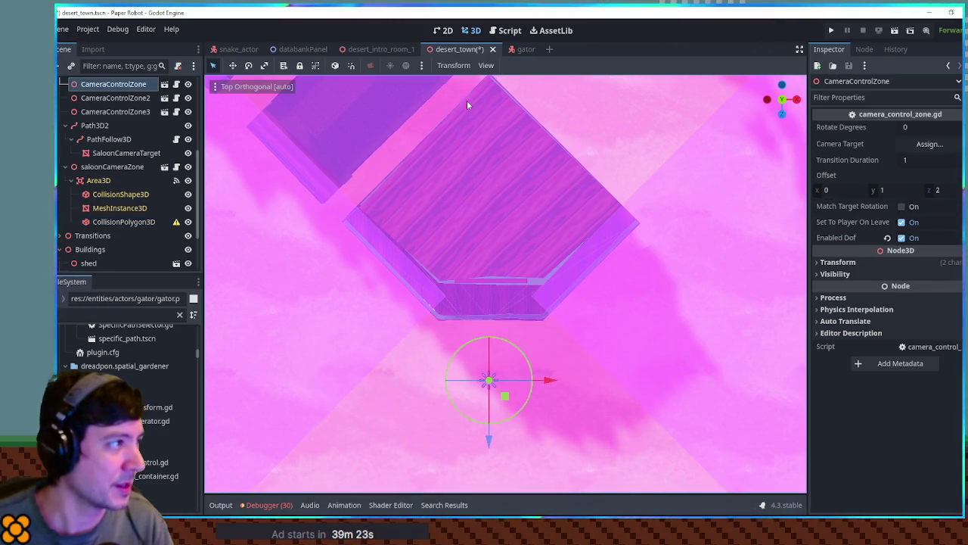
click(159, 223)
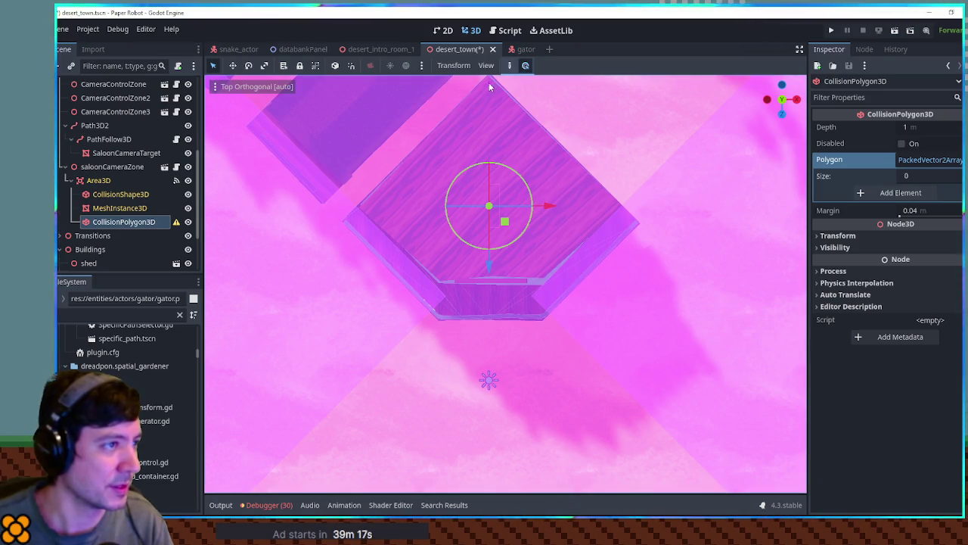
click(484, 91)
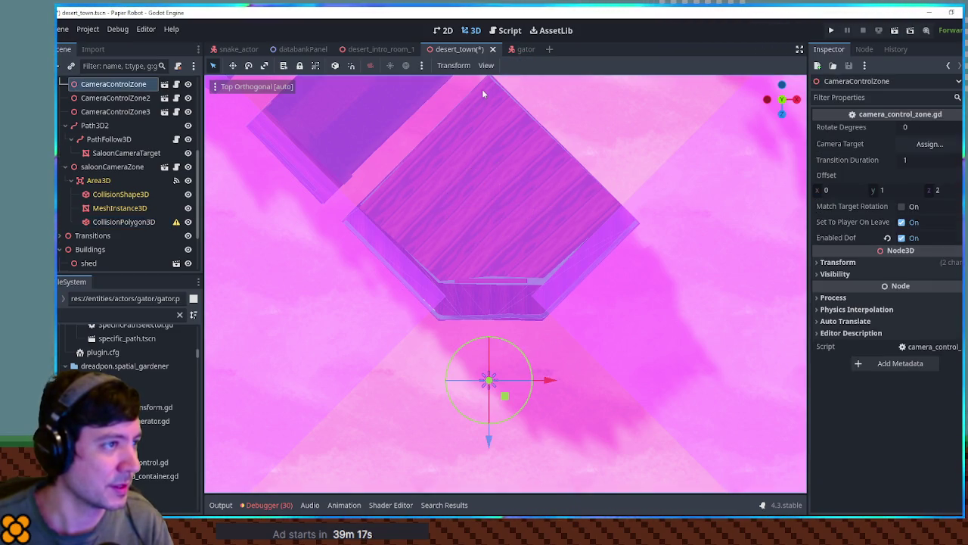
click(105, 223)
mouse_move(468, 232)
mouse_down()
mouse_move(478, 198)
mouse_move(439, 179)
mouse_move(573, 124)
mouse_up()
scroll(478, 197, up, 3)
Step: Rotate the polygon about 66 degrees and draw its points around the saloon roof in top view
mouse_move(527, 170)
mouse_down()
mouse_move(474, 163)
mouse_move(514, 156)
mouse_move(520, 274)
mouse_move(482, 170)
mouse_move(506, 320)
mouse_move(501, 310)
mouse_up()
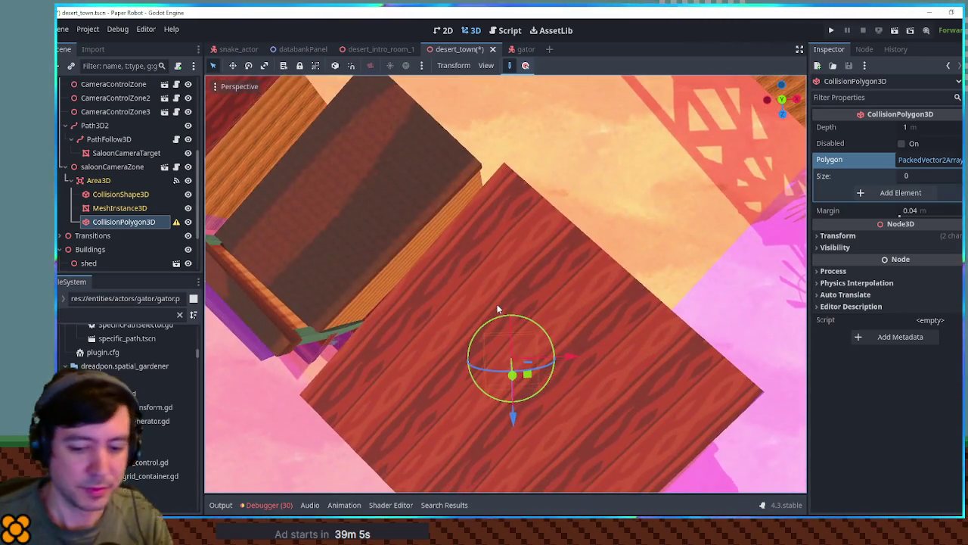
key(KP_7)
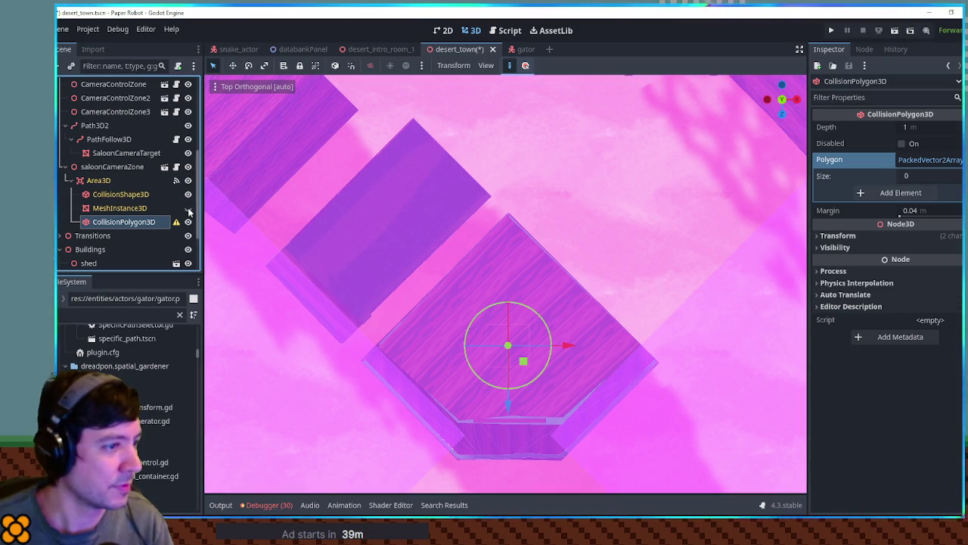
scroll(505, 242, down, 5)
scroll(505, 241, down, 6)
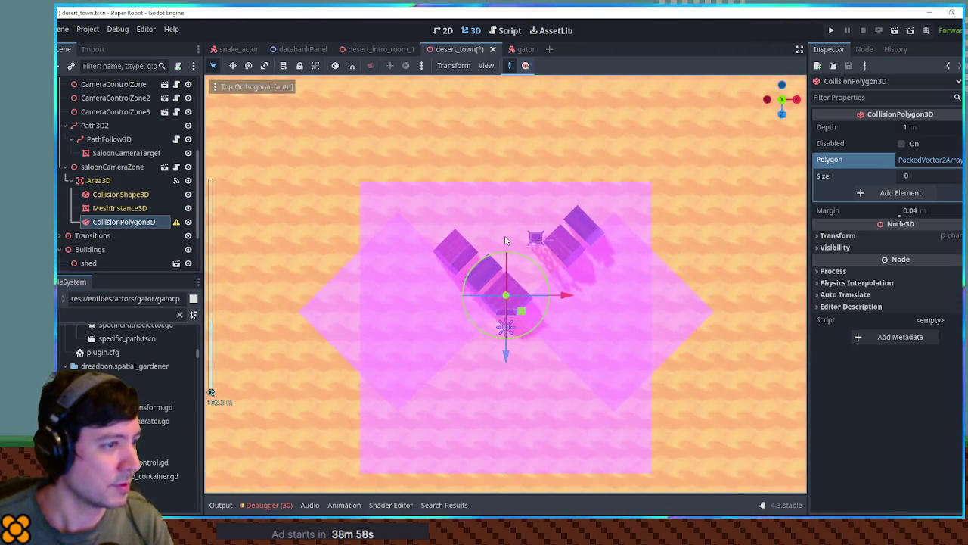
scroll(518, 261, up, 4)
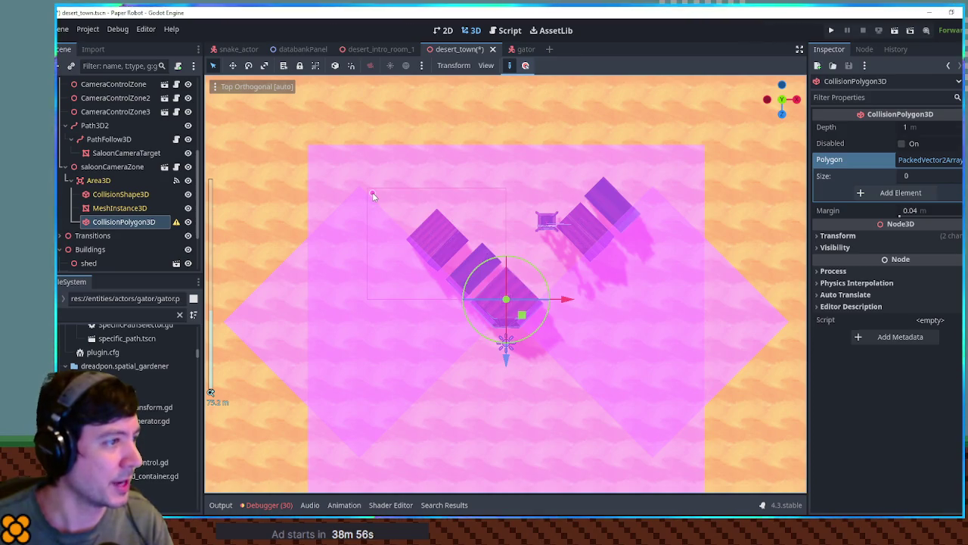
scroll(510, 300, up, 5)
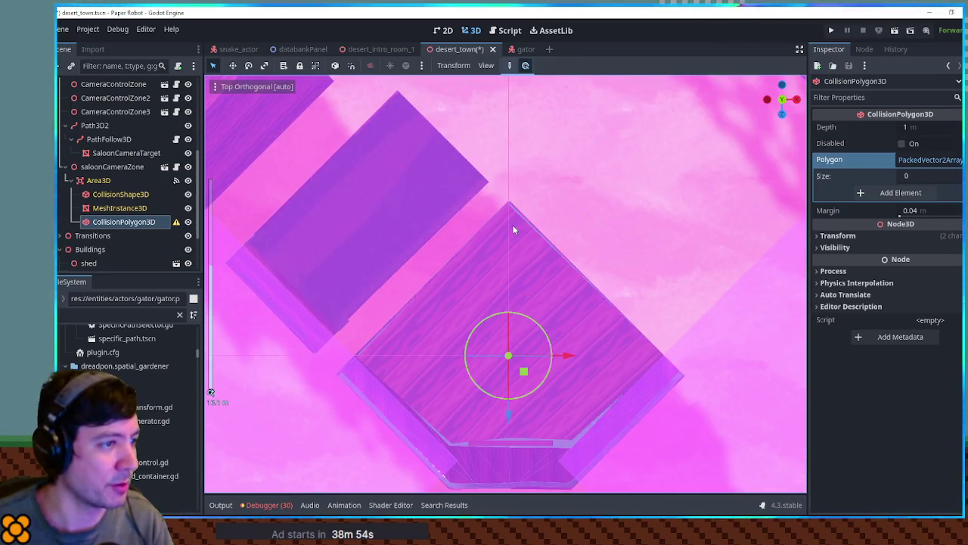
click(513, 229)
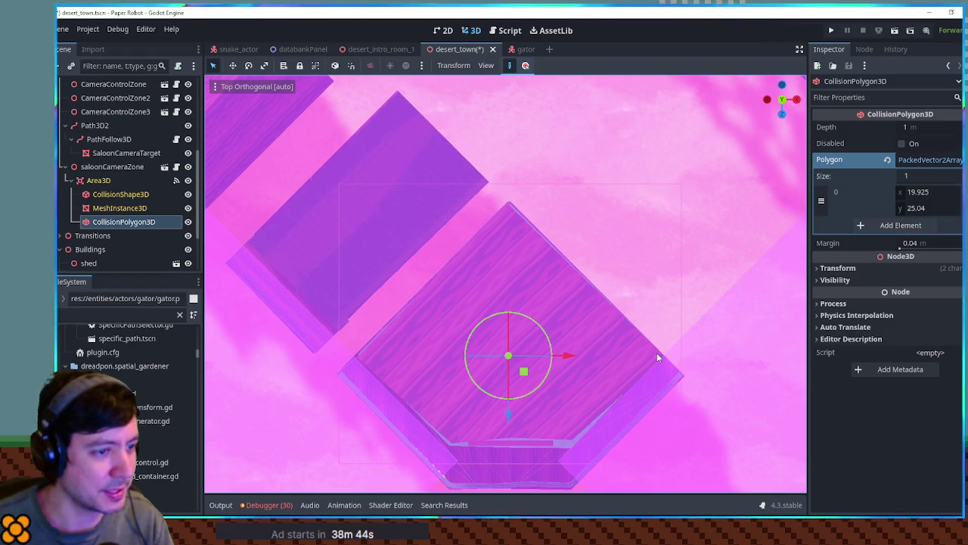
click(659, 381)
mouse_move(503, 295)
mouse_down()
mouse_move(528, 213)
mouse_move(400, 311)
mouse_move(482, 292)
mouse_move(492, 328)
mouse_move(536, 343)
mouse_move(493, 381)
mouse_move(494, 345)
mouse_move(537, 329)
mouse_move(517, 316)
mouse_move(529, 306)
mouse_up()
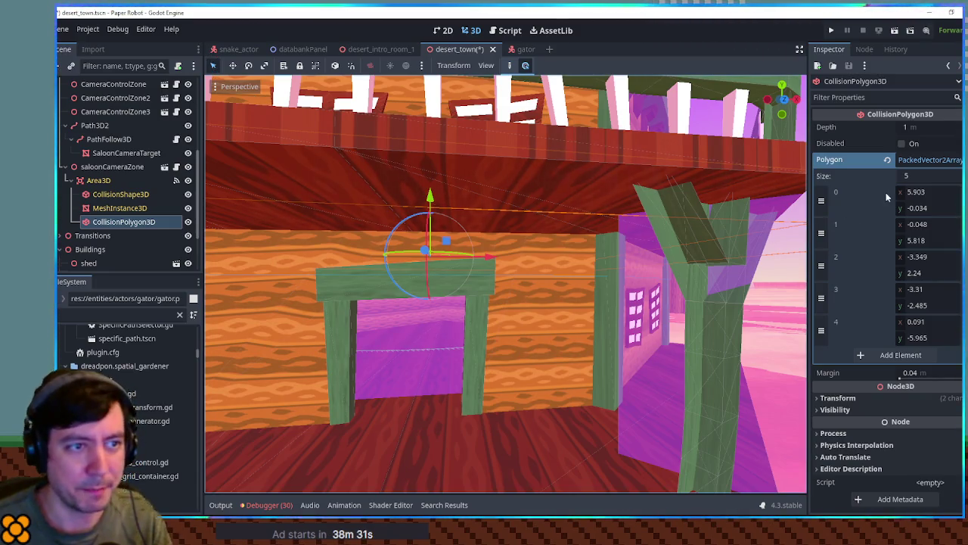
Step: Set the collision polygon's Depth to 10 m, then save and run the game
click(908, 129)
text(4.455)
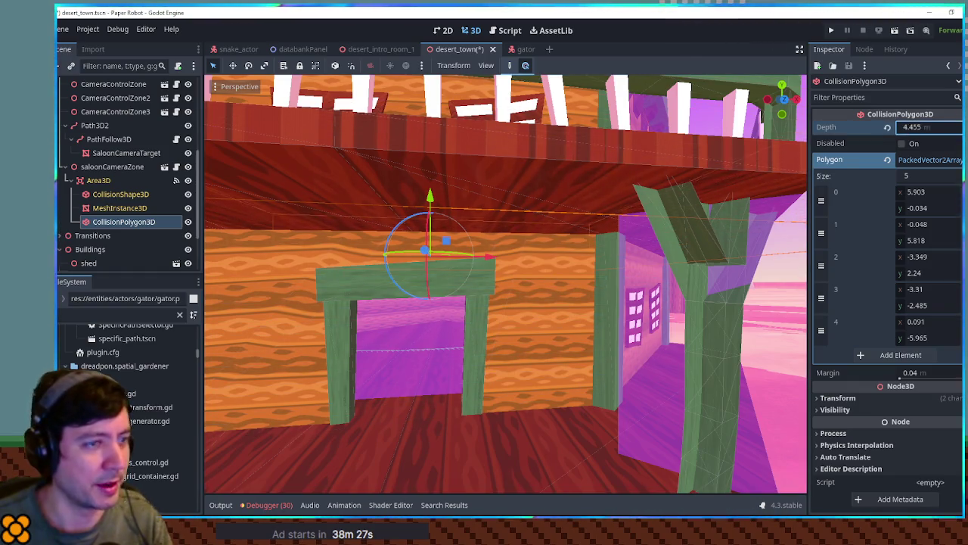
drag(908, 129, 908, 130)
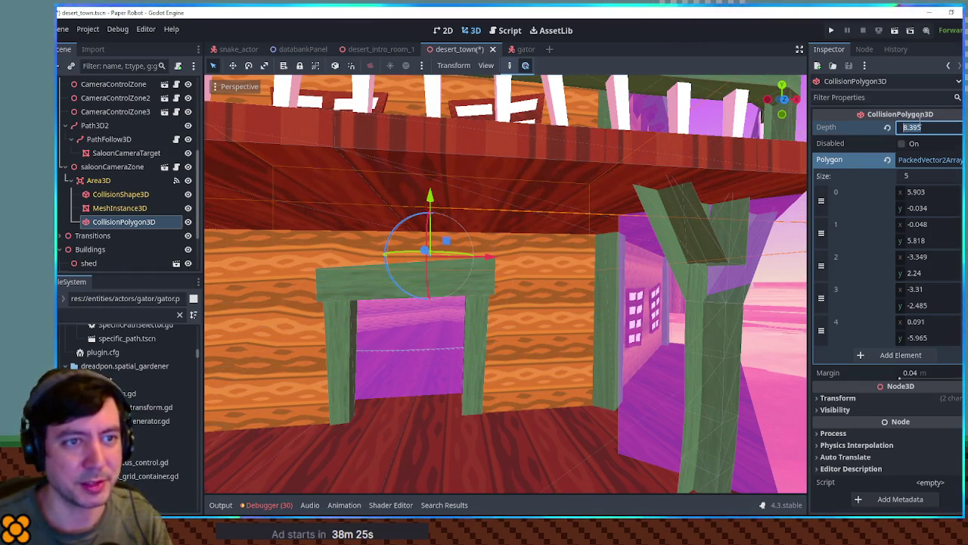
text(10)
key(Return)
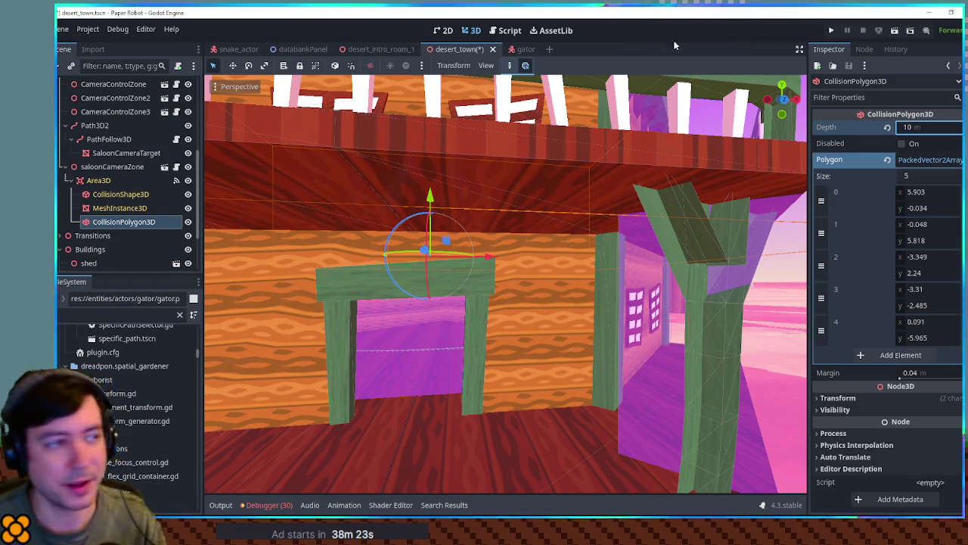
scroll(513, 201, down, 5)
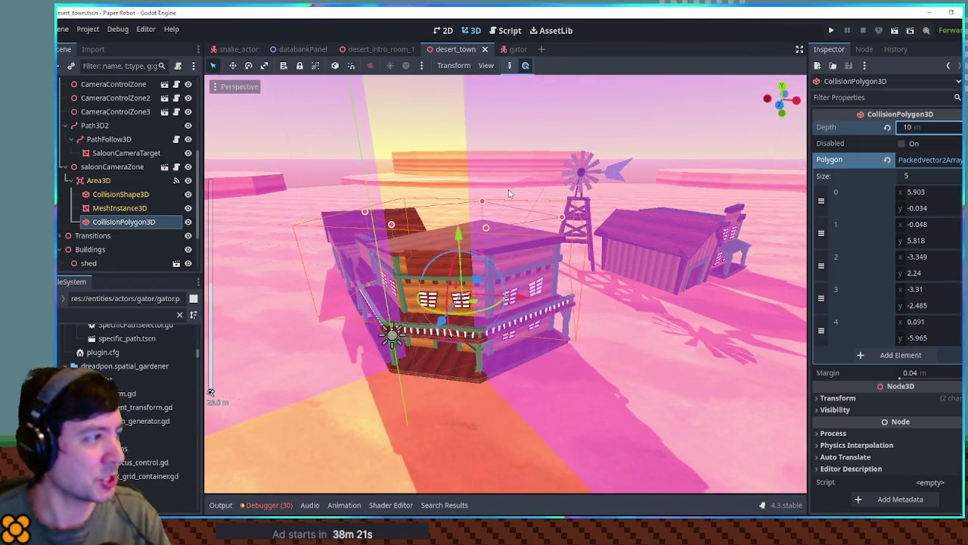
key(F5)
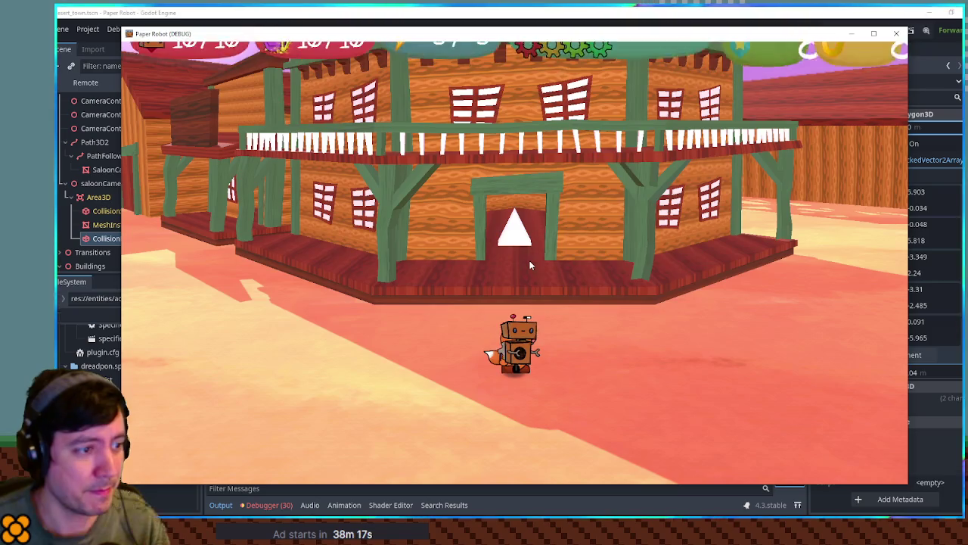
Step: Walk the fox around the pink cone in the saloon to check the camera, then close the game
key(w)
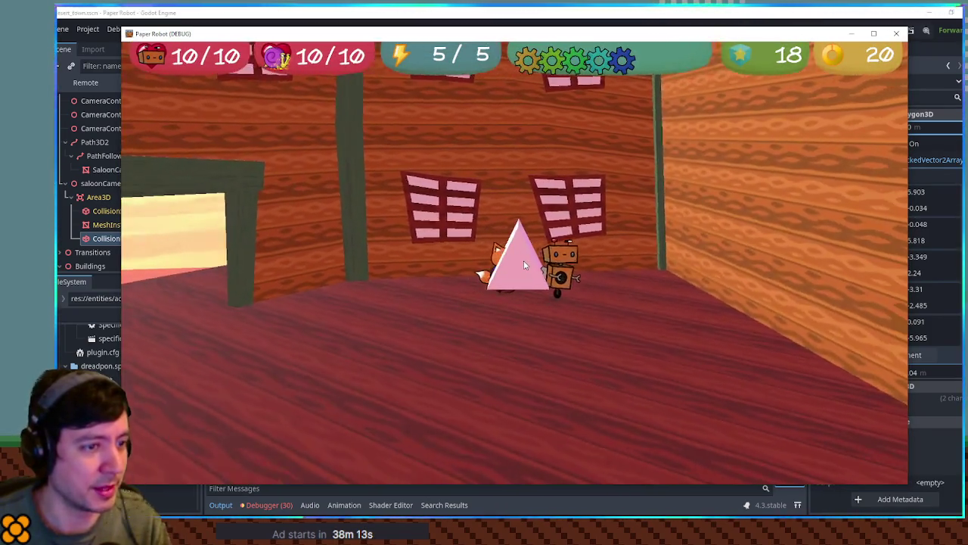
key(d)
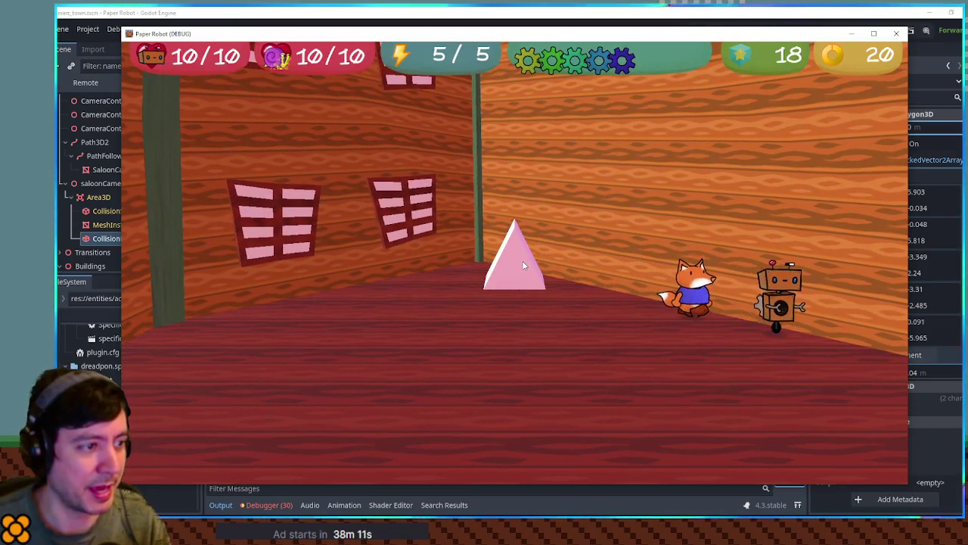
key(a)
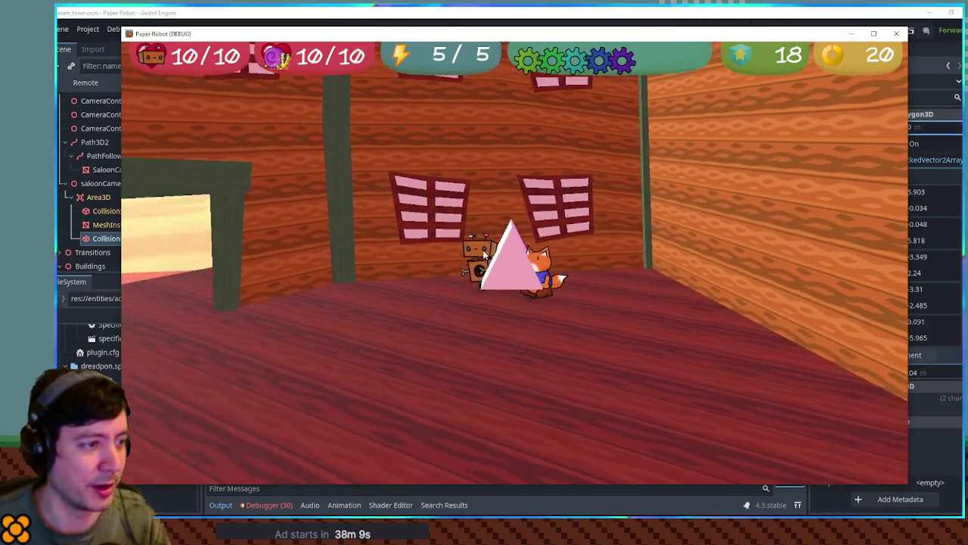
key(a)
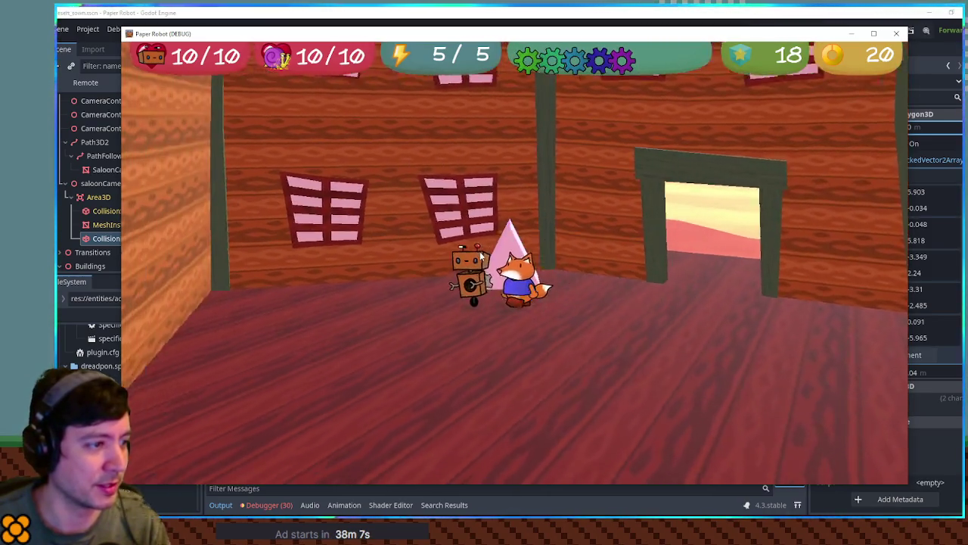
key(a)
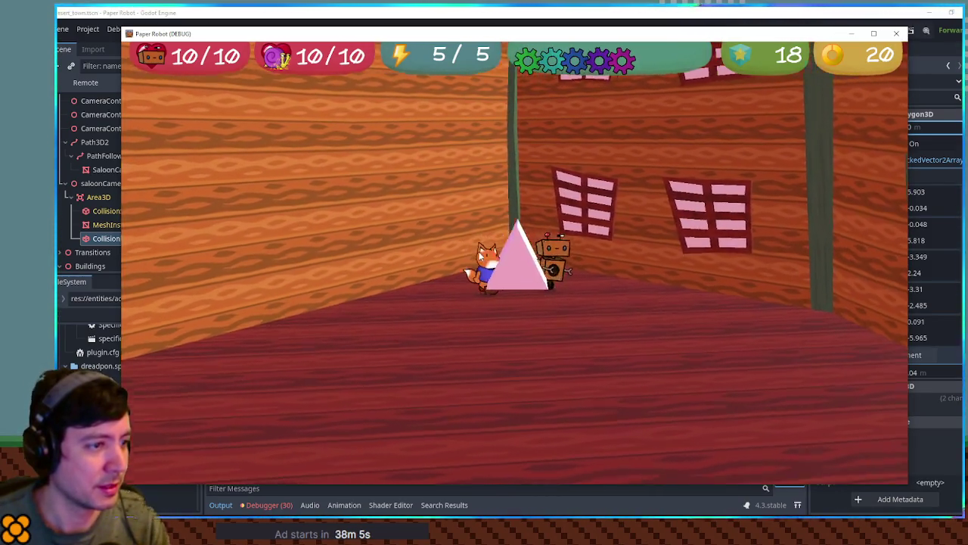
key(a)
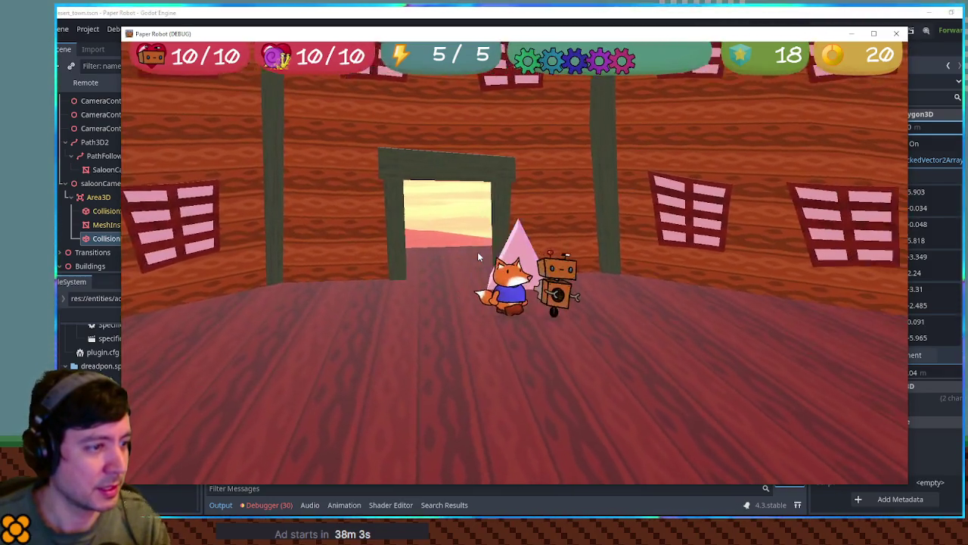
key(a)
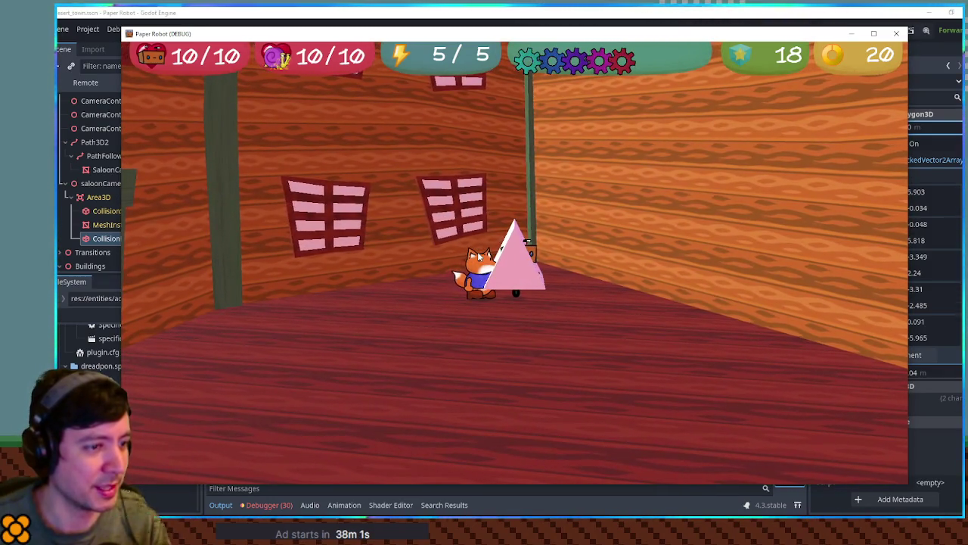
key(a)
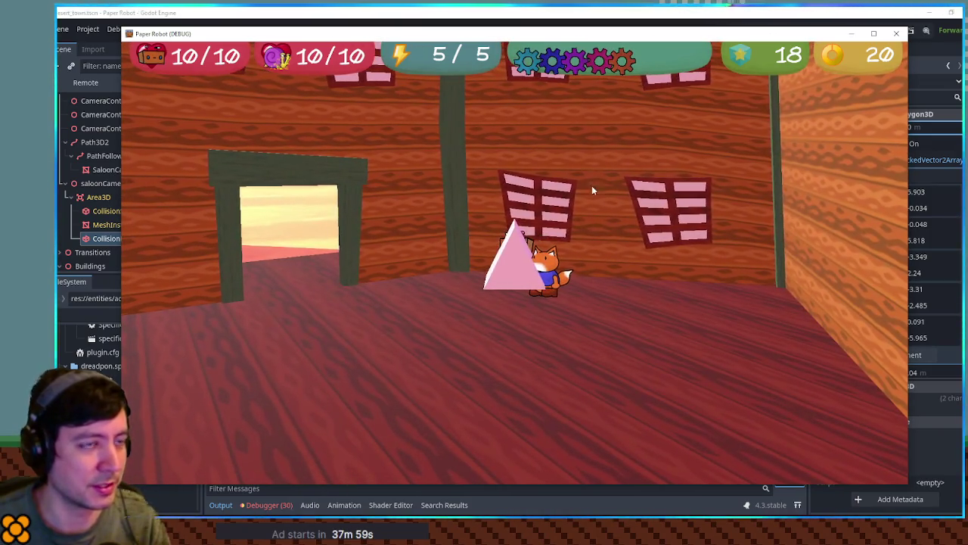
click(897, 33)
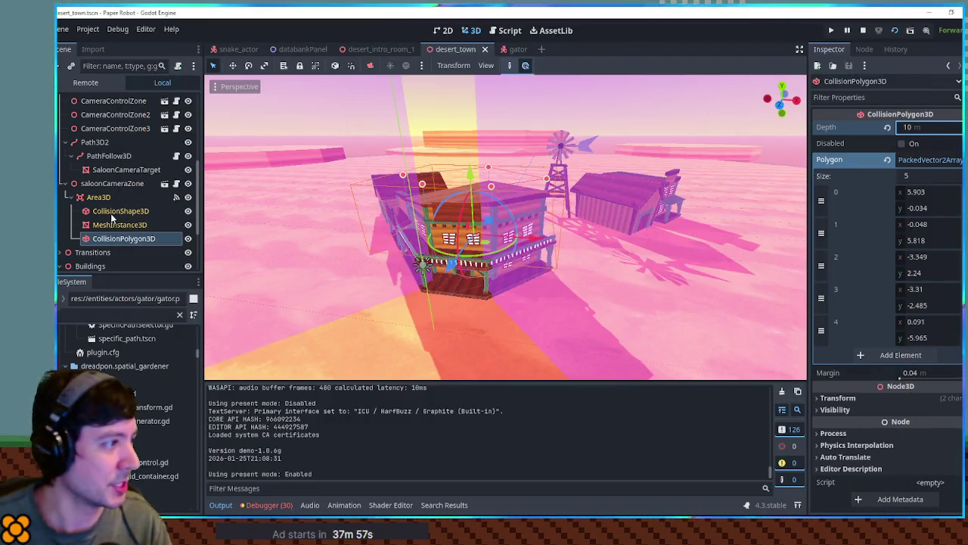
Step: Select Path3D2, view it from above, and hide the Area3D overlay
click(94, 142)
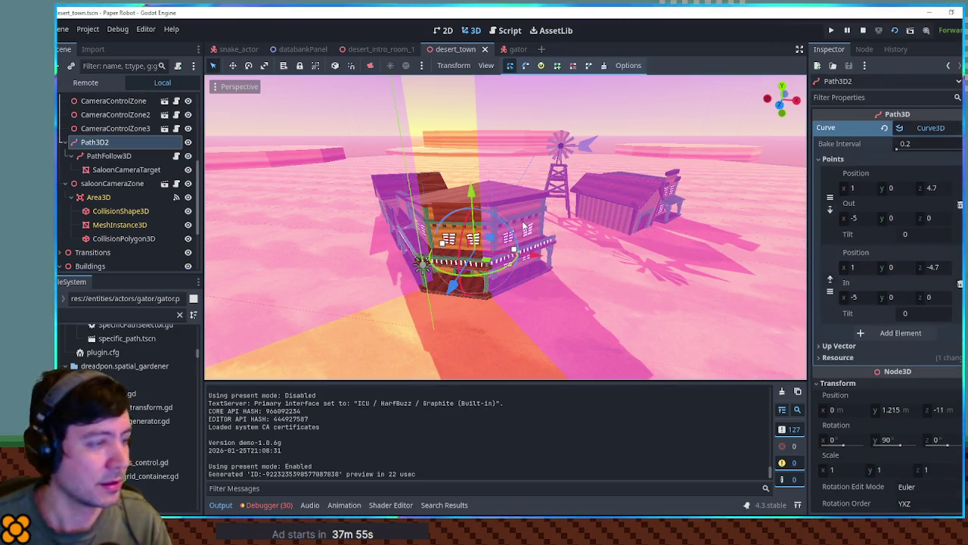
key(KP_7)
scroll(526, 275, up, 8)
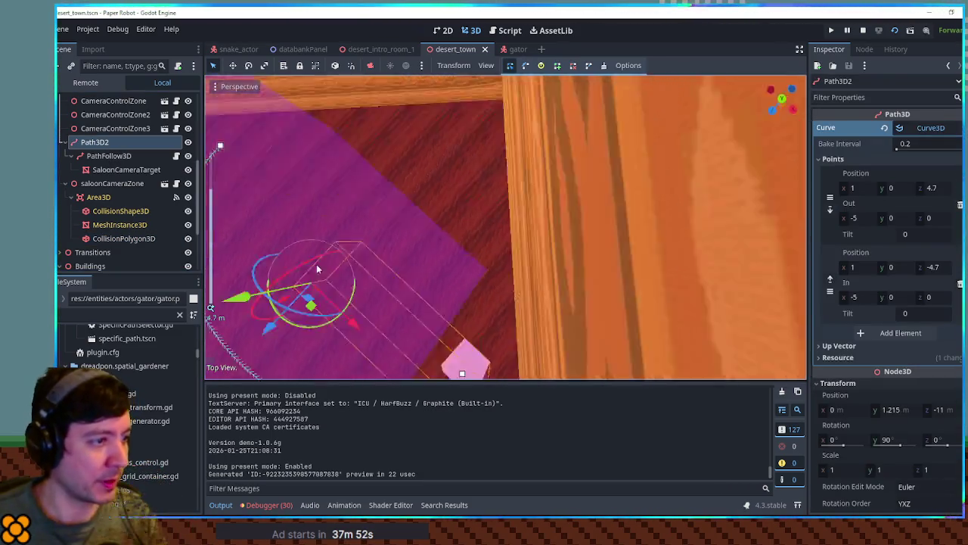
scroll(318, 269, down, 5)
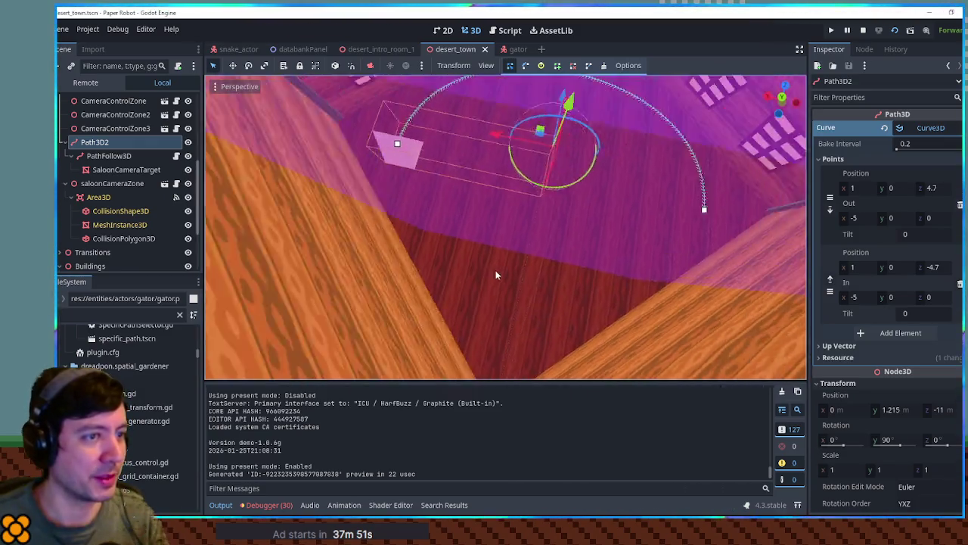
scroll(497, 276, down, 5)
mouse_move(529, 310)
mouse_down()
mouse_move(542, 261)
mouse_move(589, 284)
mouse_move(595, 221)
mouse_move(575, 227)
mouse_up()
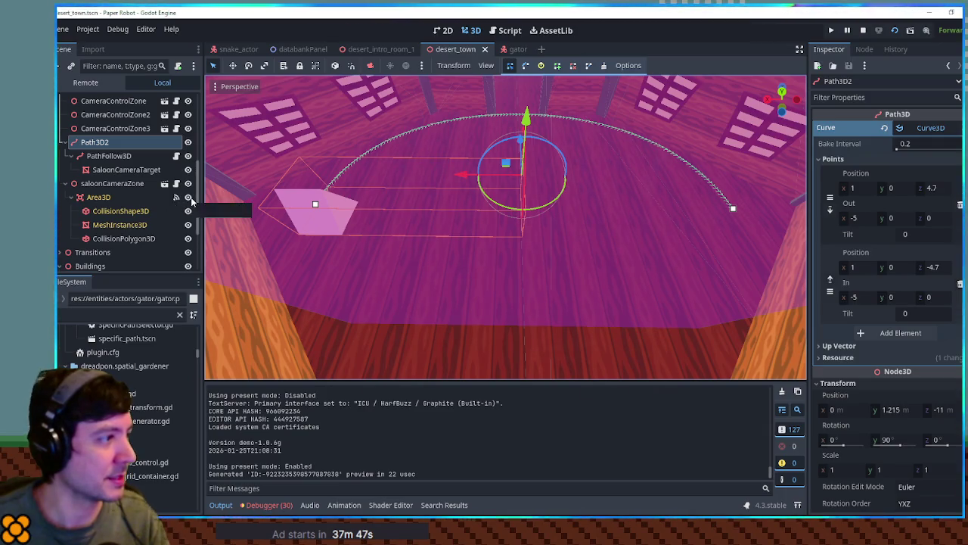
click(188, 197)
drag(573, 245, 350, 255)
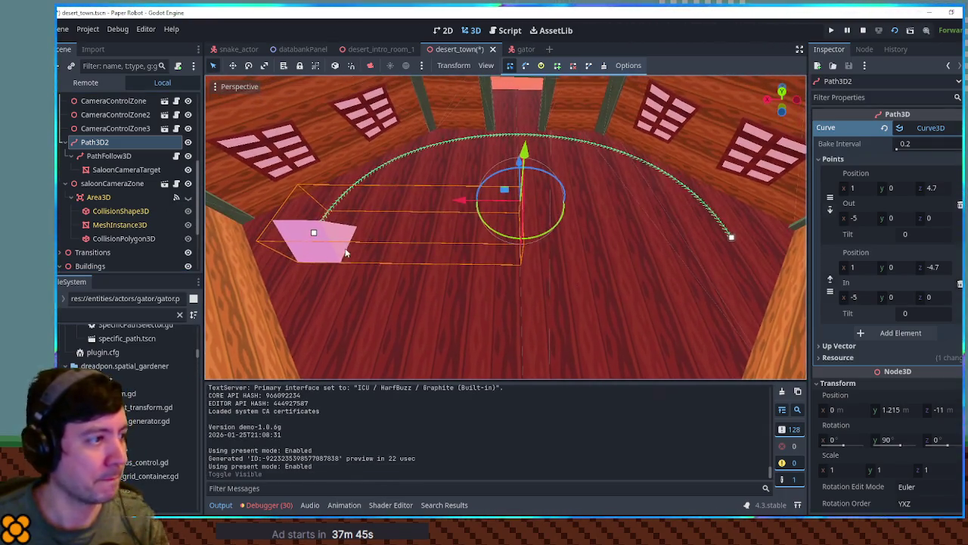
Step: Set the first point's Out z to -5 and the end point's In z to 5
click(313, 233)
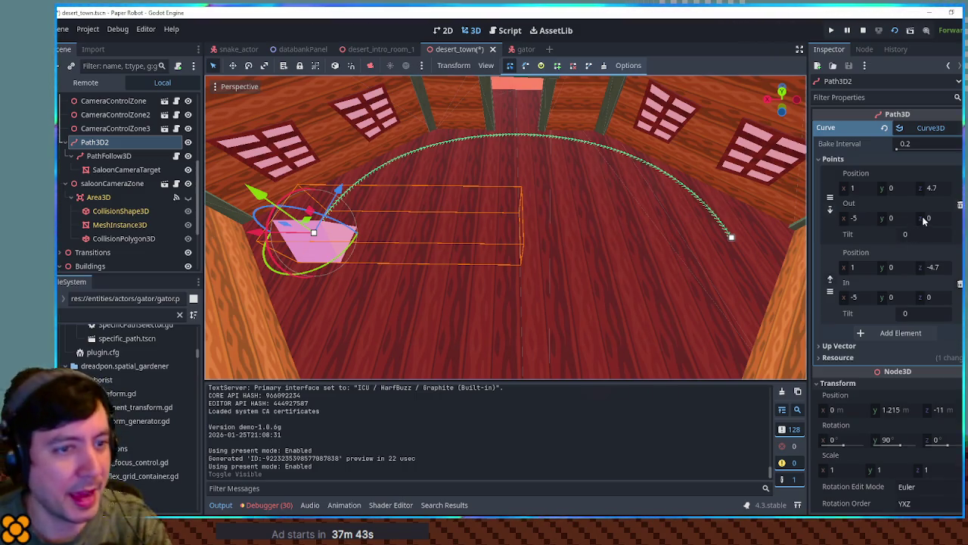
mouse_move(951, 219)
mouse_down()
mouse_move(924, 219)
mouse_move(951, 220)
mouse_up()
text(-2)
key(Return)
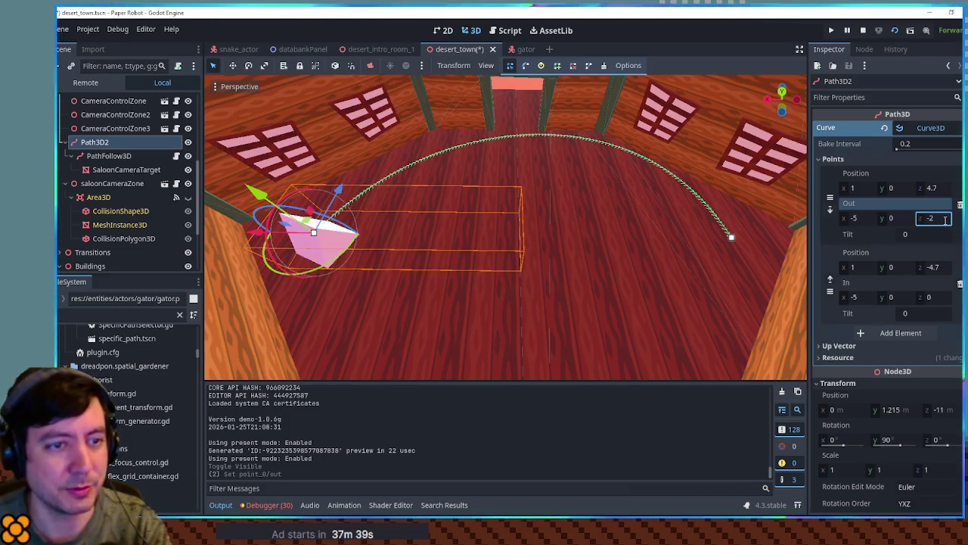
text(-5)
key(Return)
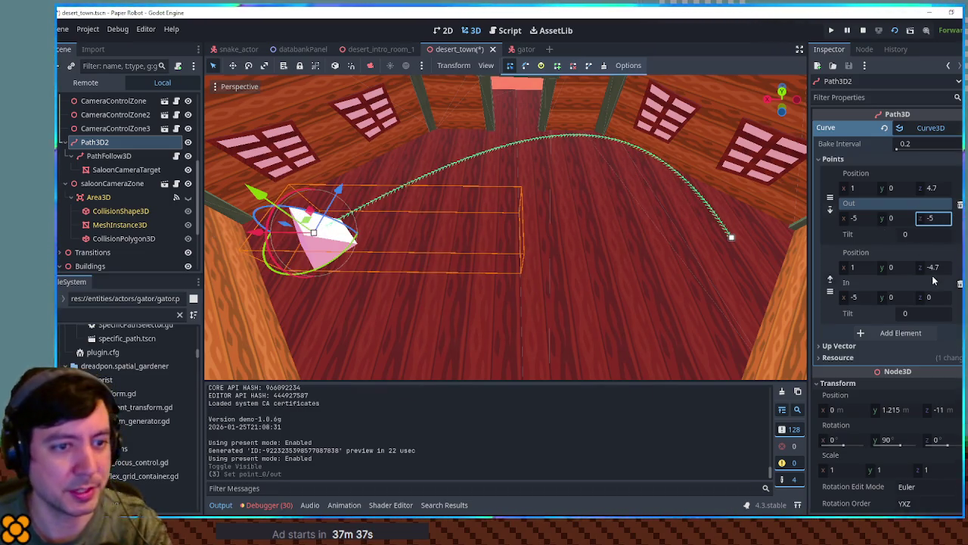
click(935, 298)
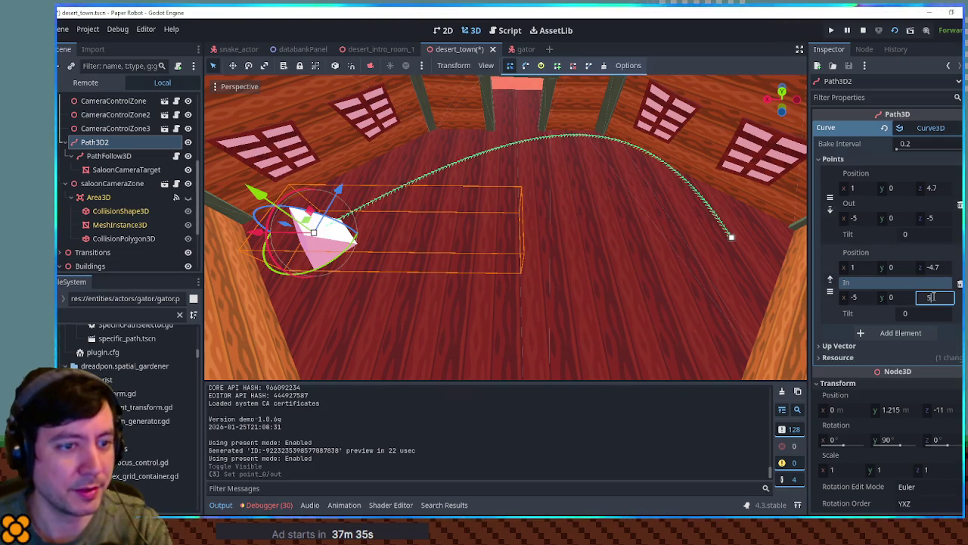
key(Return)
Step: Nudge the path's end point slightly into place and run the game again
click(730, 238)
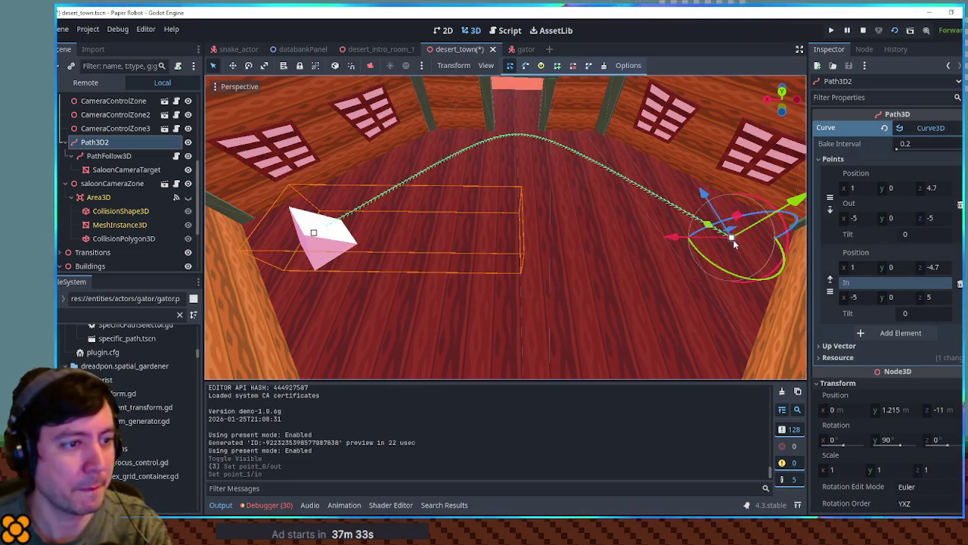
mouse_move(730, 209)
mouse_down()
mouse_move(749, 196)
mouse_move(727, 187)
mouse_up()
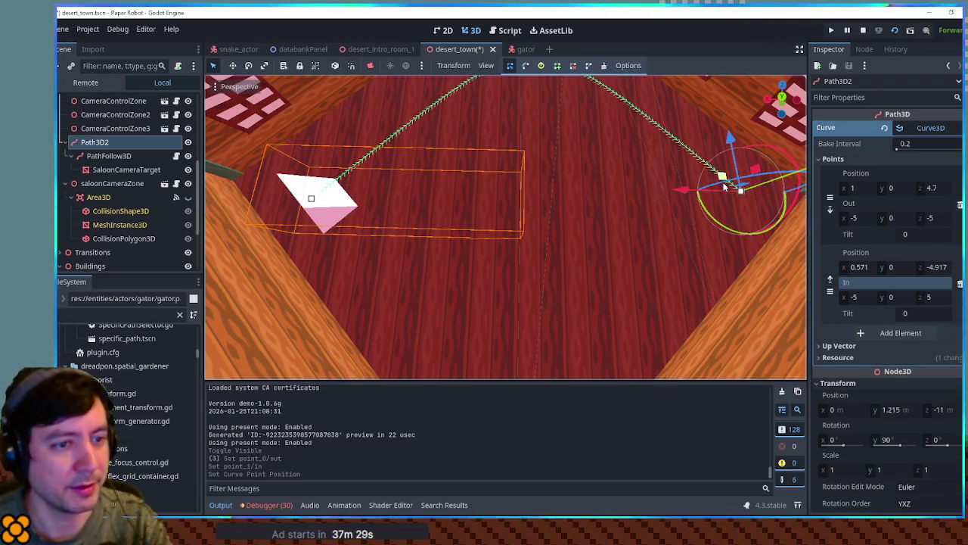
key(F6)
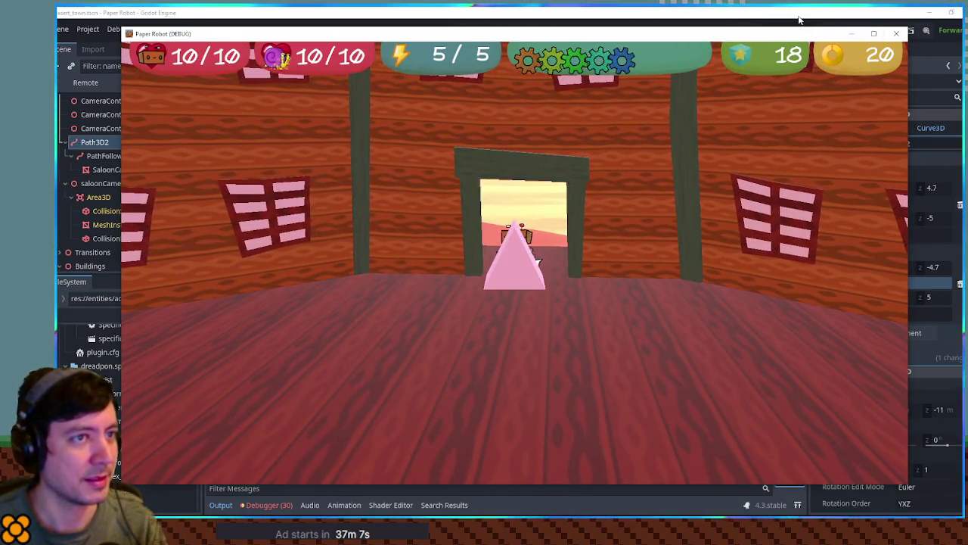
Step: Restore the editor window to a smaller size, then turn the camera and walk the characters around the room
double_click(799, 19)
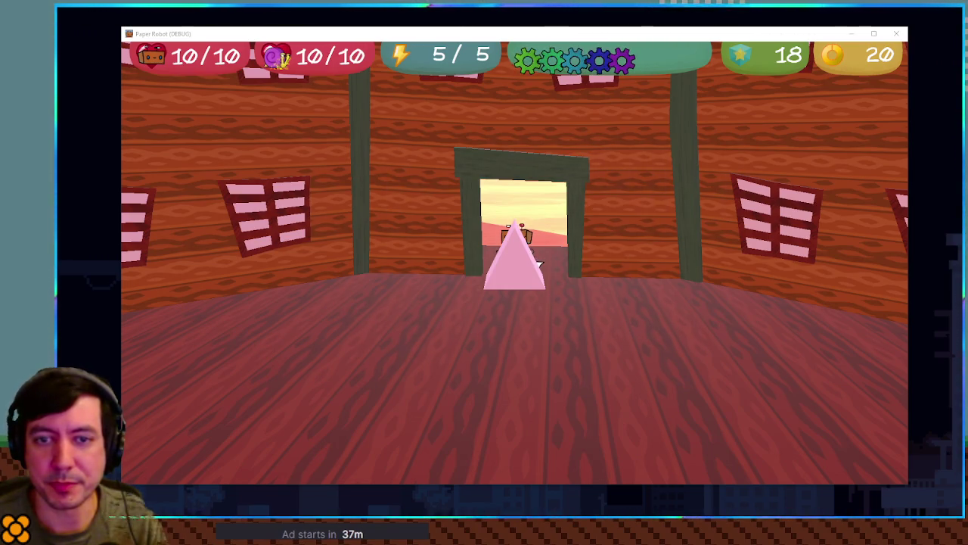
key(Left)
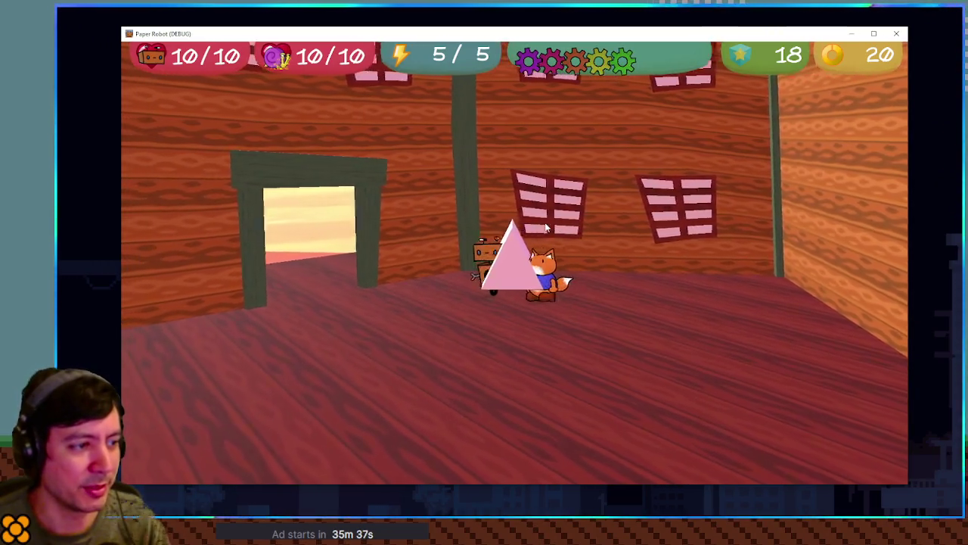
key(a)
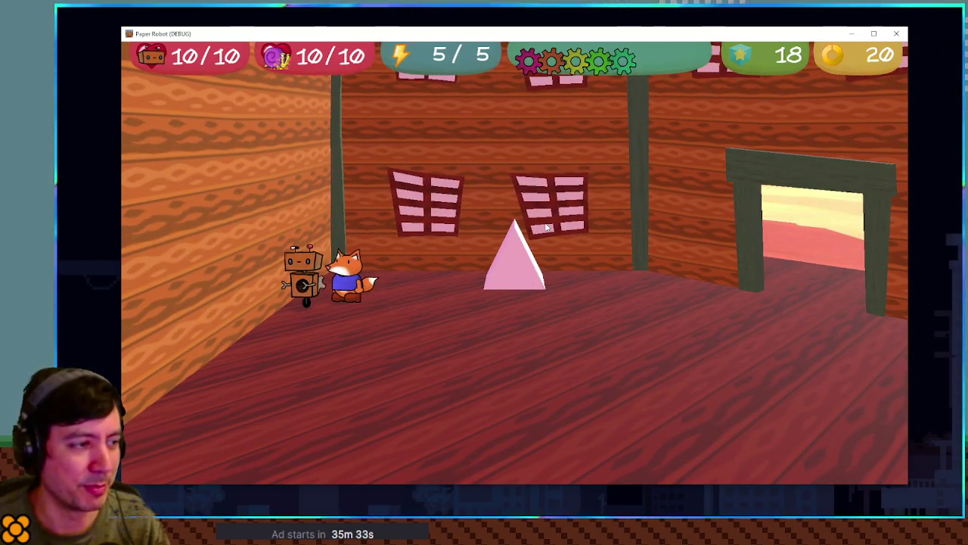
Step: Walk the robot toward the pink pyramid with D
key(d)
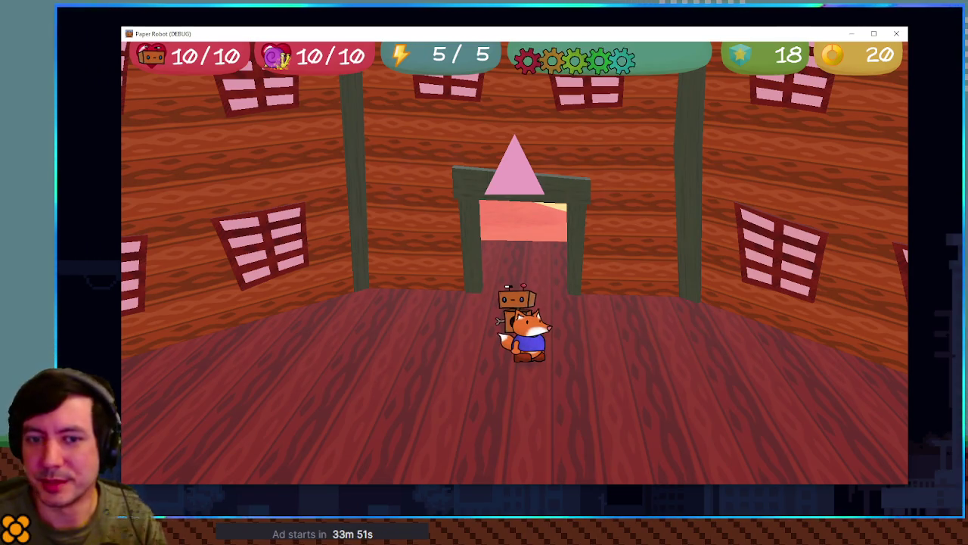
key(Up)
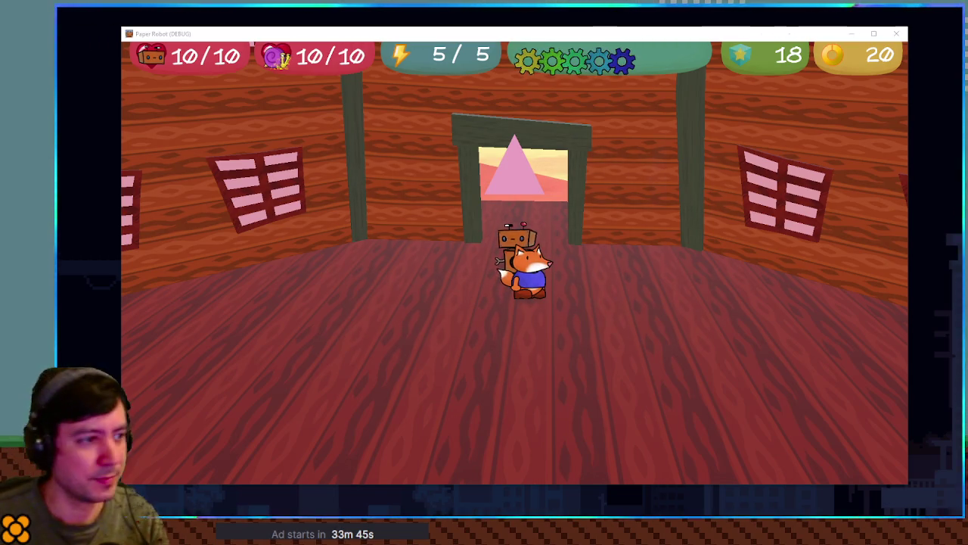
key(Left)
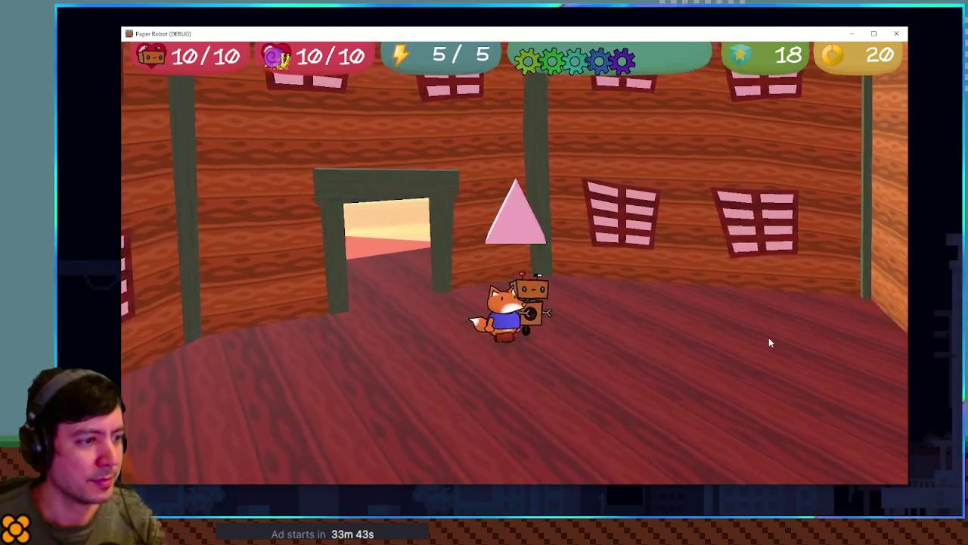
key(Right)
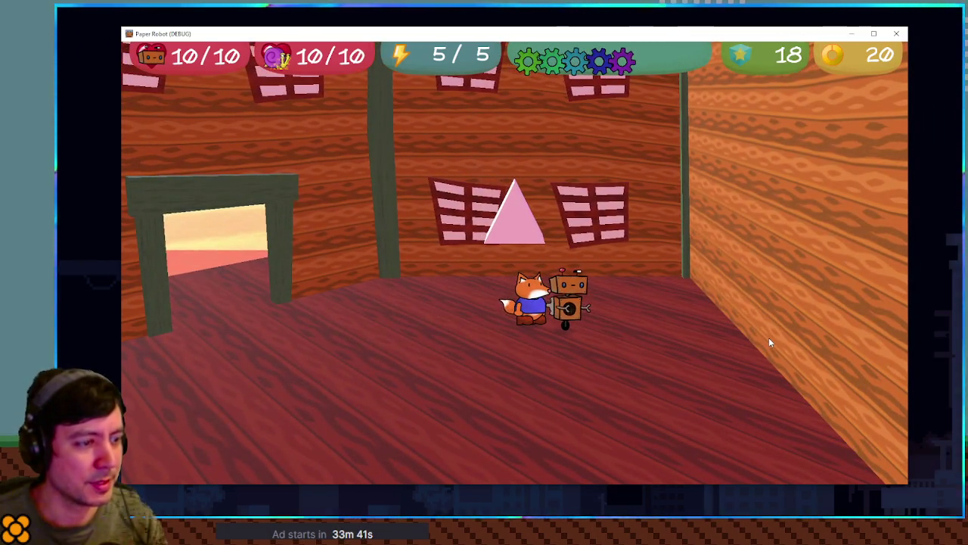
key(Right)
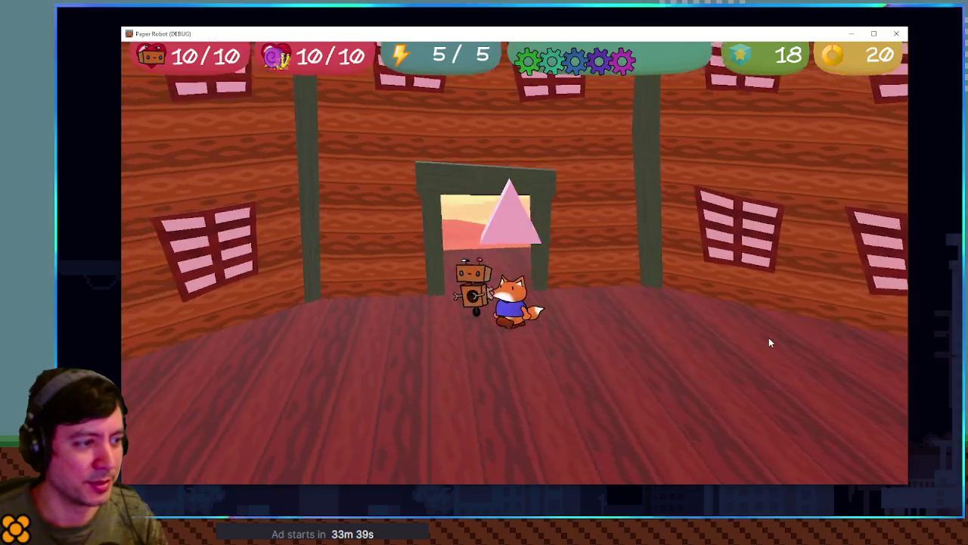
key(Left)
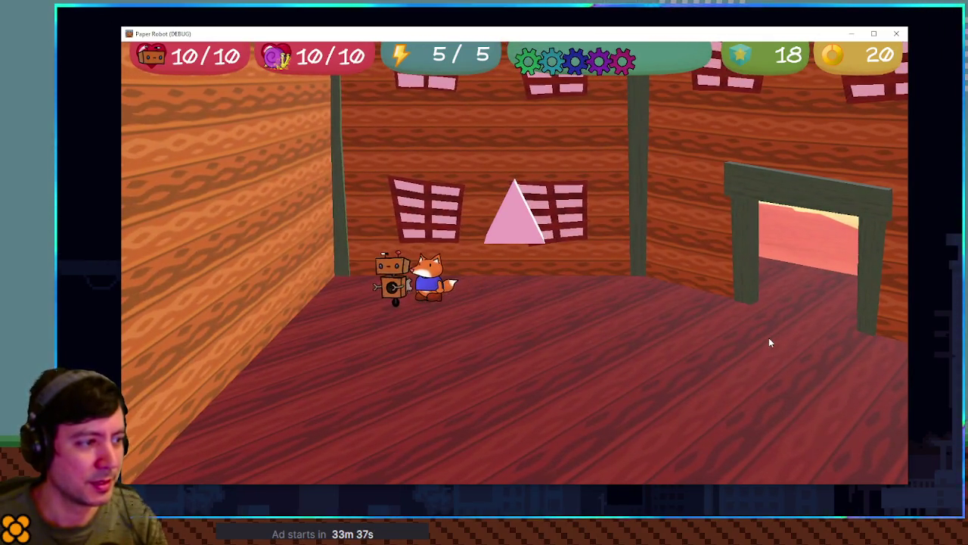
key(Up)
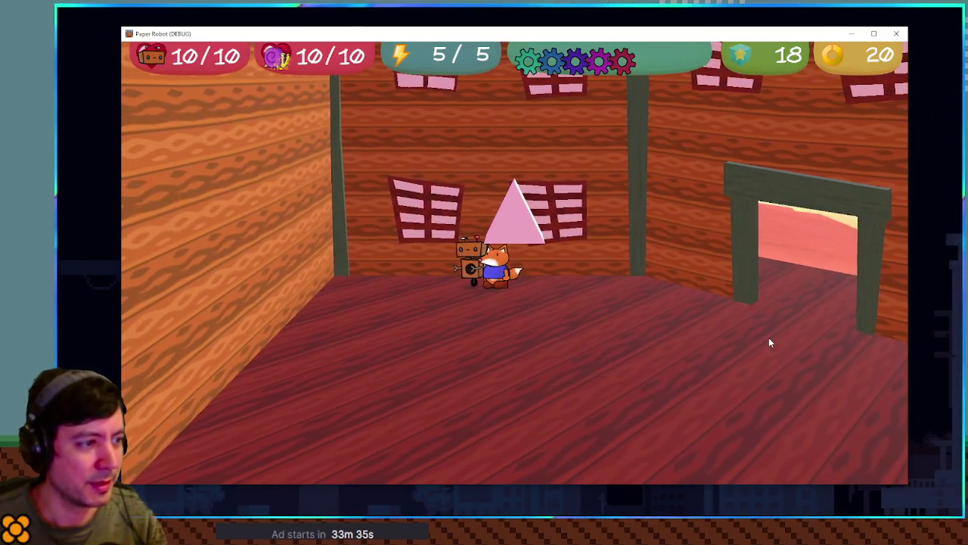
key(Left)
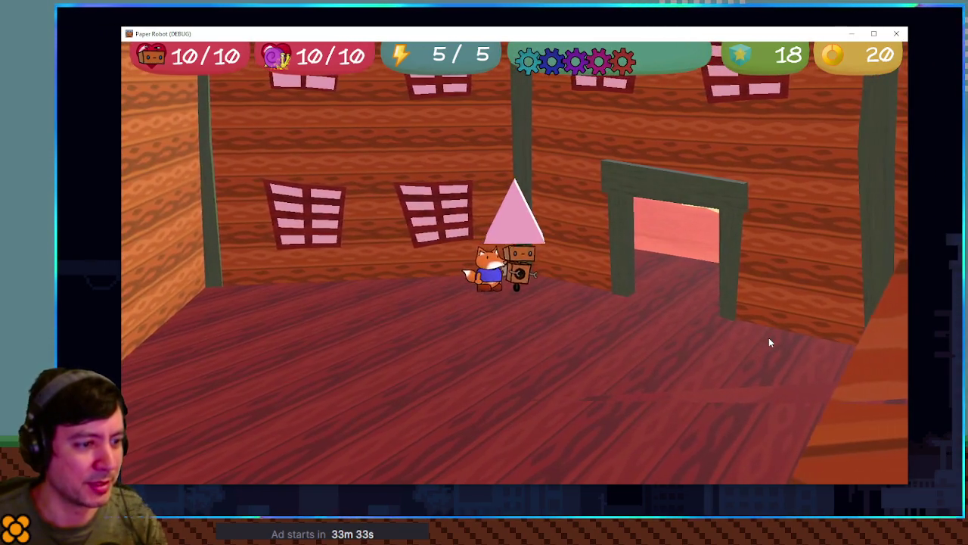
key(Down)
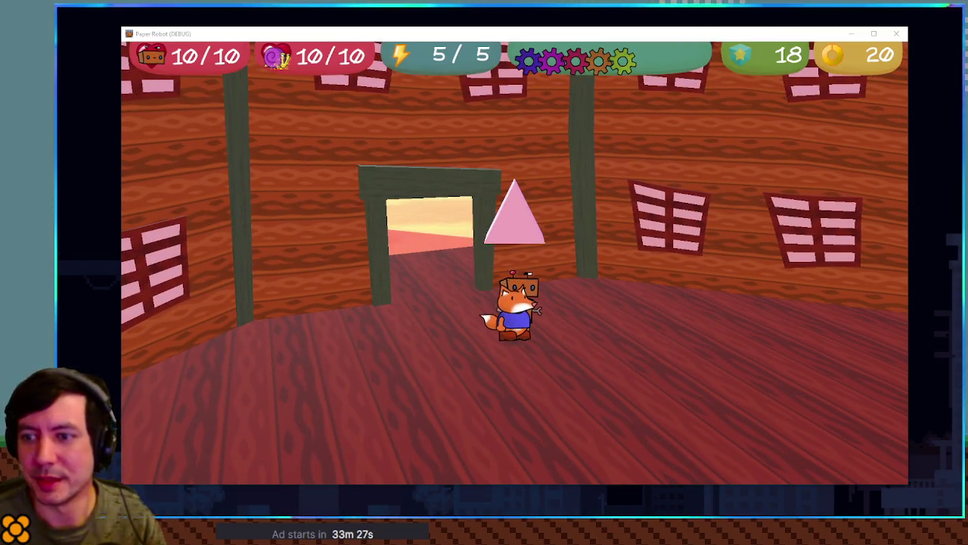
key(Right)
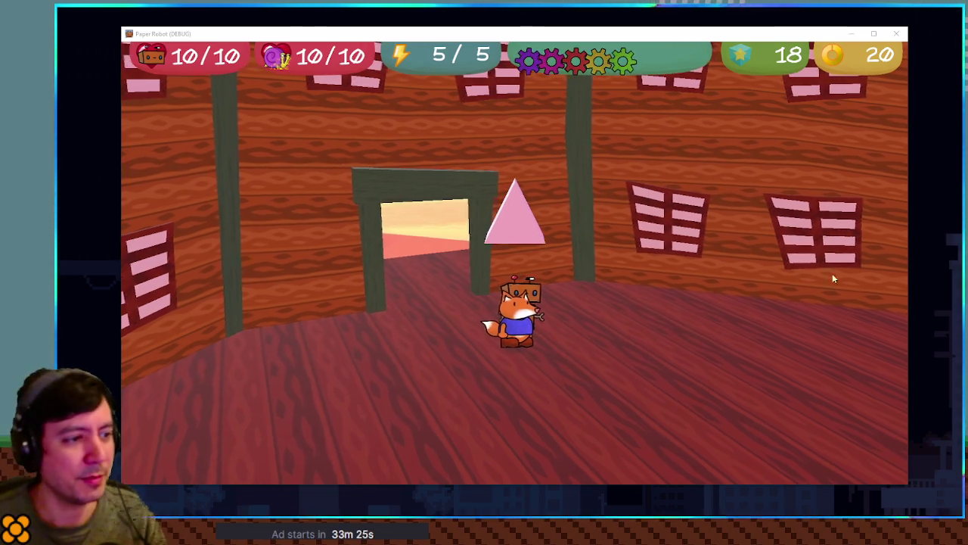
key(Left)
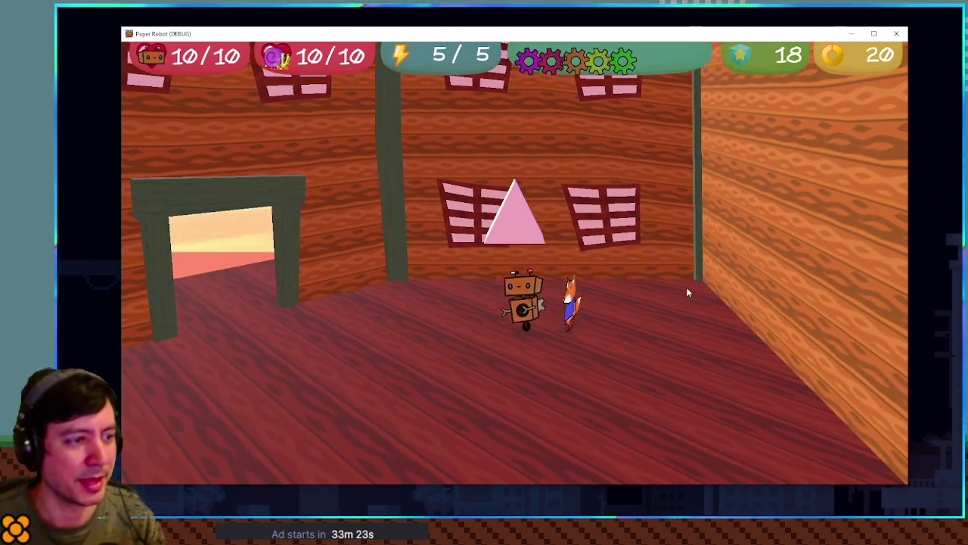
key(Left)
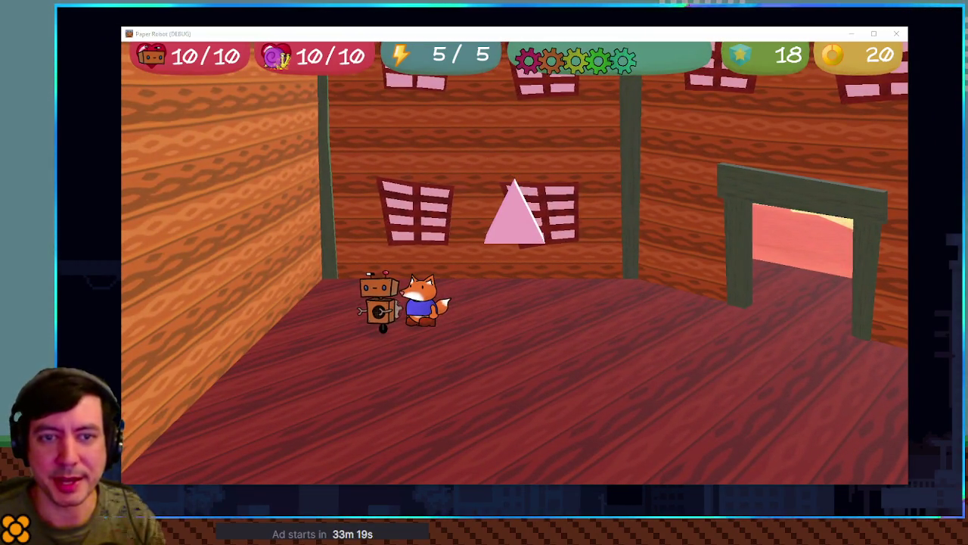
key(Right)
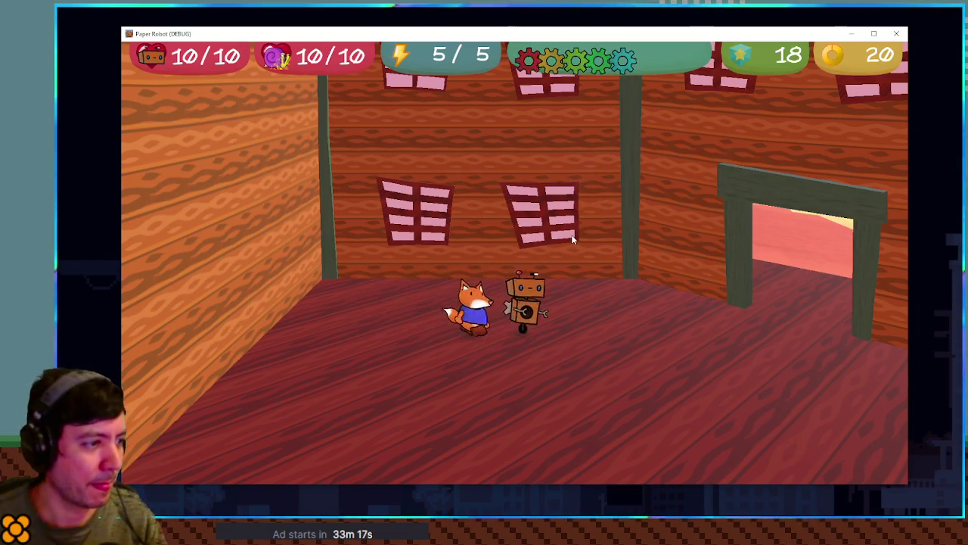
Step: Walk the fox back and forth around the robot across the saloon floor
key(Right)
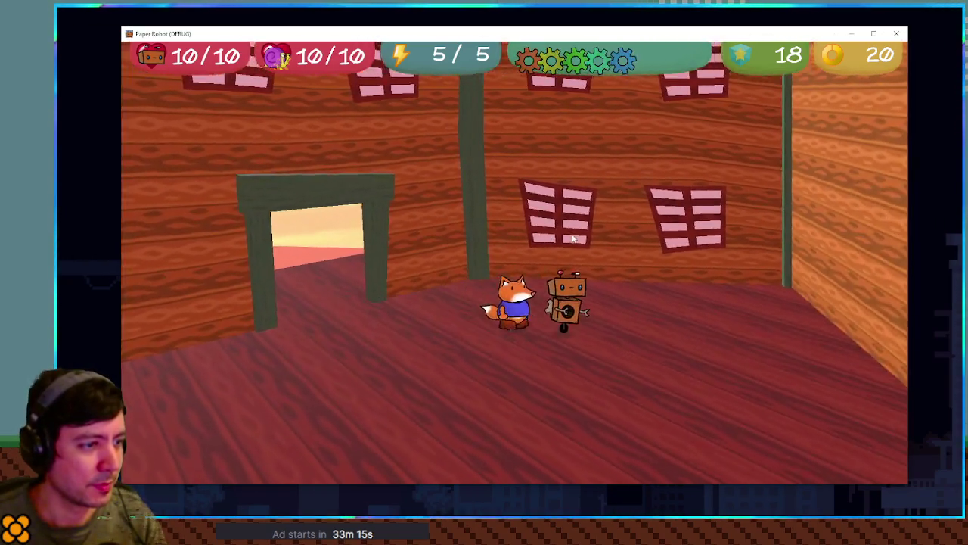
key(Left)
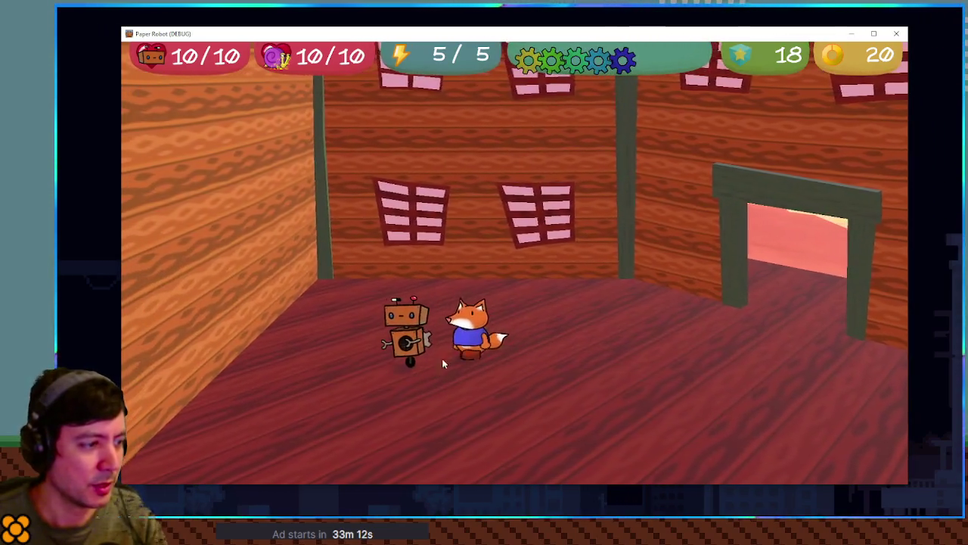
key(Left)
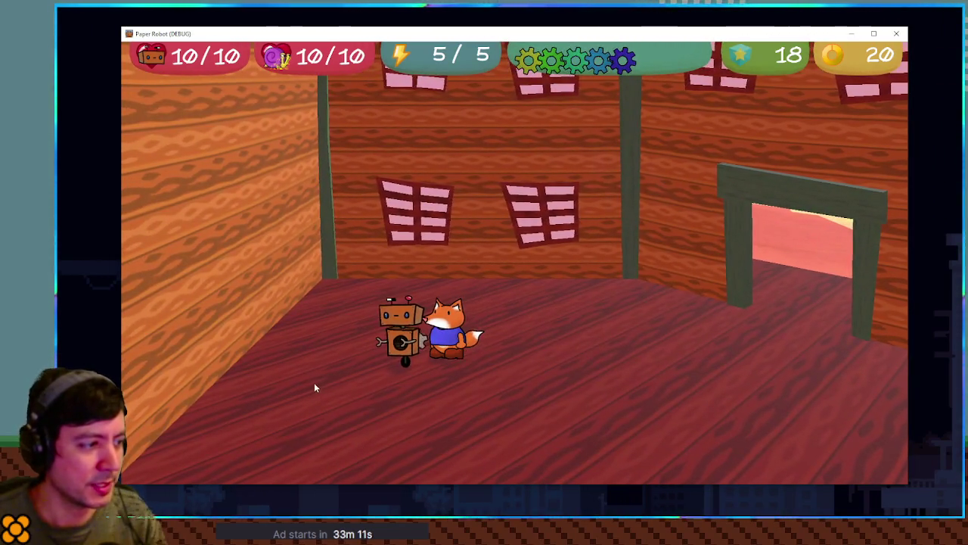
key(Down)
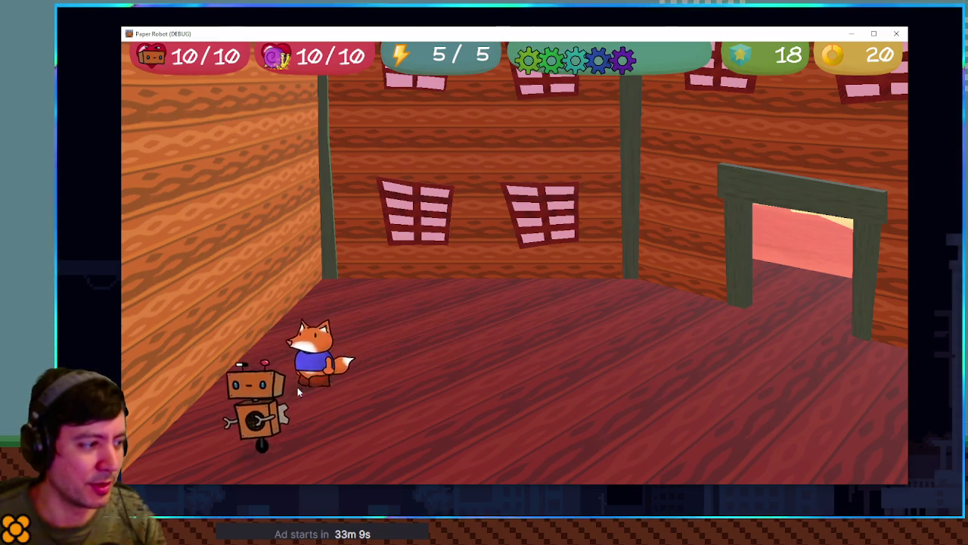
key(Up)
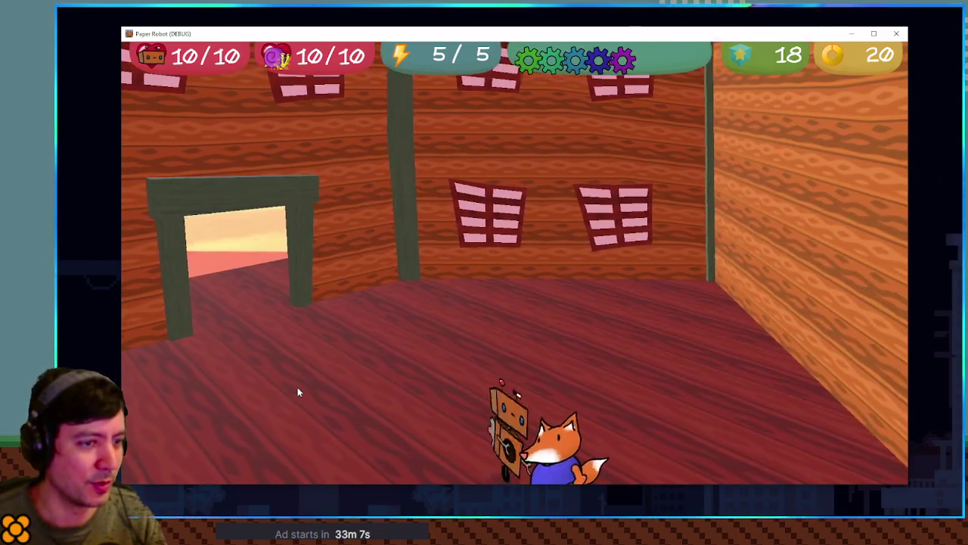
key(Up)
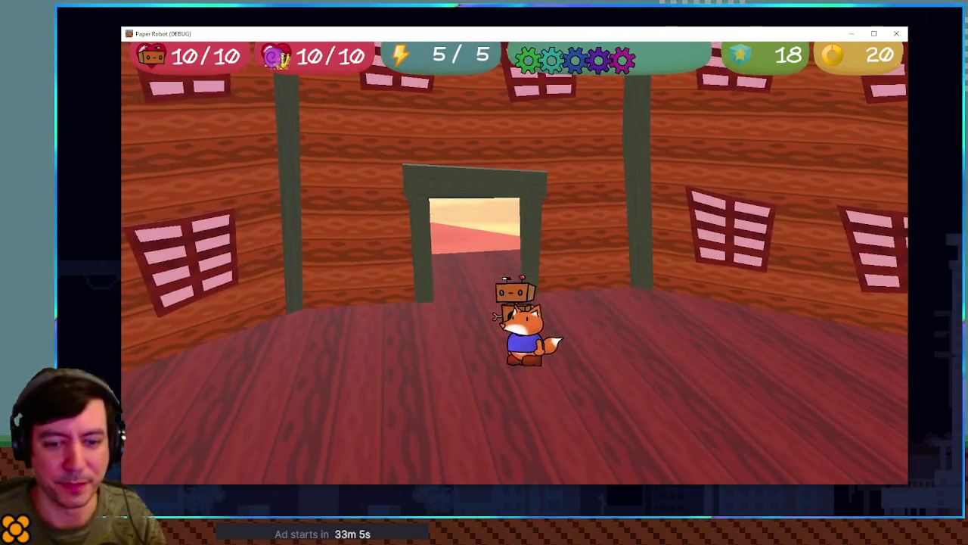
key(Up)
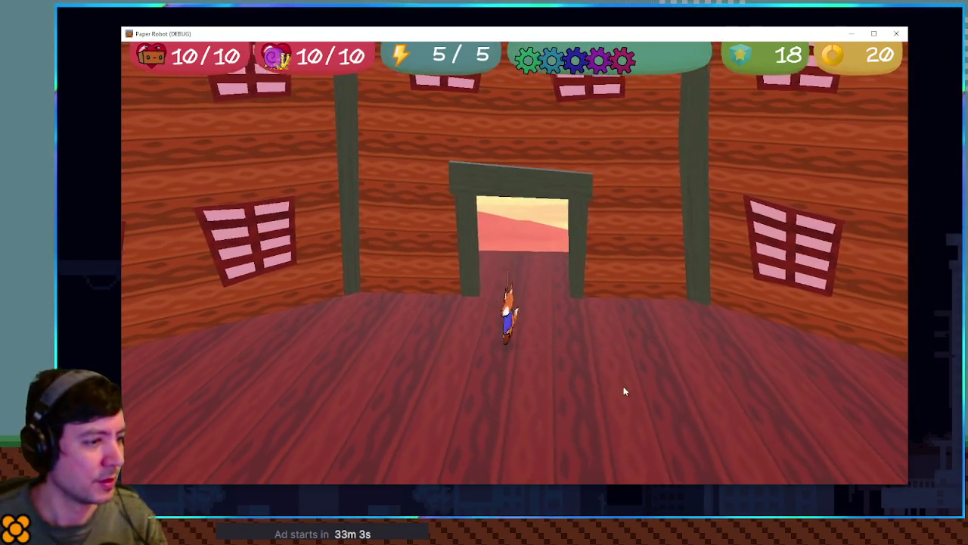
key(Down)
key(Left)
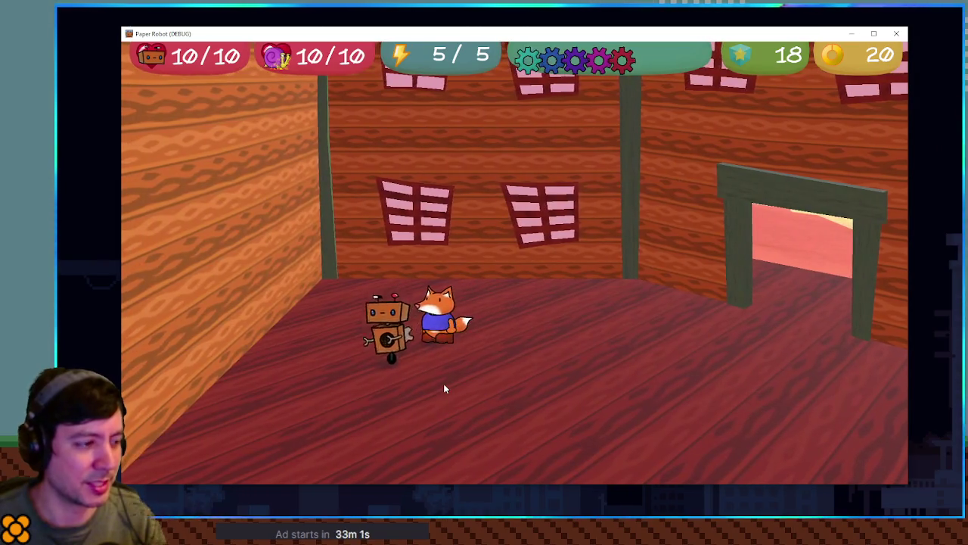
key(Down)
key(Left)
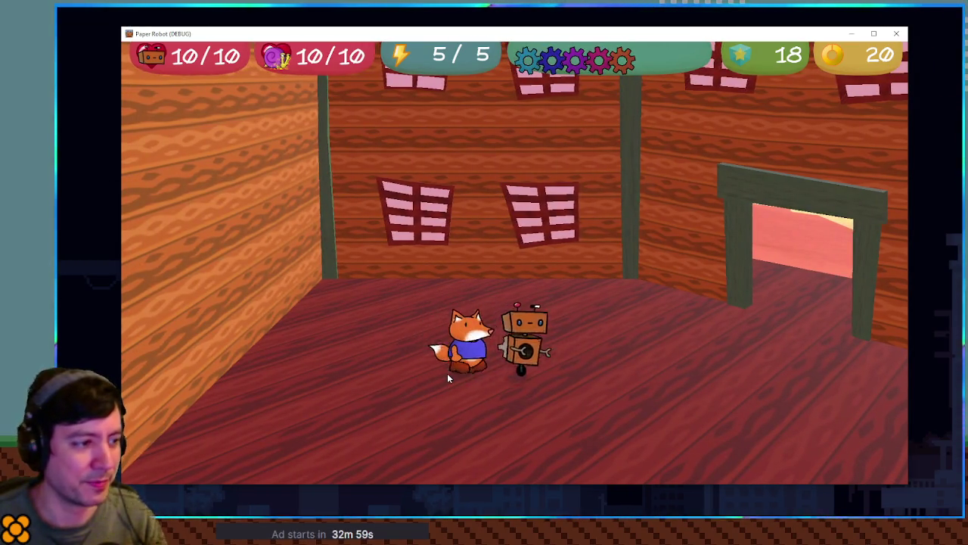
key(Right)
key(Right)
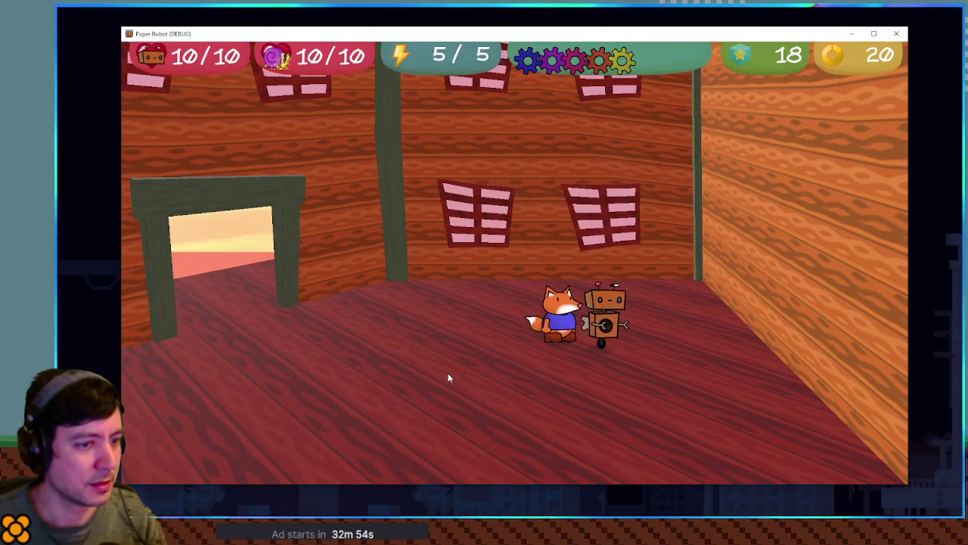
key(Right)
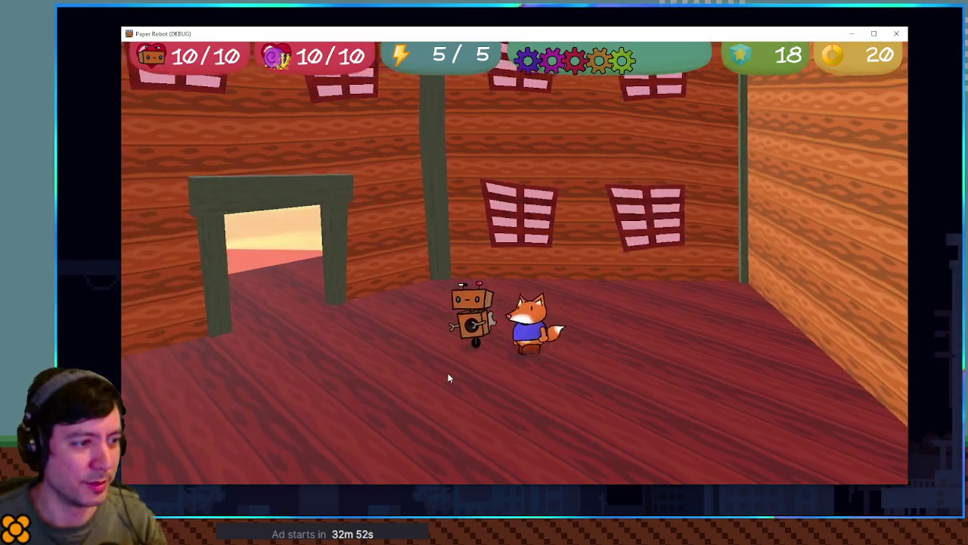
key(Left)
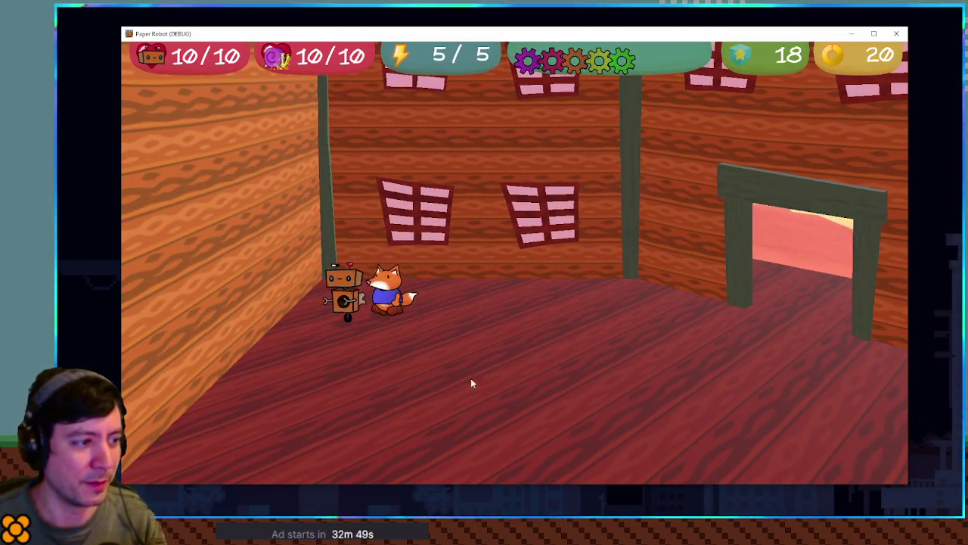
key(Left)
key(Down)
key(Right)
key(Right)
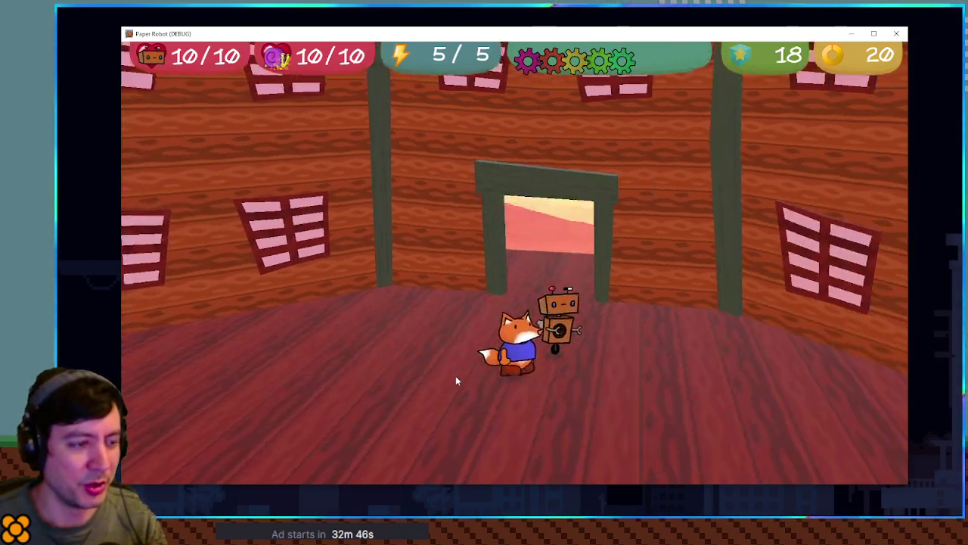
key(Right)
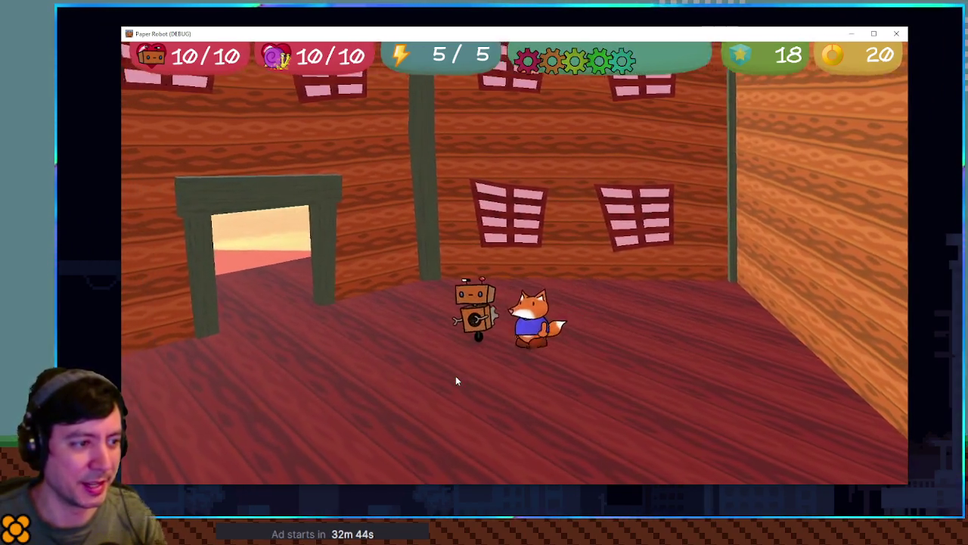
Step: Lead the fox and robot across the room and out the doorway onto the porch
key(Left)
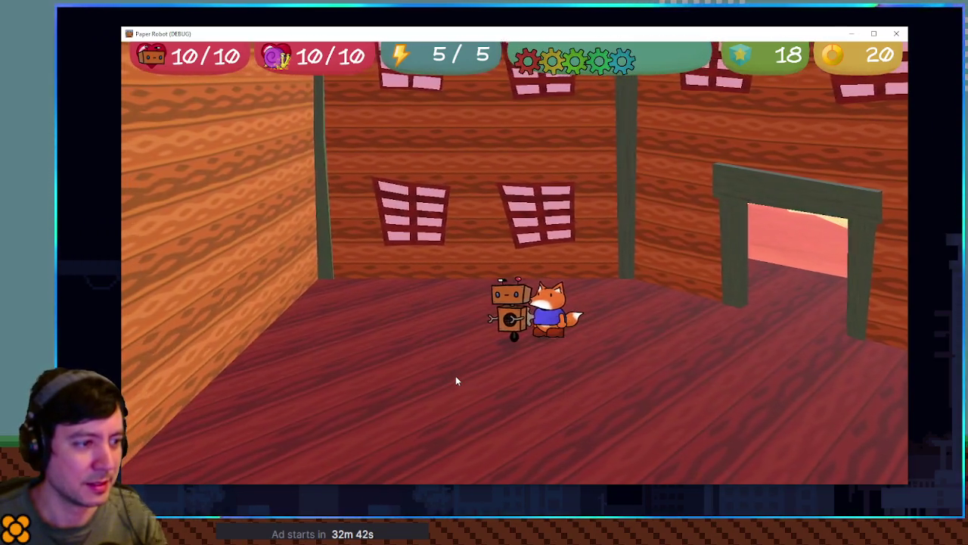
key(Right)
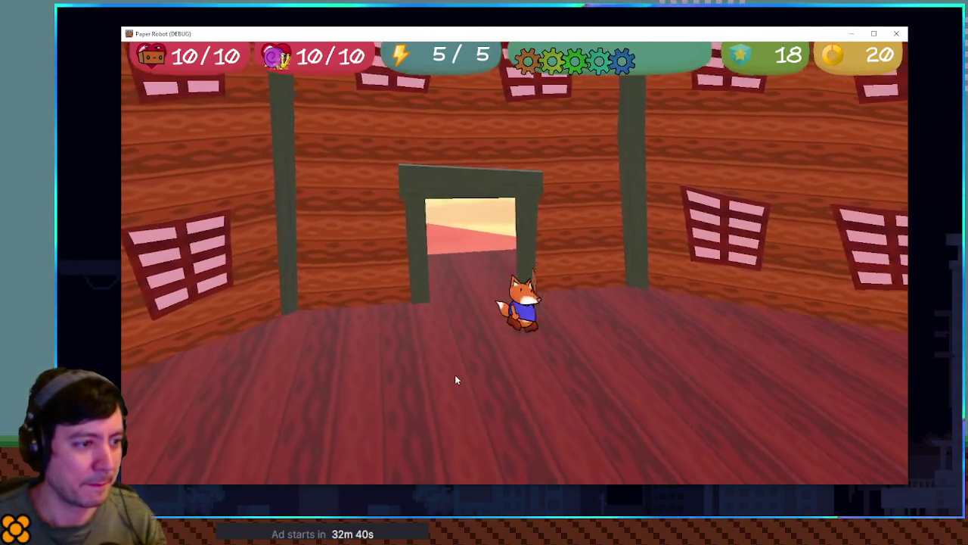
key(Right)
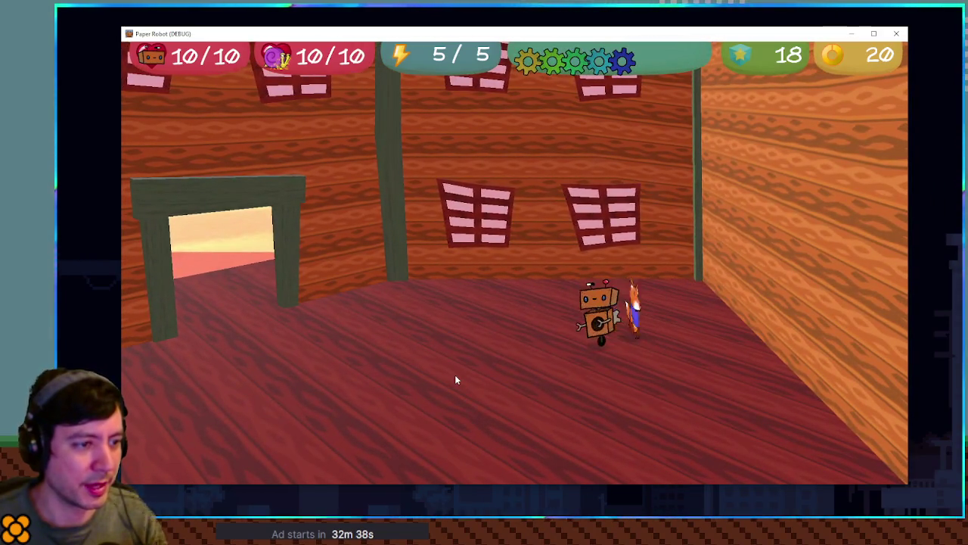
key(Up)
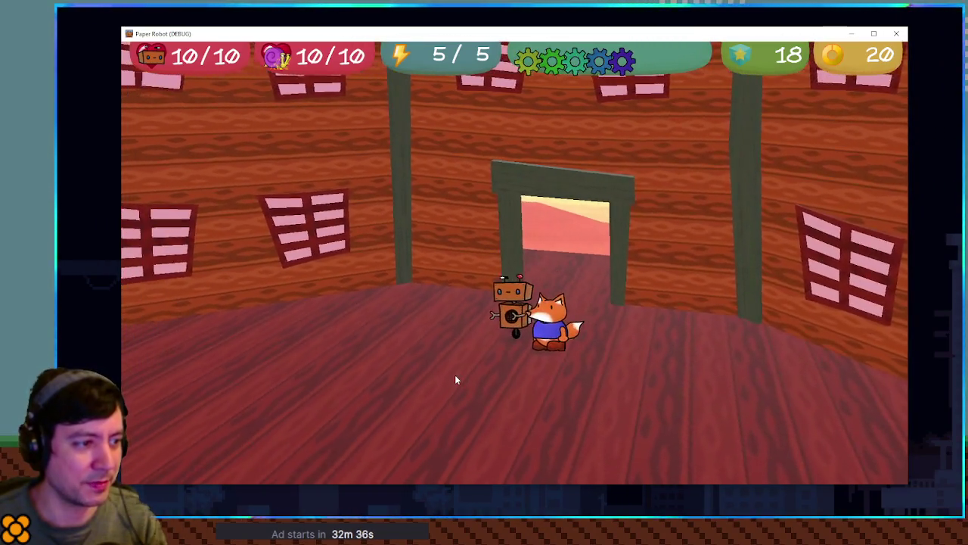
key(Left)
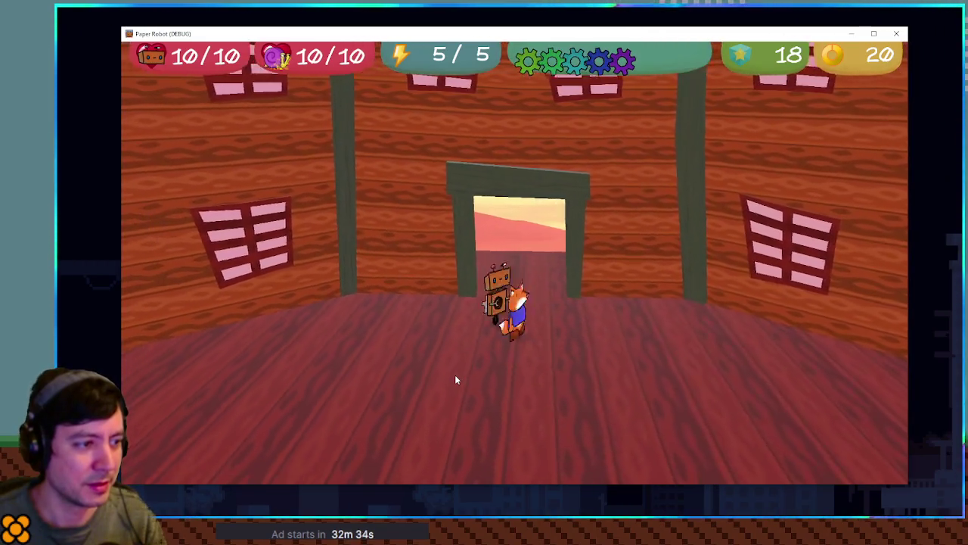
key(Right)
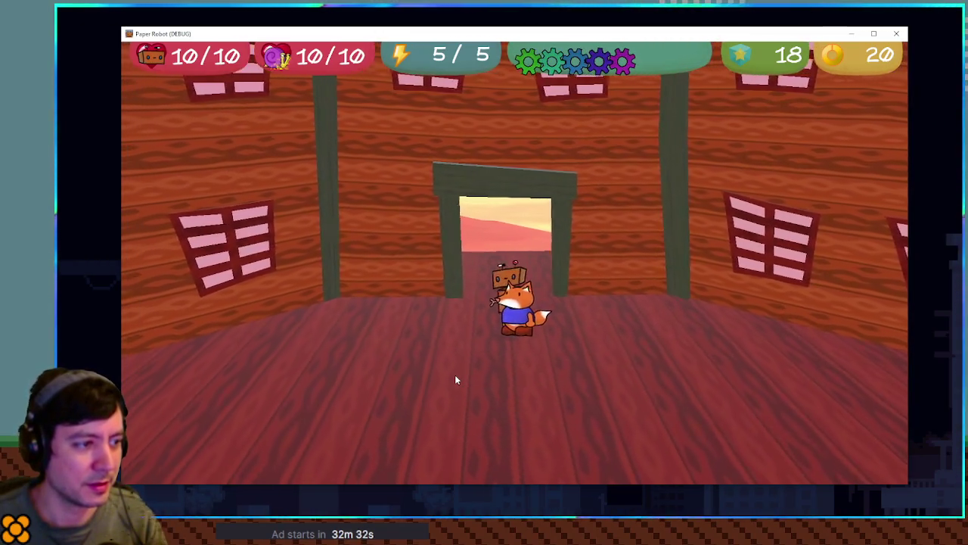
key(Left)
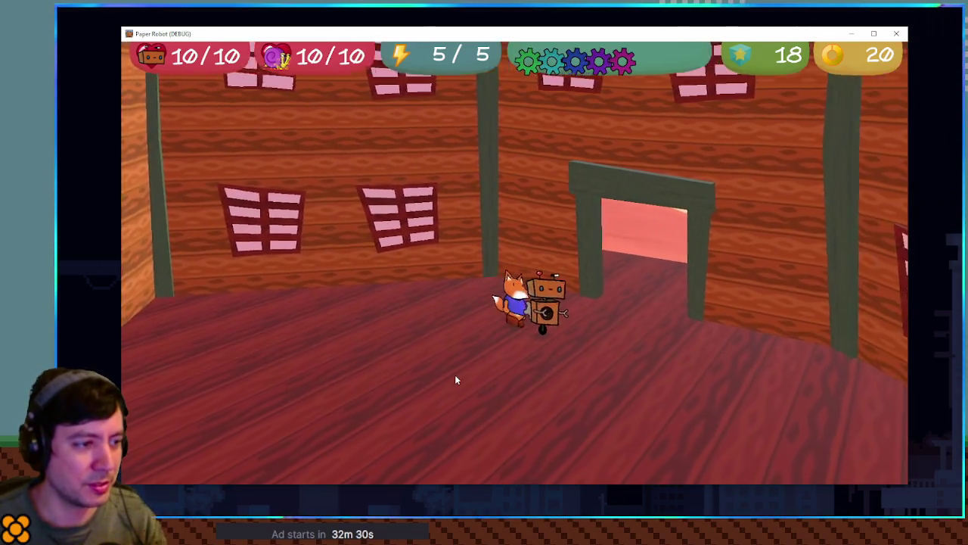
key(Right)
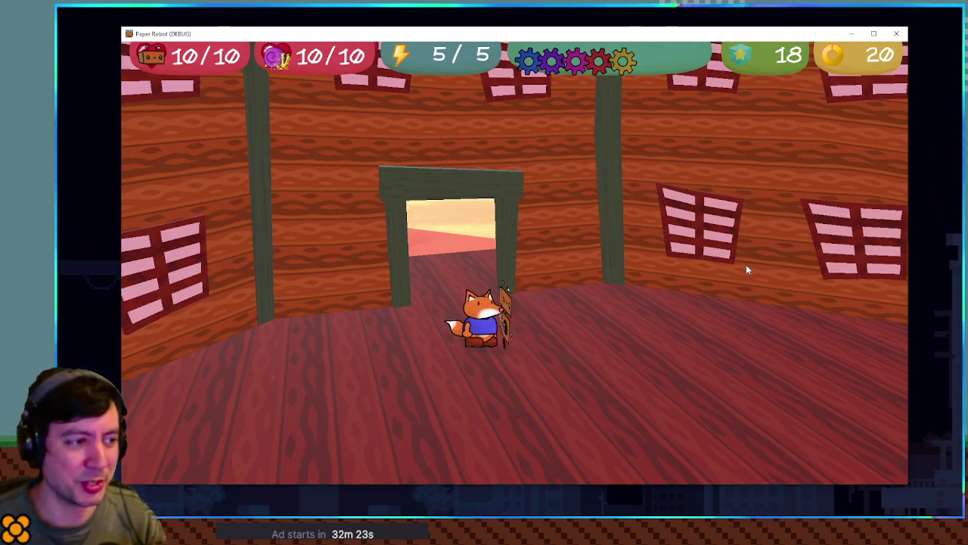
key(Left)
key(Right)
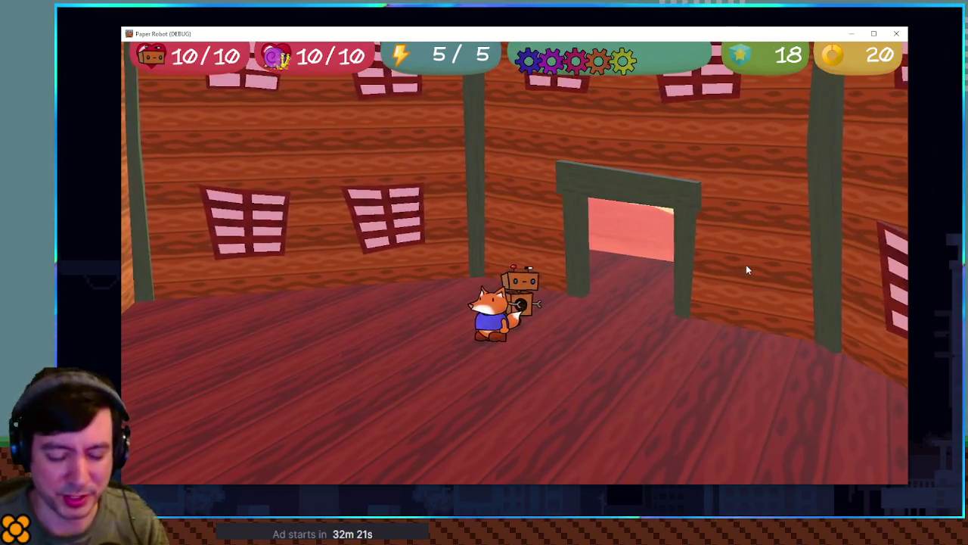
key(Up)
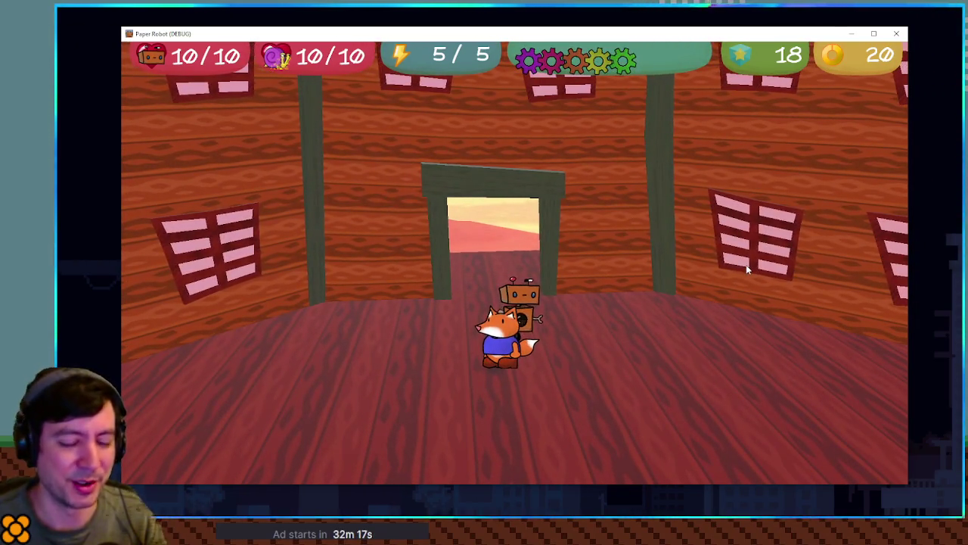
key(Left)
key(d)
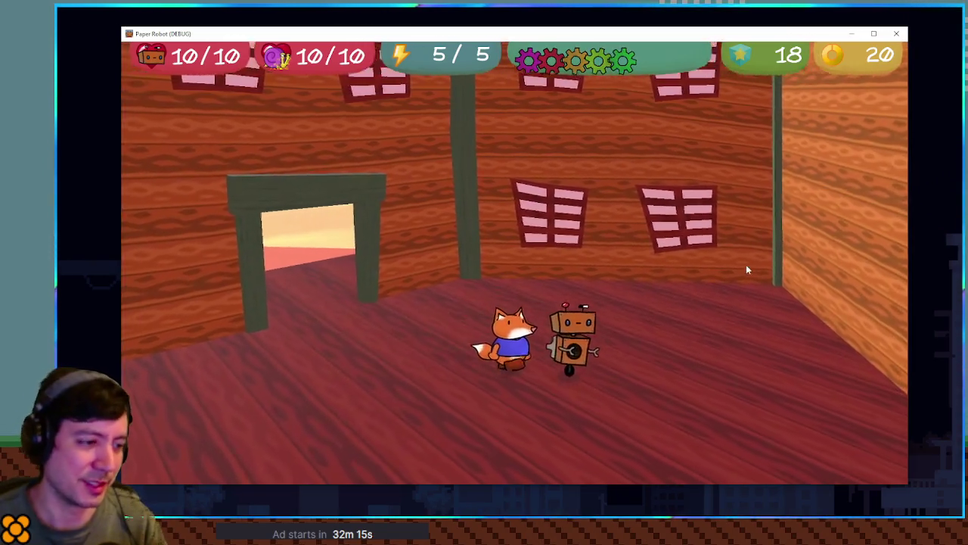
key(s)
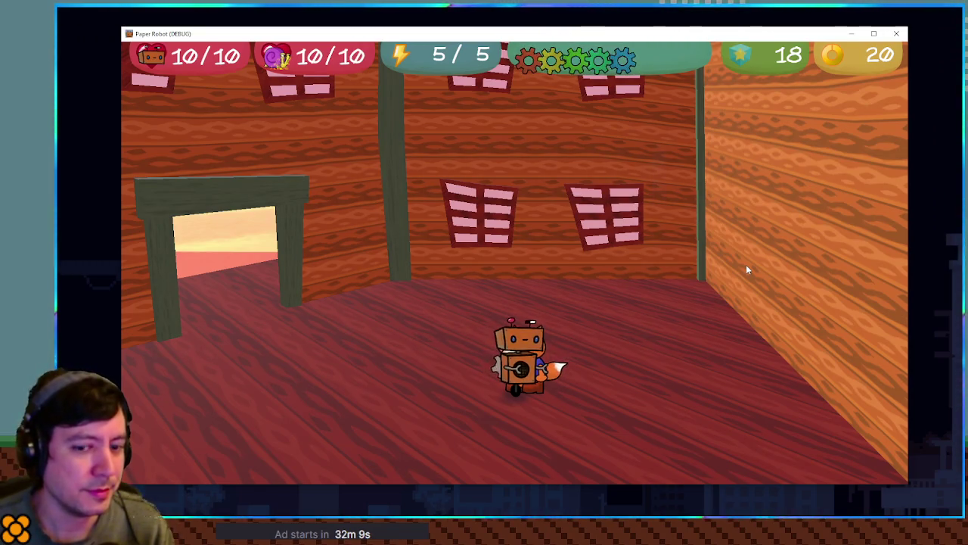
key(d)
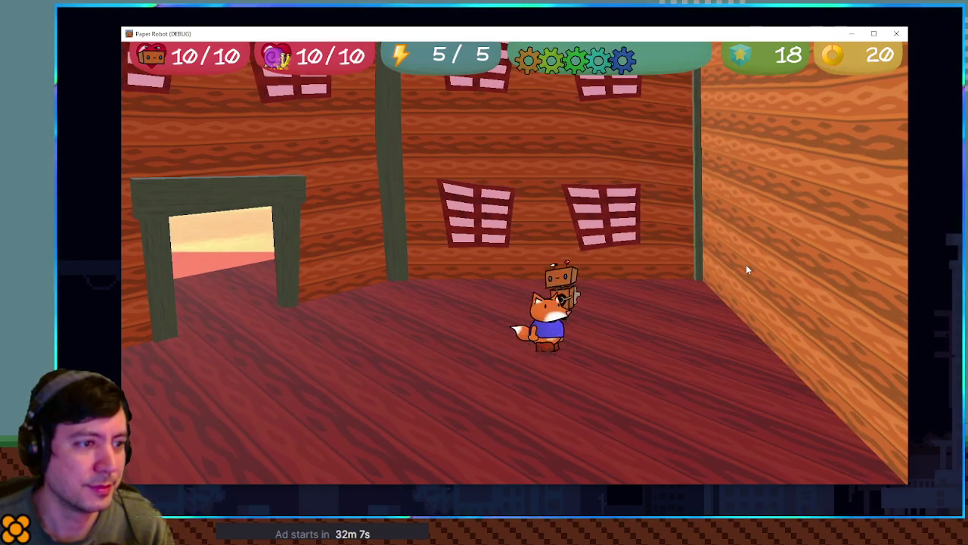
key(w)
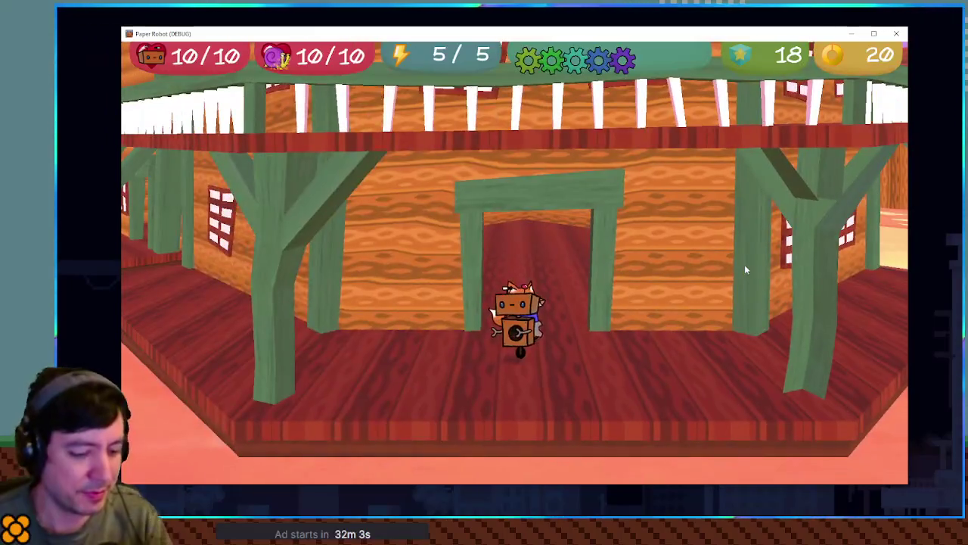
key(F1)
Step: In the debug Room Warp list, collapse prologue and warp to a chapter 1 village room
click(394, 74)
click(309, 72)
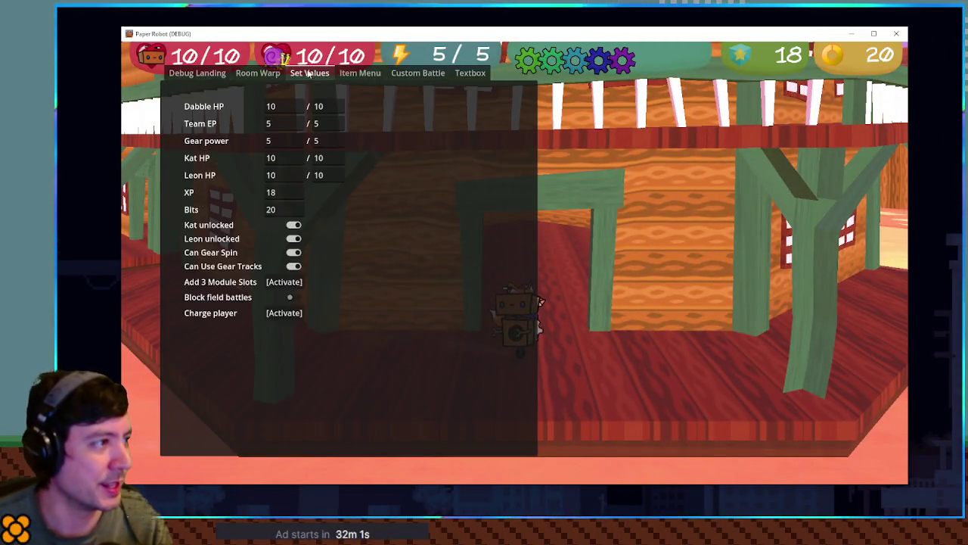
click(258, 74)
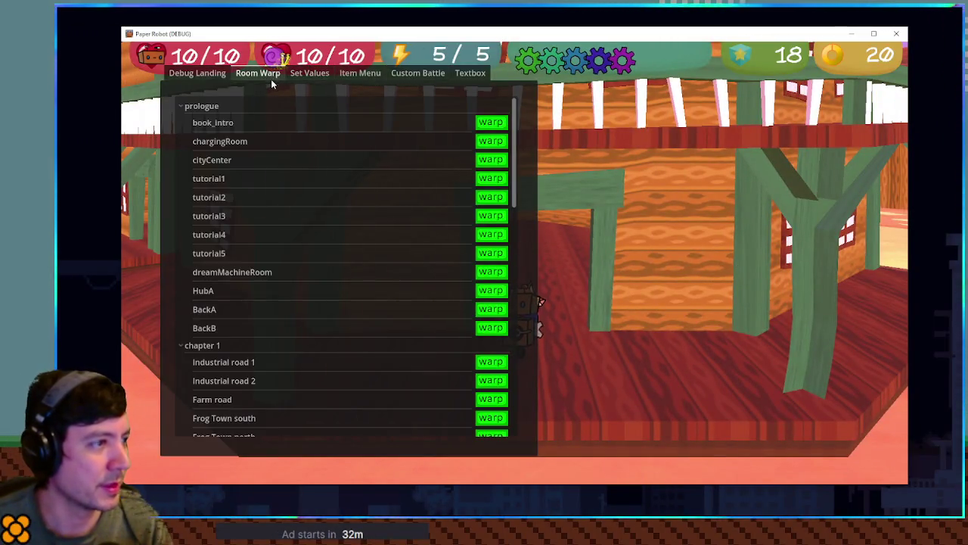
click(183, 112)
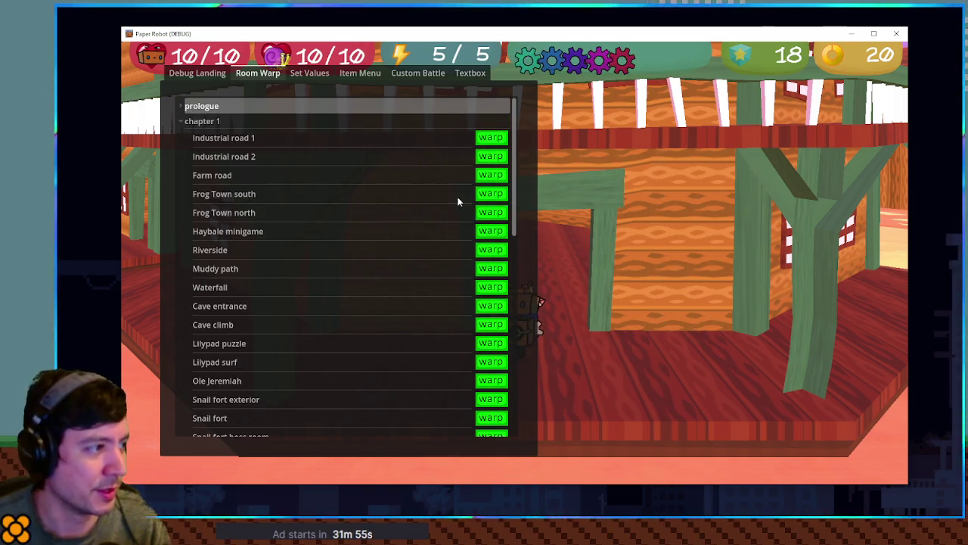
click(239, 177)
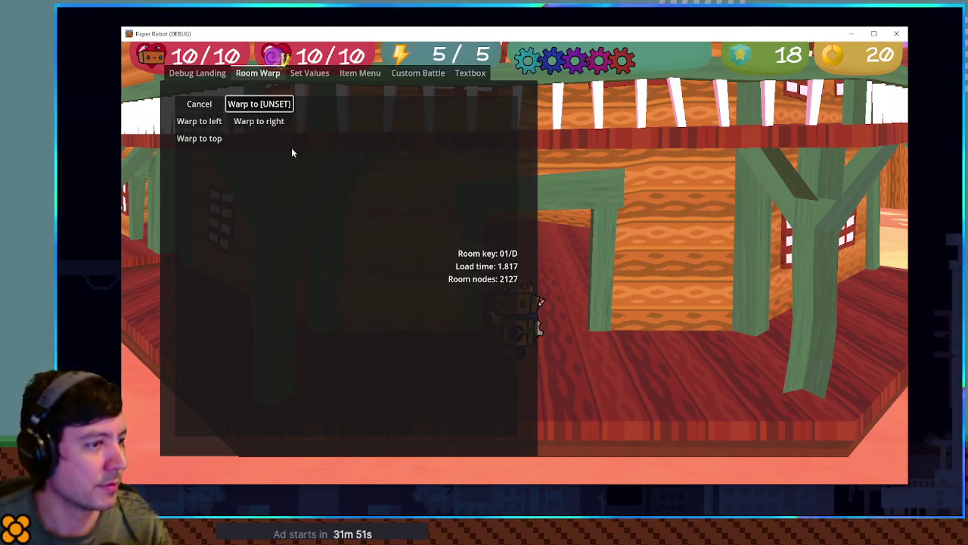
click(259, 122)
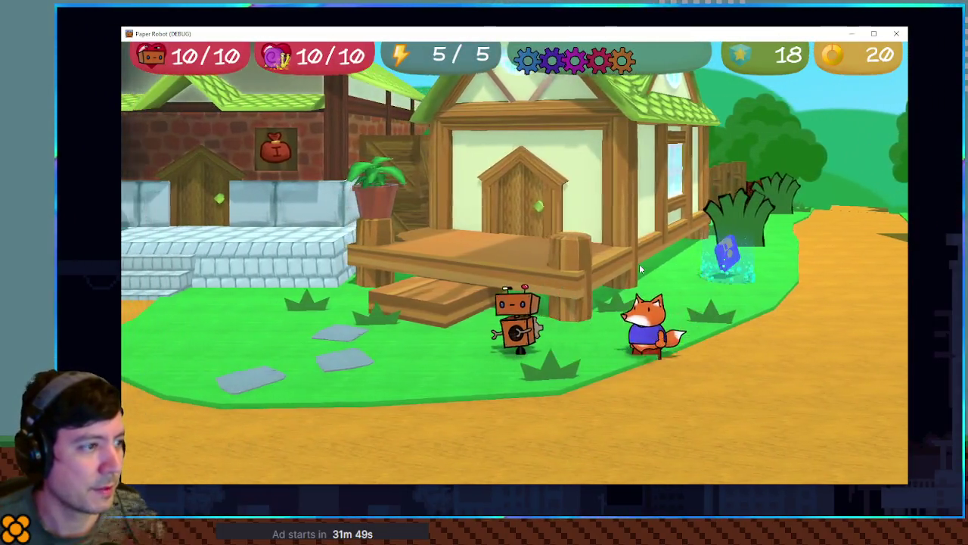
Step: Walk the robot and fox into the village house to see the frog, then back out
key(w)
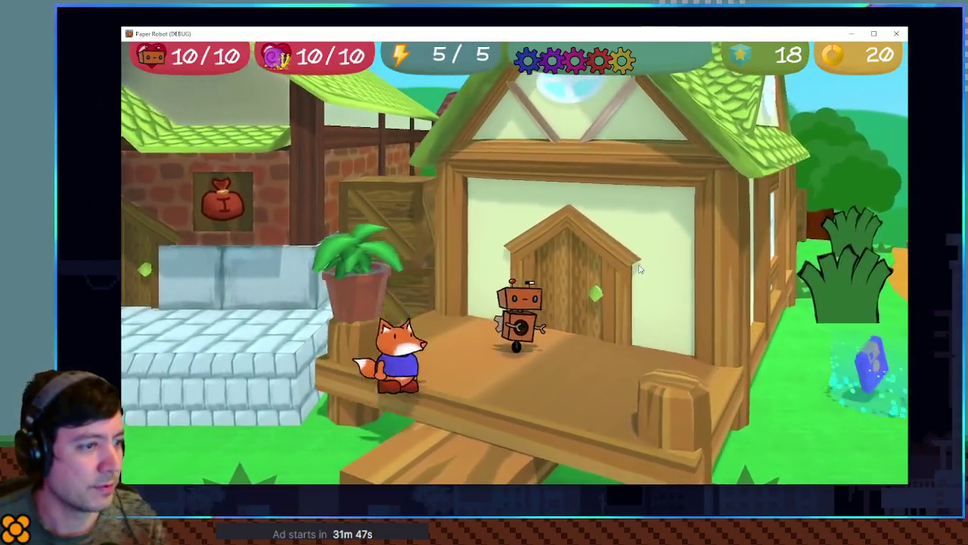
key(w)
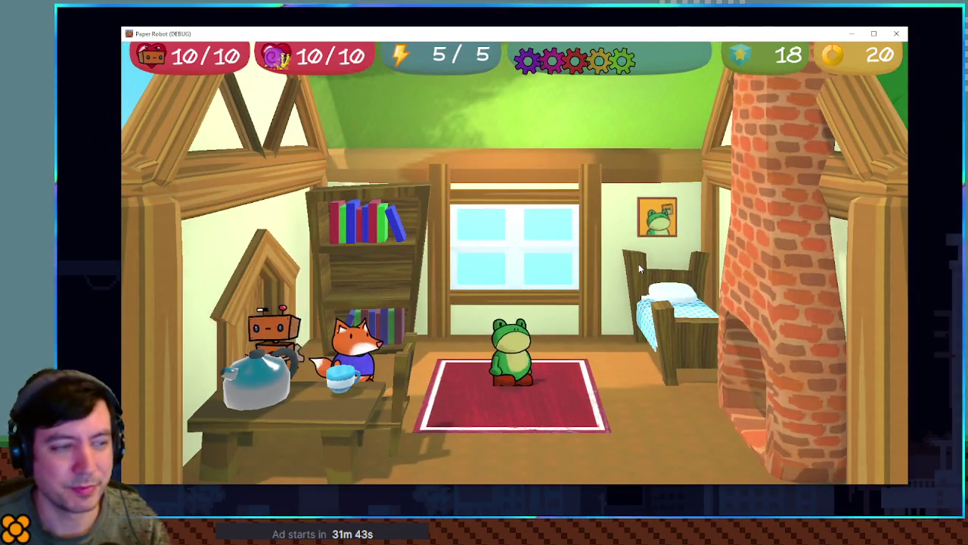
key(a)
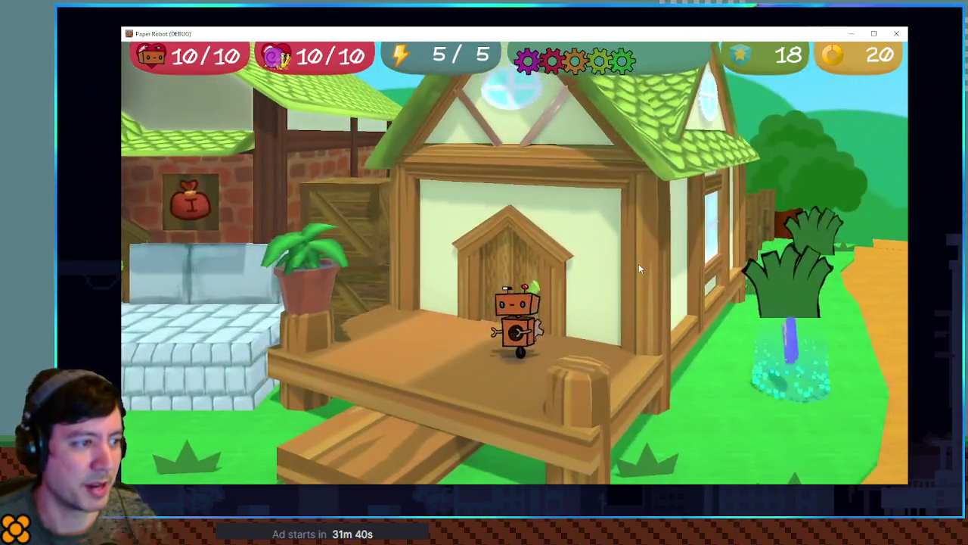
key(a)
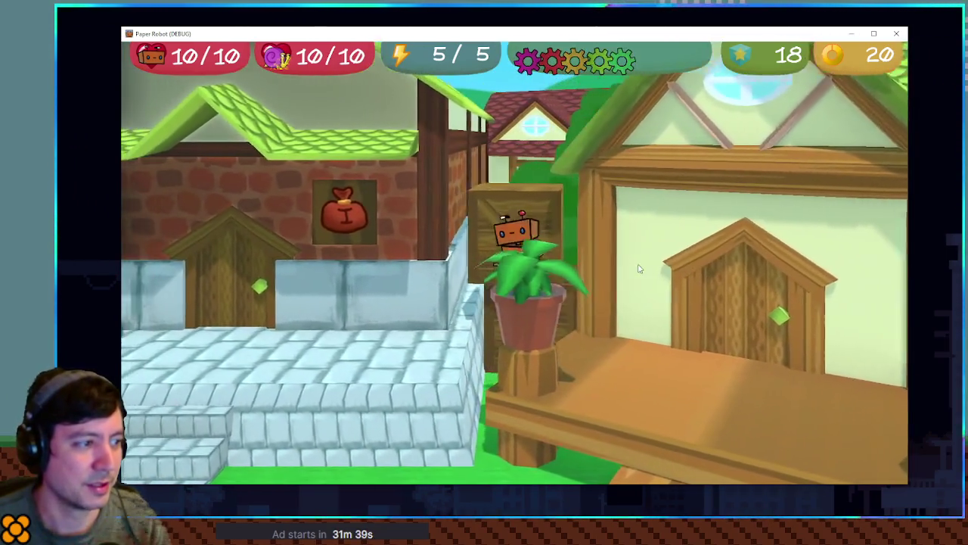
Step: Enter the fruit shop and walk along its counter past the shopkeeper
key(a)
key(w)
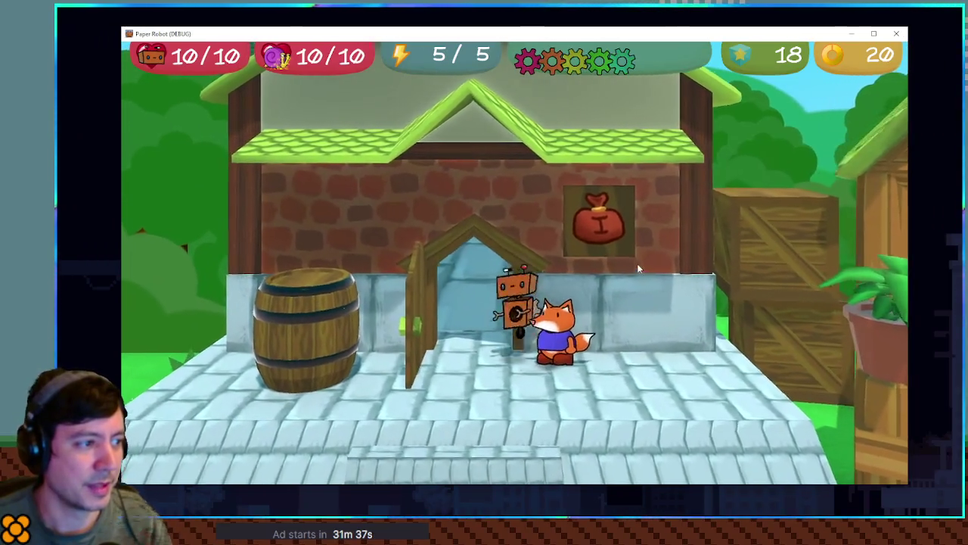
key(a)
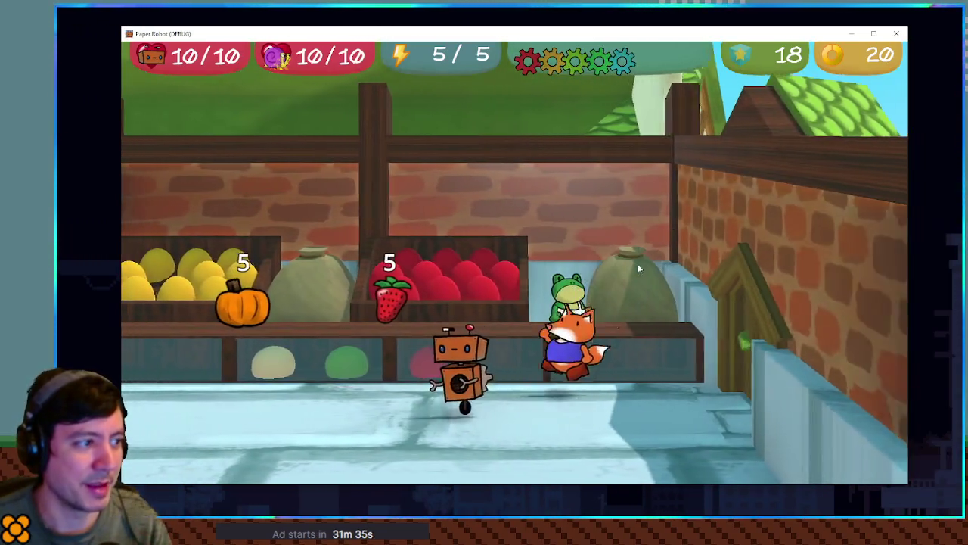
key(a)
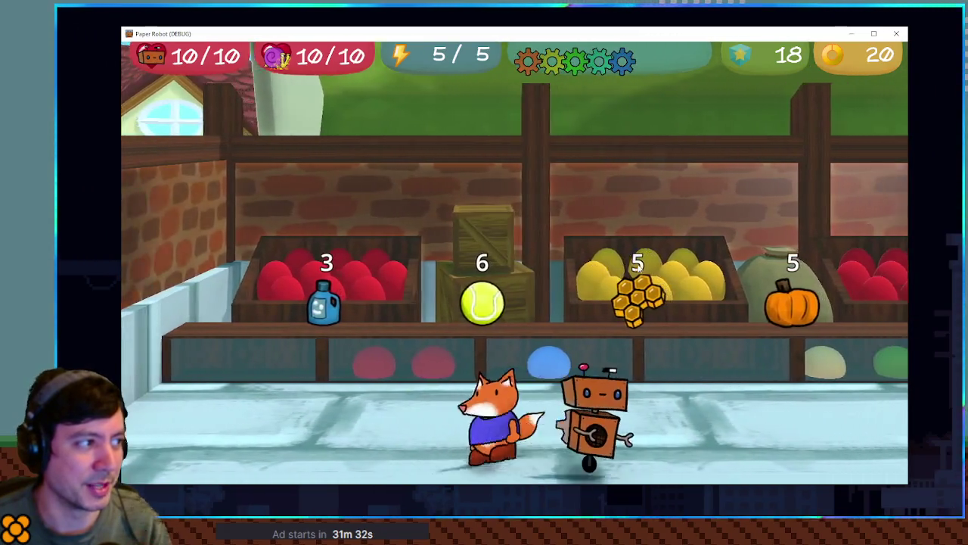
key(d)
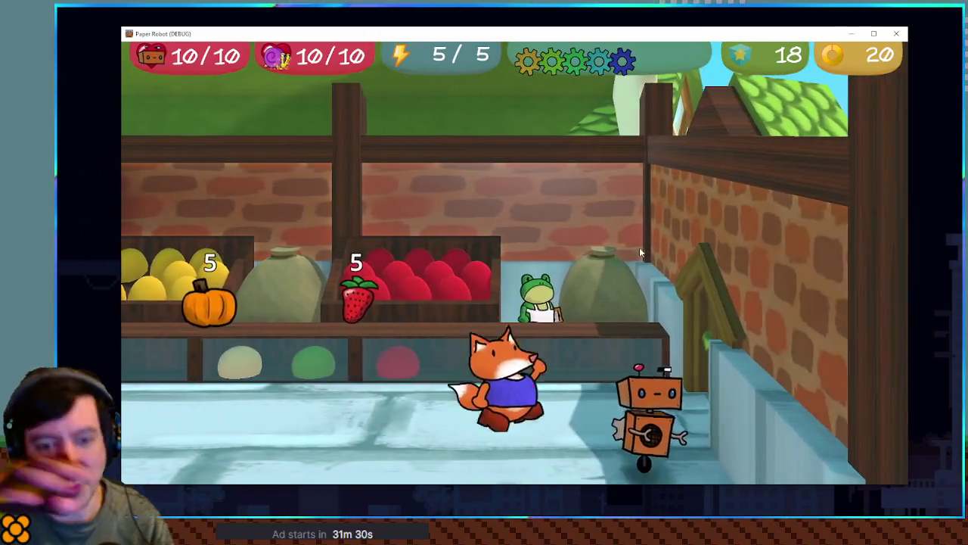
key(d)
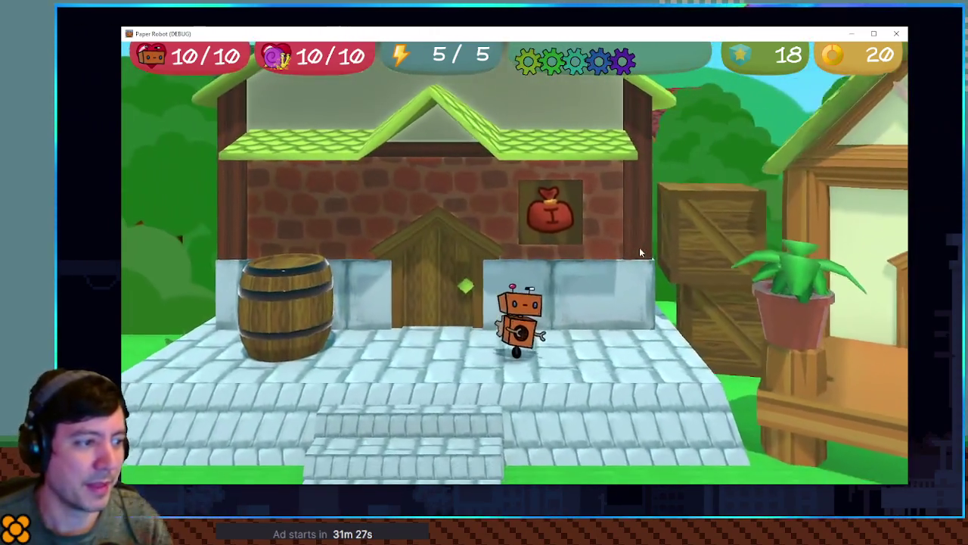
Step: Walk out of the shop onto the dirt path and close the game
key(d)
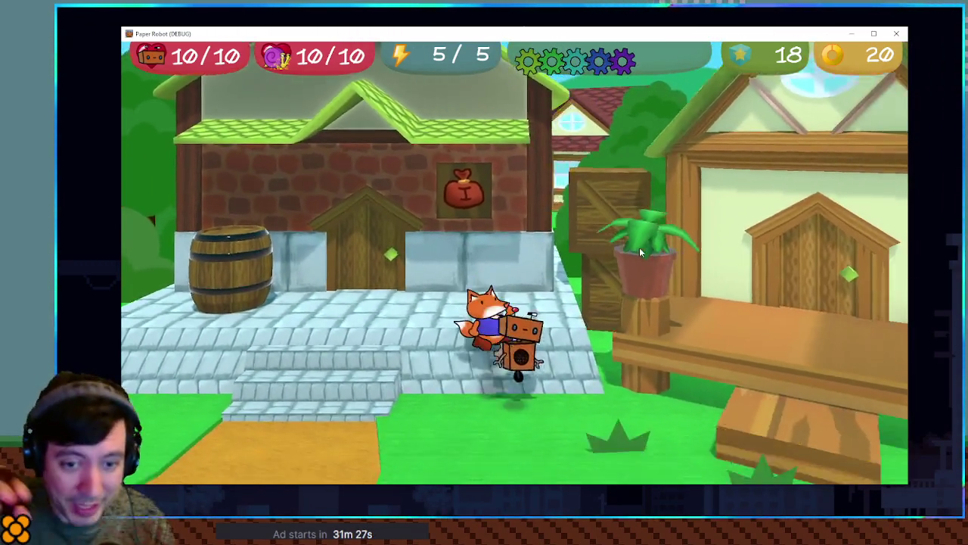
key(d)
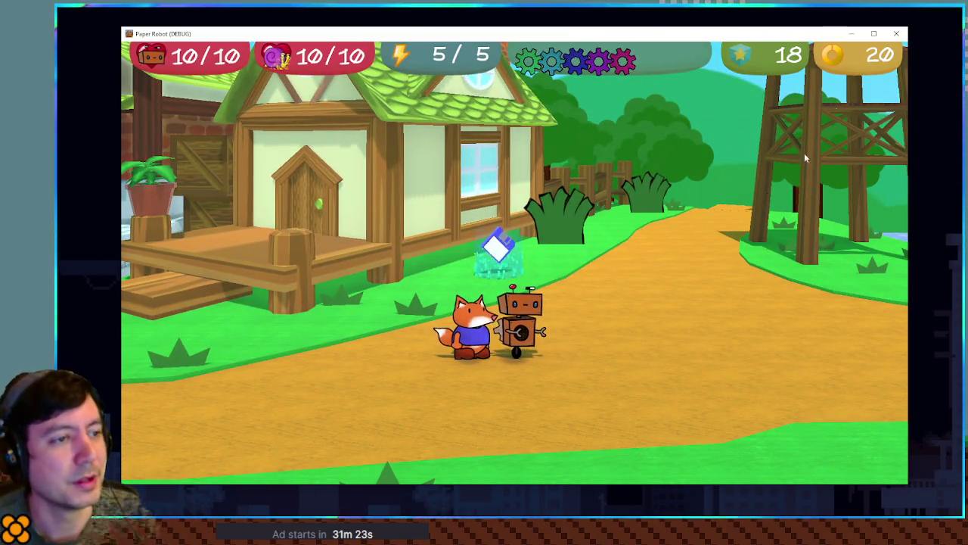
click(895, 35)
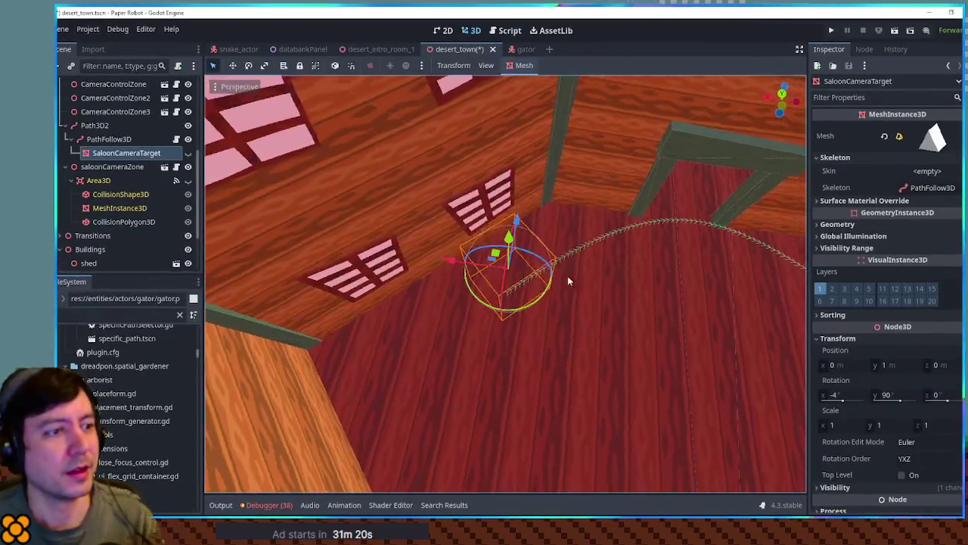
Step: Orbit the desert_town view toward the pink buildings, selecting CameraControlZone2 along the way
mouse_move(567, 275)
mouse_down()
mouse_move(322, 239)
mouse_move(190, 314)
mouse_up()
scroll(365, 298, down, 3)
mouse_move(367, 288)
mouse_down()
mouse_move(316, 260)
mouse_move(345, 246)
mouse_up()
click(345, 246)
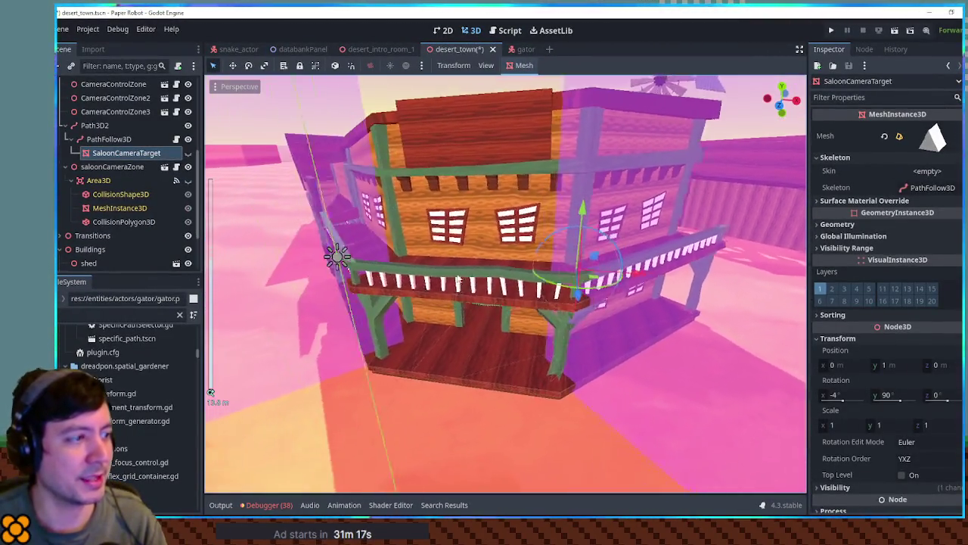
scroll(165, 101, up, 2)
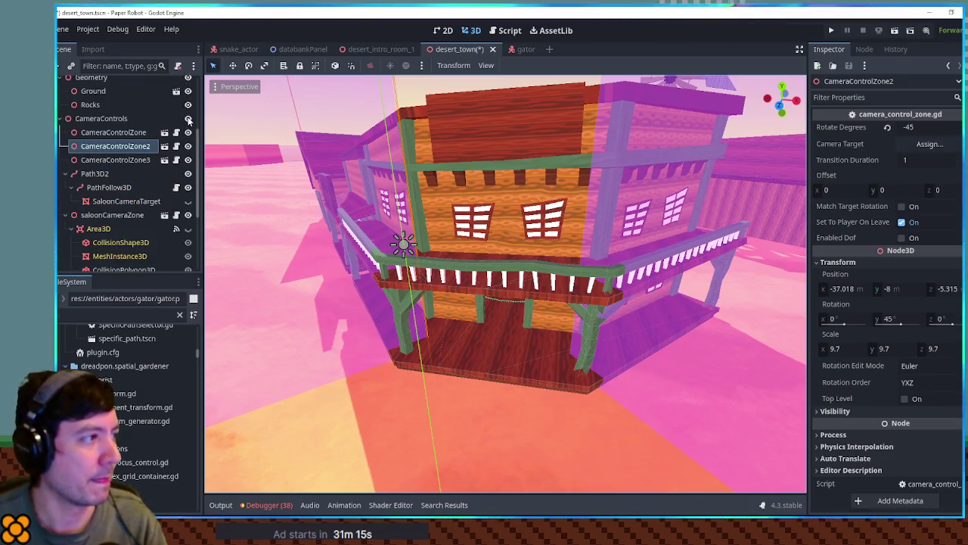
mouse_move(423, 227)
mouse_down()
mouse_move(469, 279)
mouse_move(458, 274)
mouse_move(484, 268)
mouse_move(343, 278)
mouse_move(358, 320)
mouse_move(498, 384)
mouse_up()
scroll(485, 268, up, 3)
scroll(484, 263, up, 5)
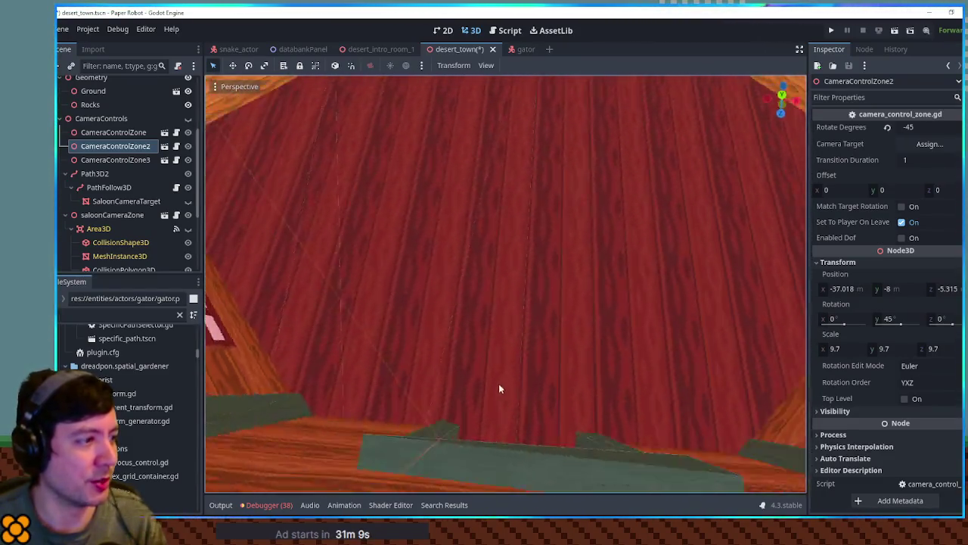
scroll(497, 384, down, 8)
scroll(508, 330, down, 3)
scroll(503, 318, up, 8)
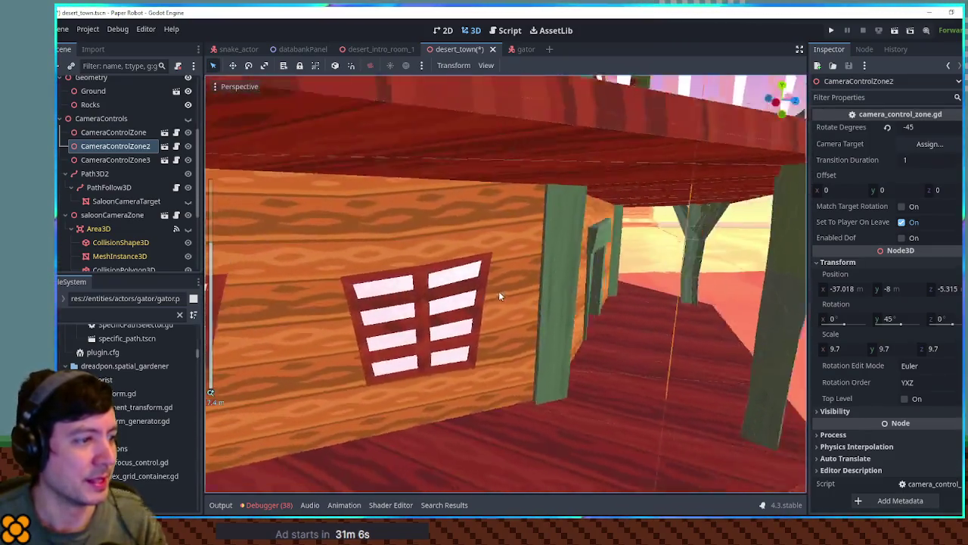
Step: Orbit into the saloon interior, select the saloon node and open saloon.tscn
mouse_move(499, 291)
mouse_down()
mouse_move(342, 294)
mouse_move(346, 326)
mouse_move(573, 317)
mouse_move(354, 300)
mouse_up()
scroll(341, 294, up, 3)
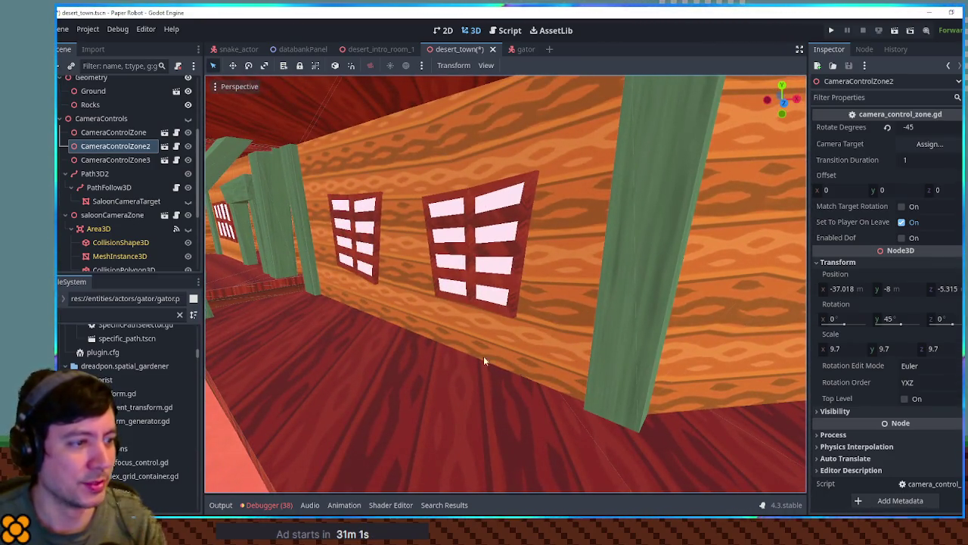
mouse_move(586, 394)
mouse_down()
mouse_move(611, 388)
mouse_move(533, 298)
mouse_up()
click(533, 298)
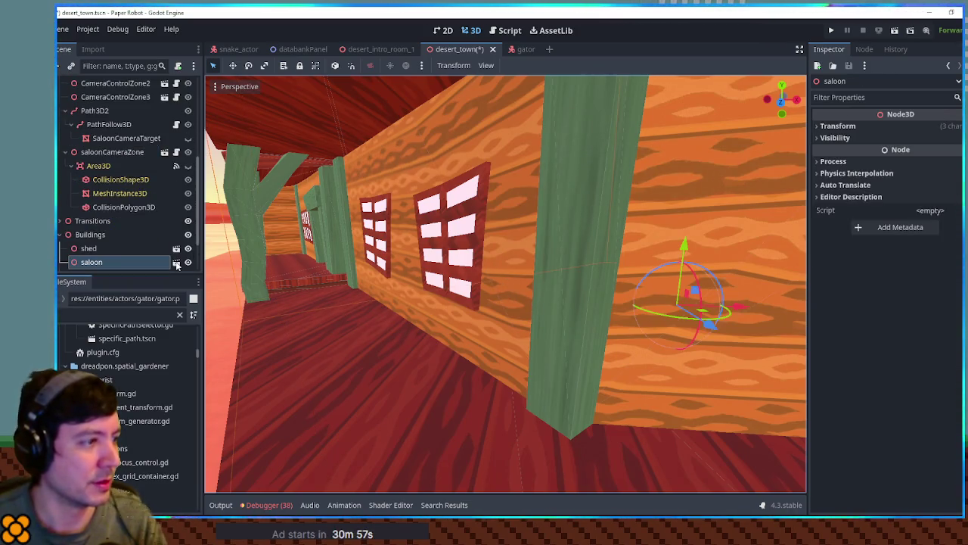
click(176, 262)
Step: Select the saloon's main mesh and toggle its visibility off and back on
click(454, 278)
scroll(462, 280, up, 5)
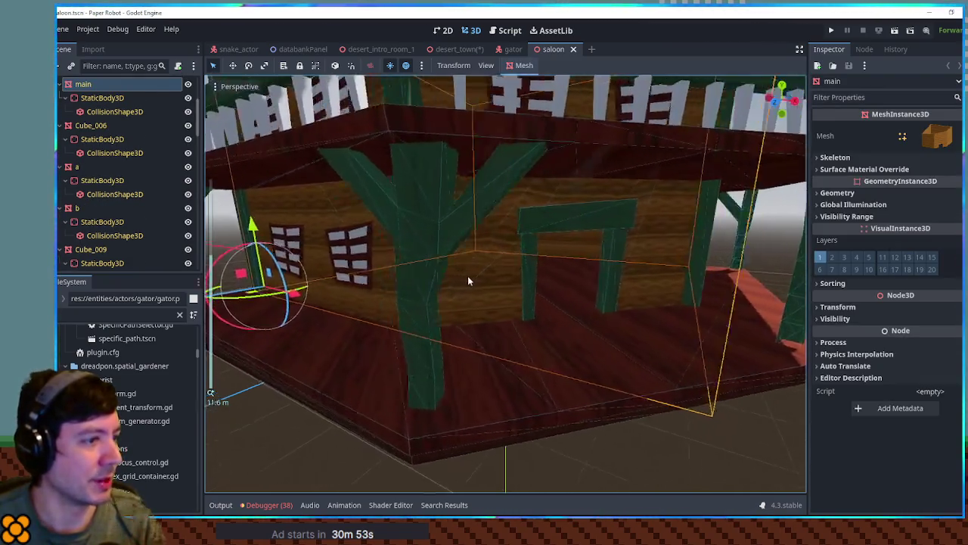
scroll(492, 274, up, 3)
scroll(575, 274, down, 3)
scroll(544, 280, up, 3)
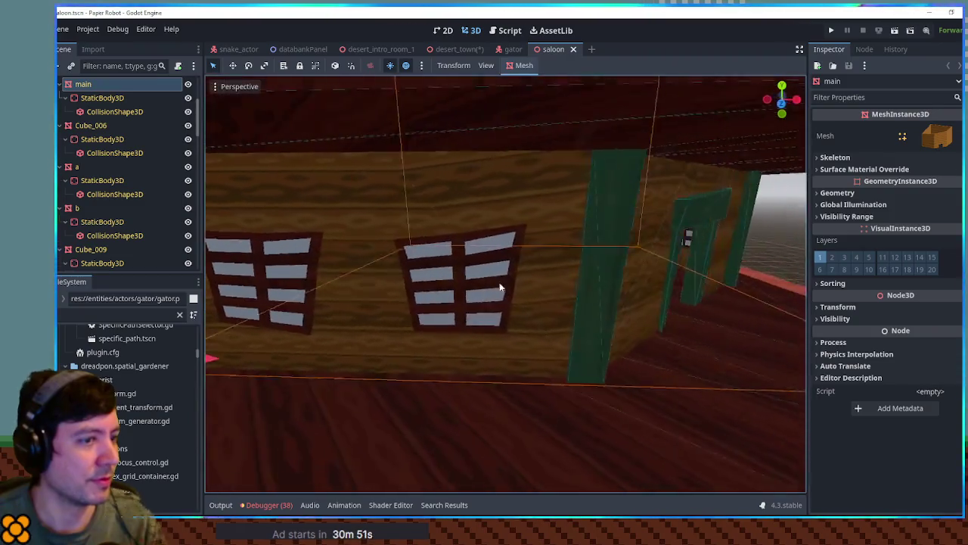
scroll(469, 282, down, 5)
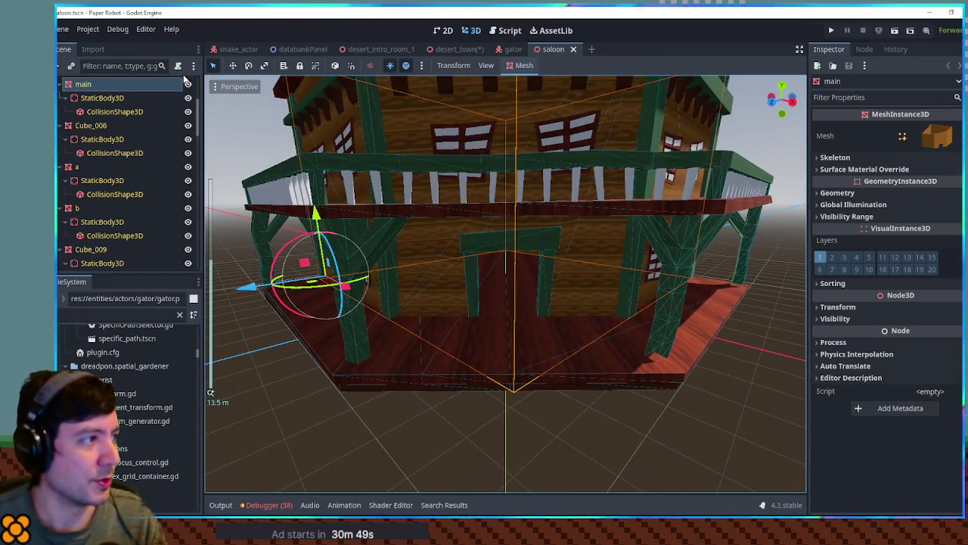
click(189, 85)
click(189, 86)
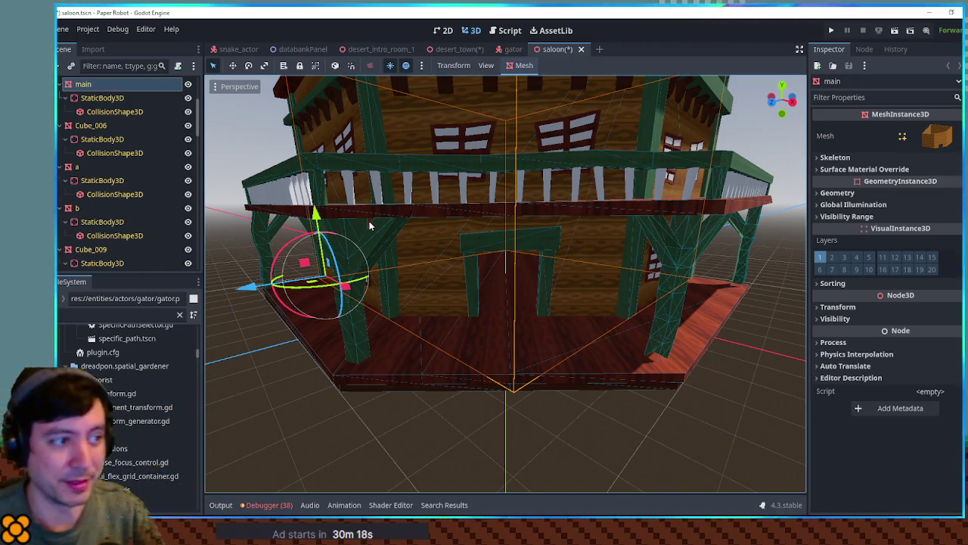
Step: Deselect the mesh, save saloon.tscn with Ctrl+S, and return to the desert_town tab
click(540, 422)
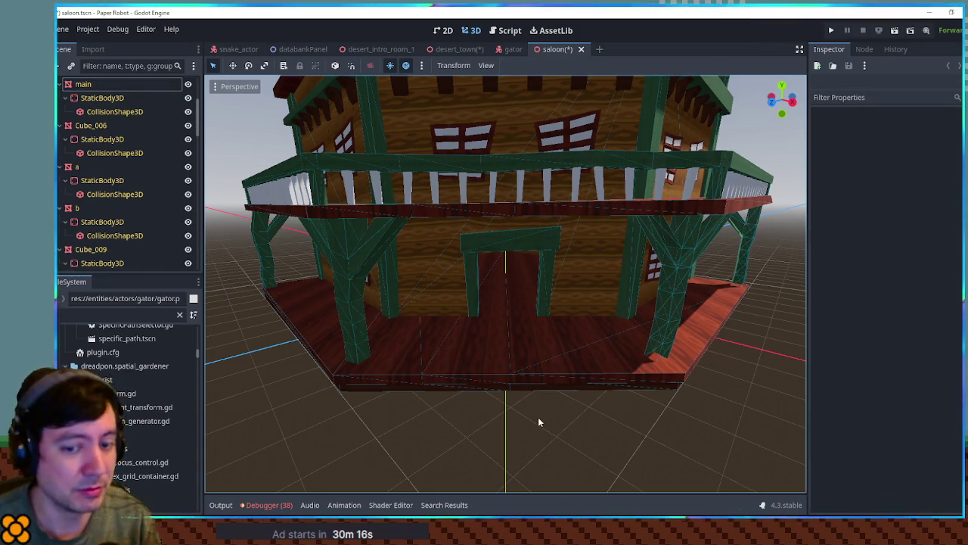
scroll(532, 333, up, 2)
scroll(531, 316, up, 5)
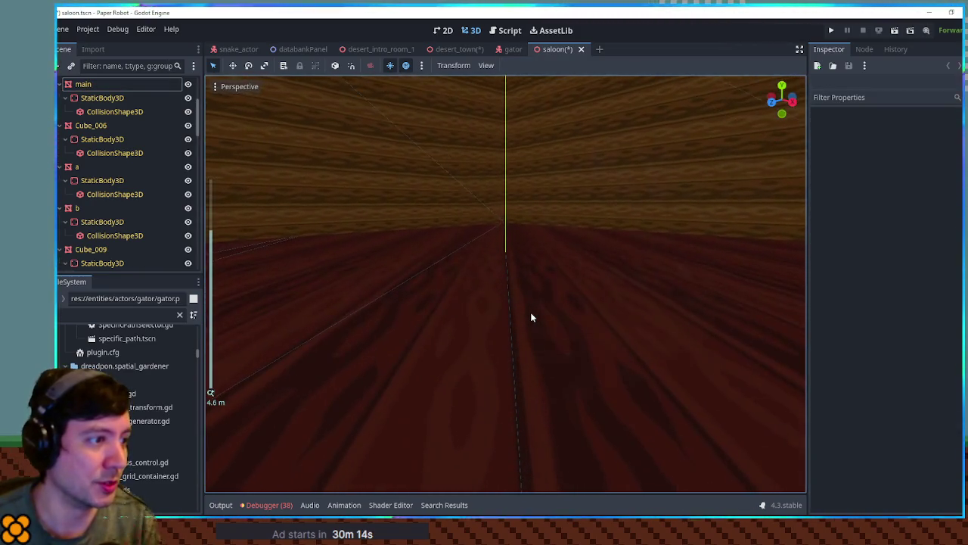
scroll(532, 316, down, 8)
key(ctrl+s)
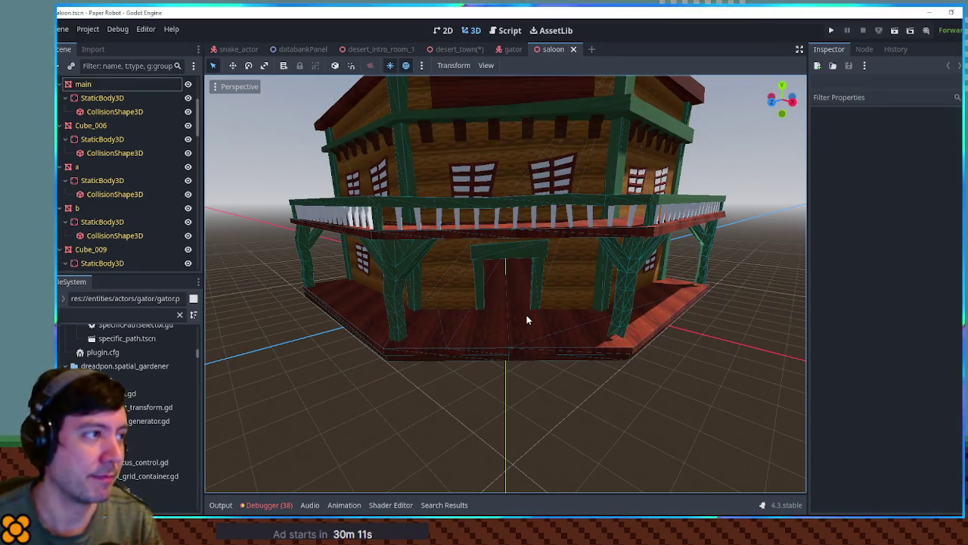
click(456, 50)
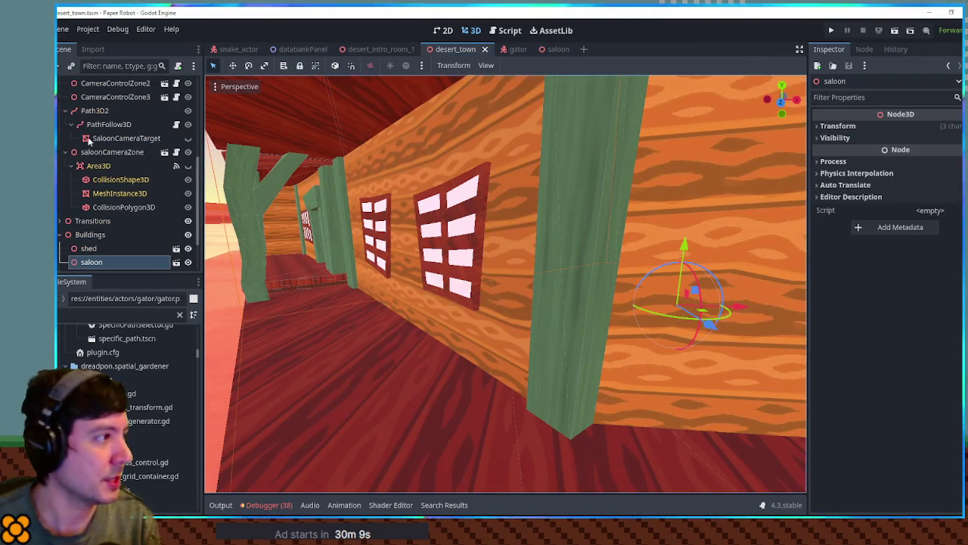
Step: Collapse the Environment_Desert_1, Geometry, CameraControls and Buildings branches in the Scene tree
click(60, 86)
click(59, 87)
click(60, 86)
click(60, 100)
click(59, 114)
click(90, 153)
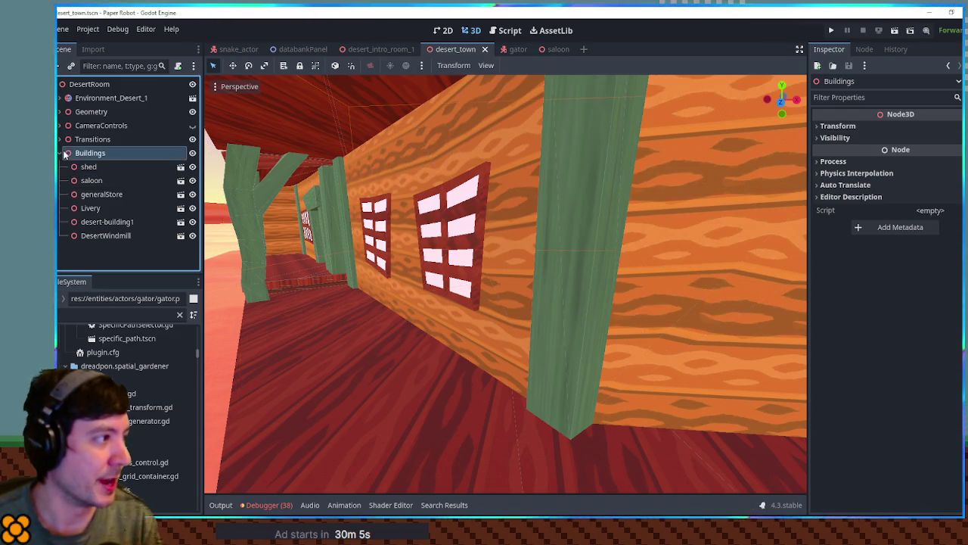
click(60, 153)
Step: Add a Node3D child under the DesertRoom root node
click(96, 85)
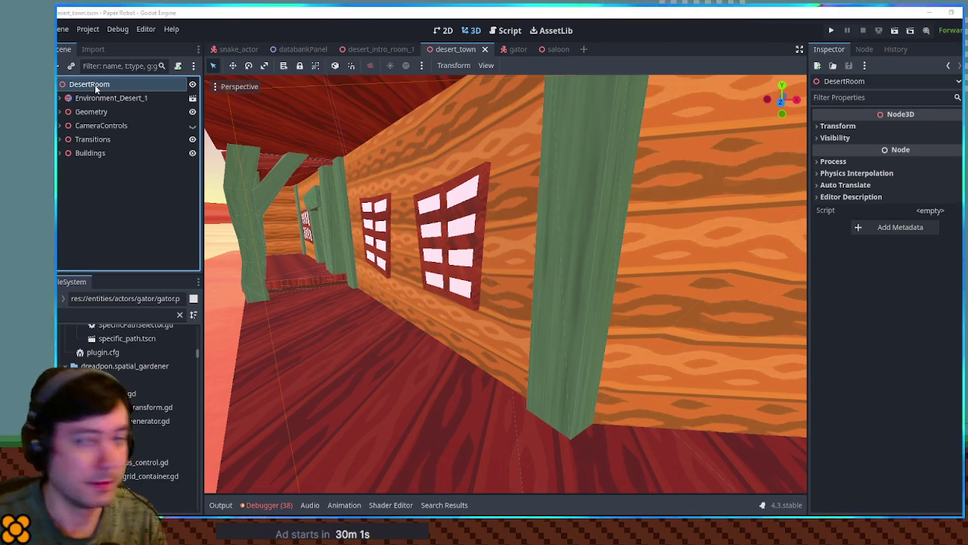
key(ctrl+a)
key(Return)
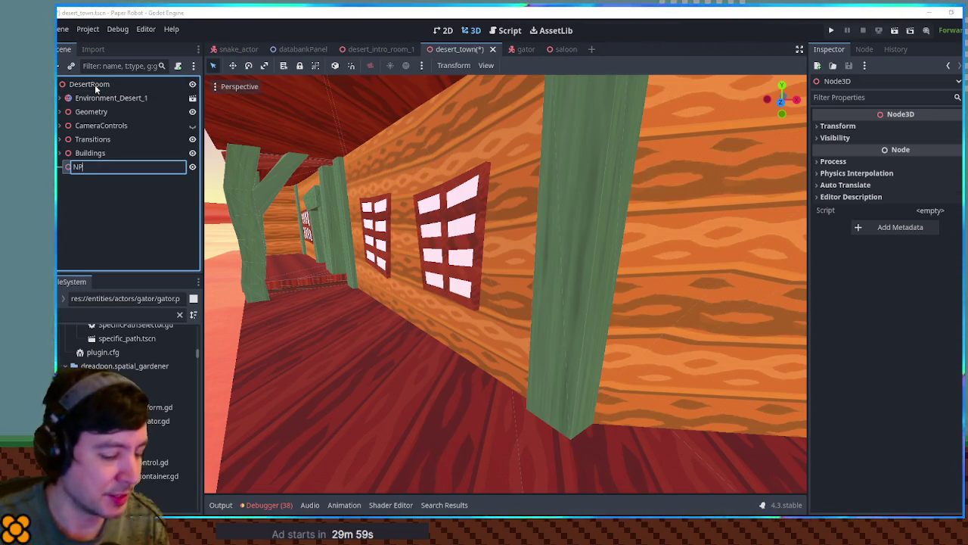
Step: Rename the new Node3D group node to NPCs
key(Escape)
key(F2)
text(NPCs)
key(Return)
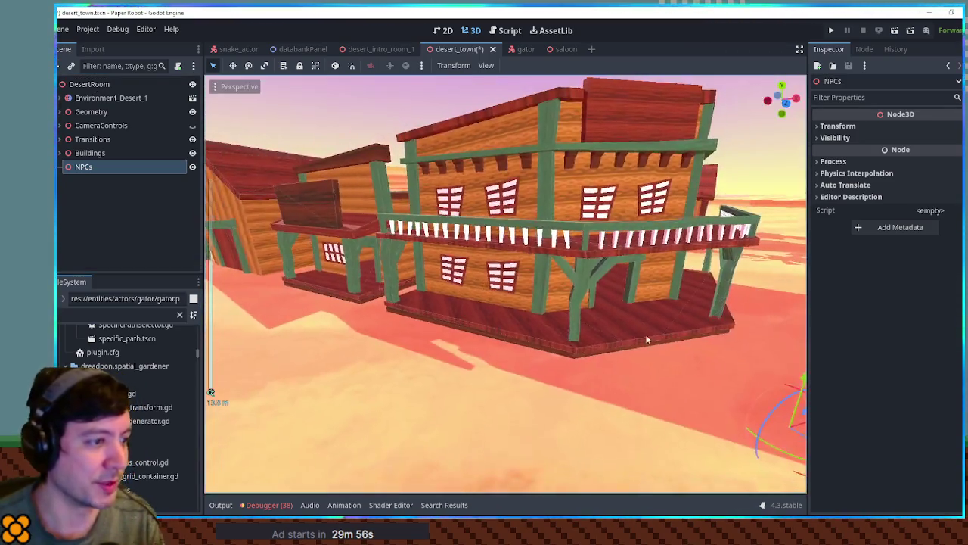
Step: Filter FileSystem by 'arma', add ArmadilloActor under NPCs and set it on the saloon porch floor
mouse_move(647, 340)
mouse_down()
mouse_move(693, 336)
mouse_move(598, 336)
mouse_up()
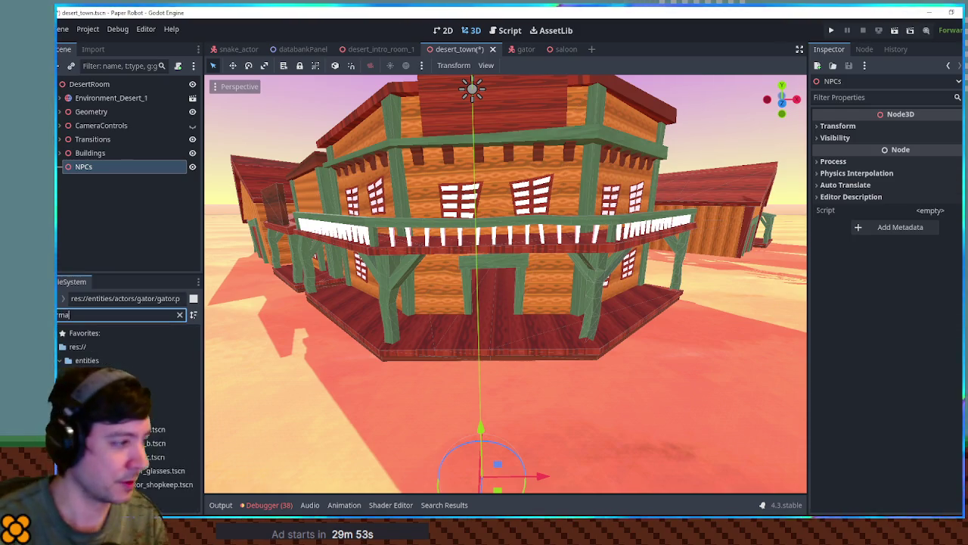
text(arma)
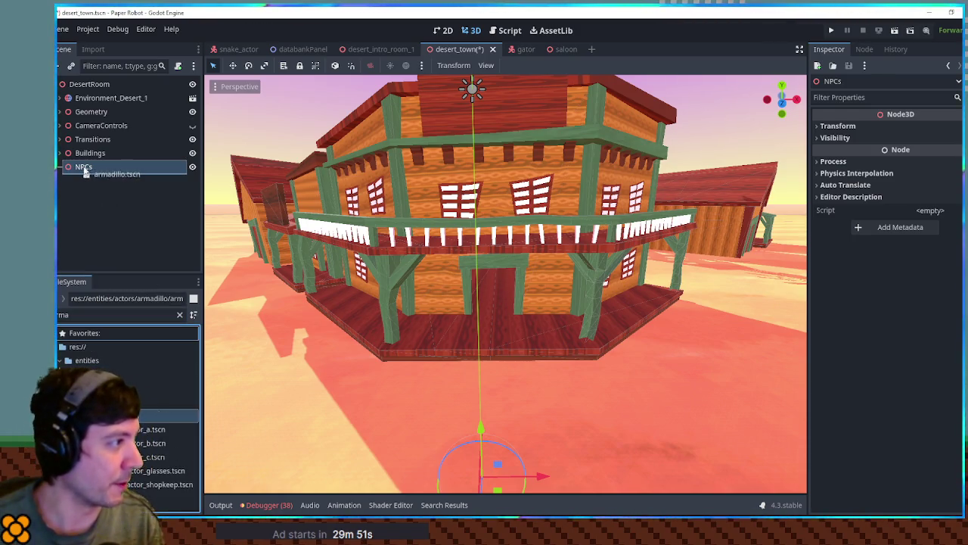
drag(84, 172, 85, 168)
mouse_move(497, 493)
mouse_down()
mouse_move(700, 359)
mouse_move(694, 318)
mouse_move(700, 325)
mouse_move(685, 335)
mouse_move(648, 318)
mouse_up()
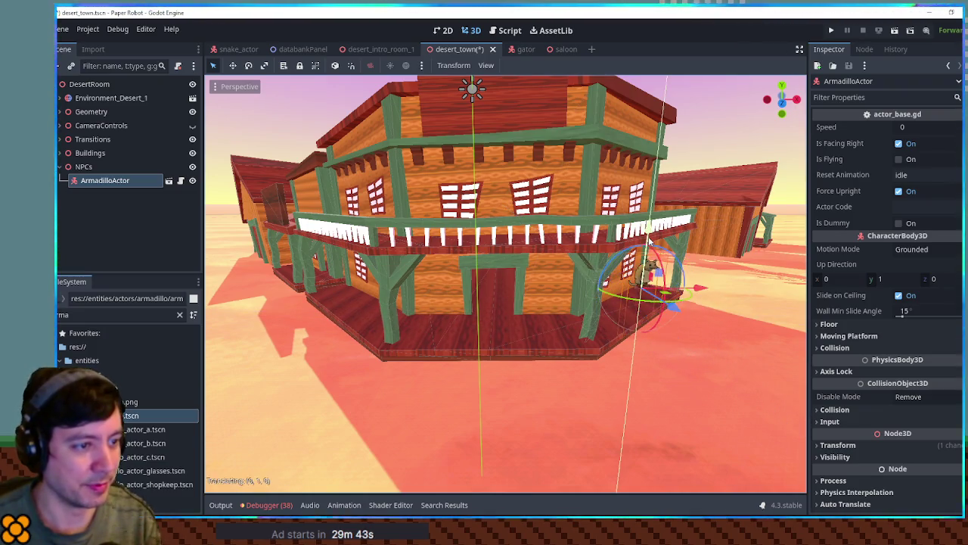
key(KP_1)
key(f)
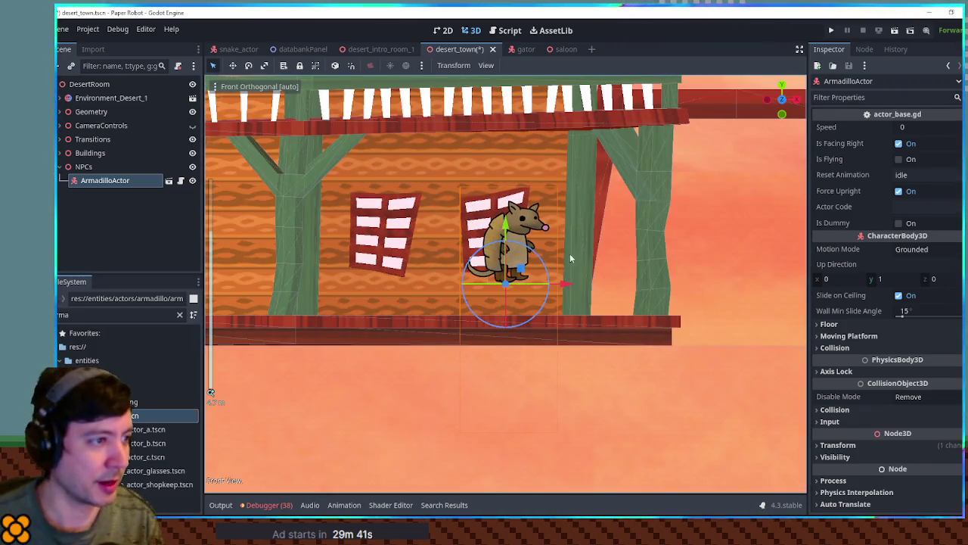
mouse_move(507, 221)
mouse_down()
mouse_move(509, 257)
mouse_move(552, 307)
mouse_move(518, 310)
mouse_up()
Step: Add ArmadilloActor-A under NPCs and place it inside the saloon doorway on the floor
drag(136, 431, 125, 209)
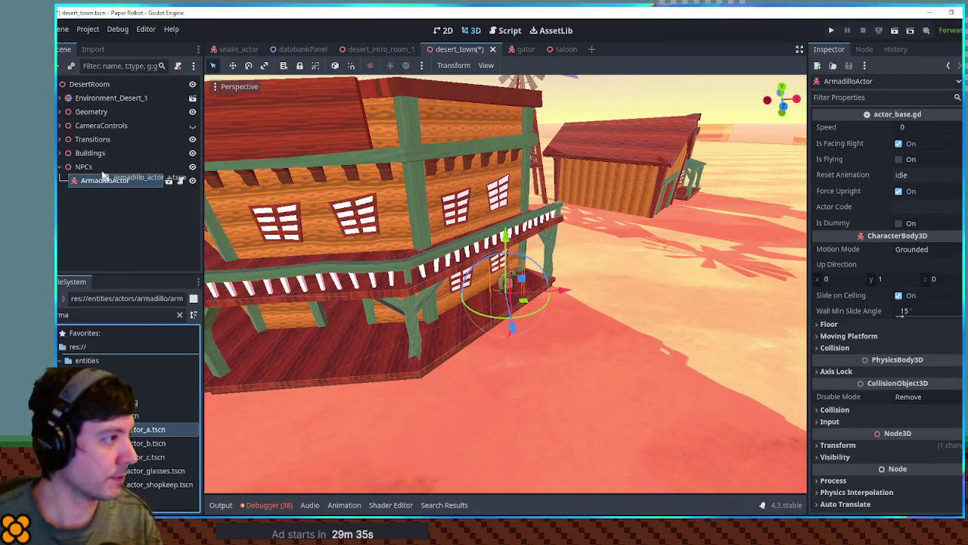
drag(102, 172, 101, 171)
key(f)
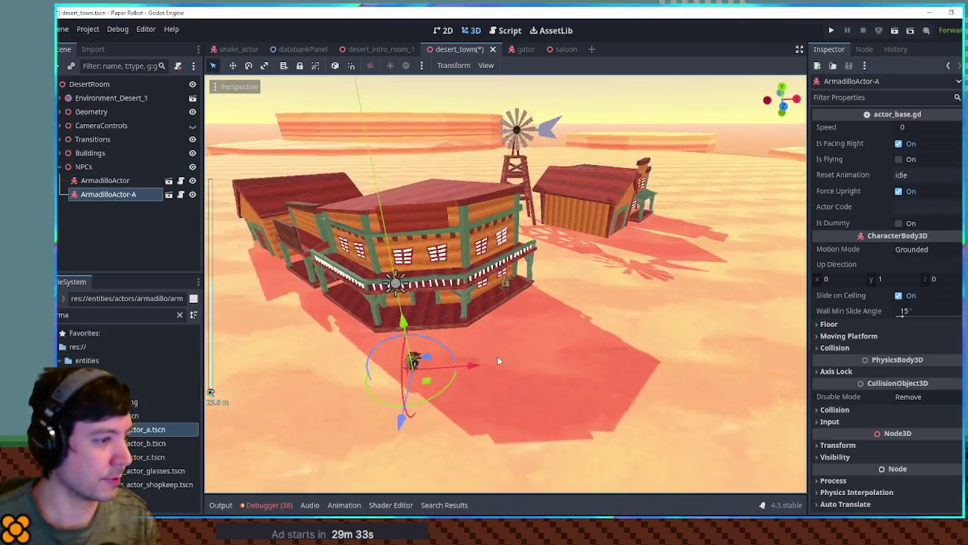
scroll(560, 371, up, 3)
mouse_move(583, 360)
mouse_down()
mouse_move(533, 272)
mouse_move(514, 261)
mouse_up()
key(f)
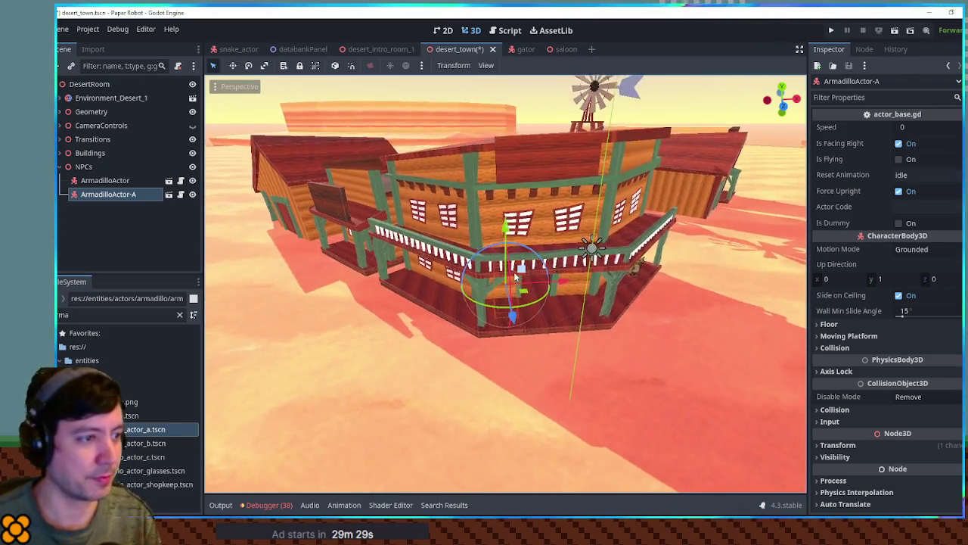
scroll(522, 269, up, 5)
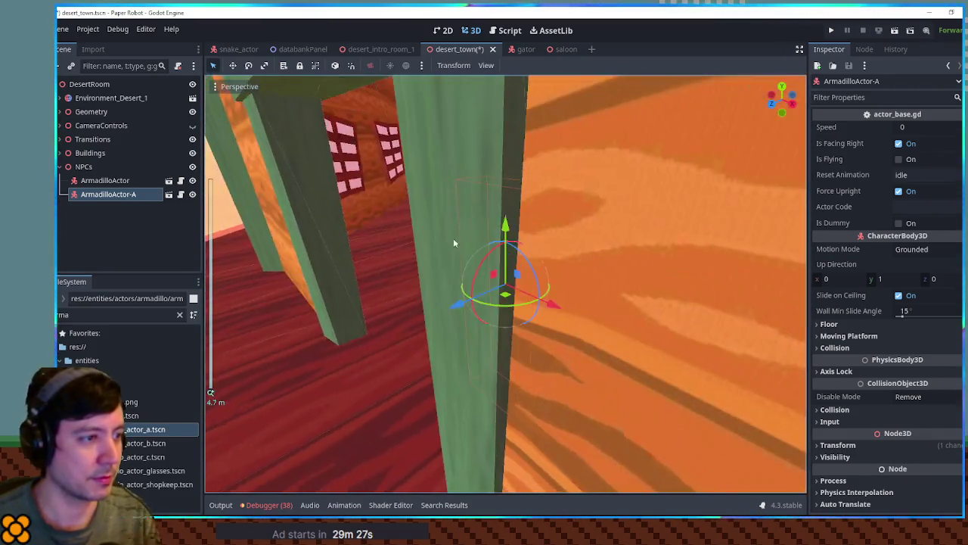
scroll(454, 243, up, 3)
drag(507, 227, 506, 191)
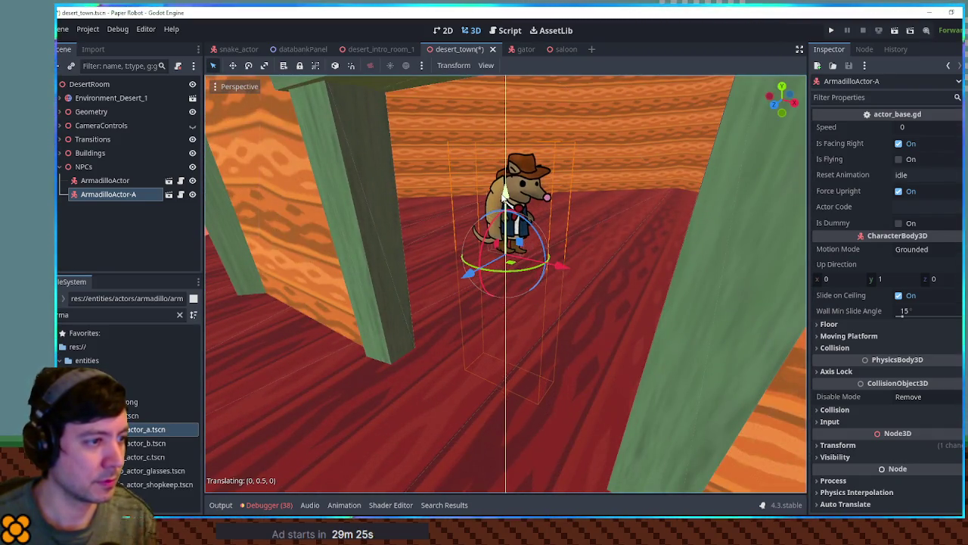
scroll(479, 255, down, 15)
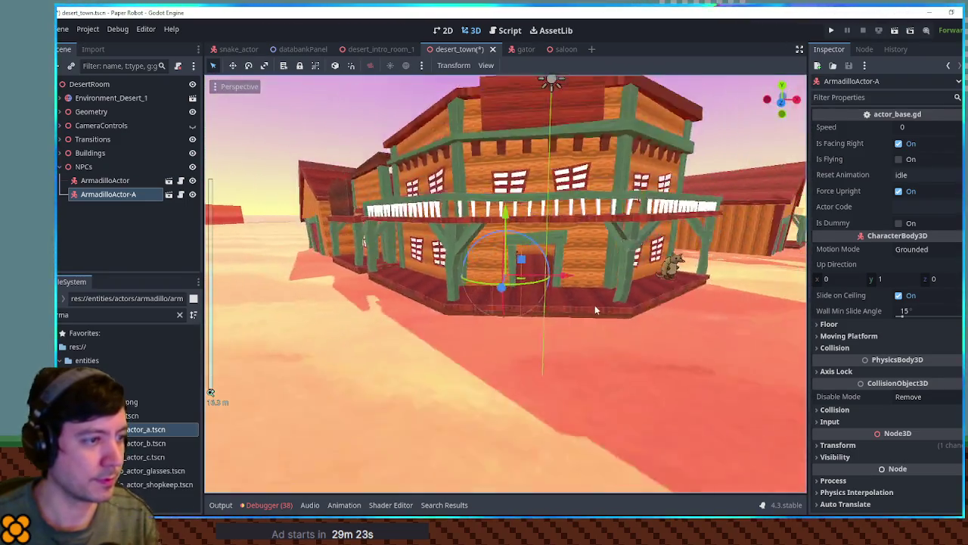
Step: Add ArmadilloActor-B under NPCs and frame it in front of the saloon
mouse_move(145, 443)
mouse_down()
mouse_move(140, 333)
mouse_move(107, 173)
mouse_up()
scroll(558, 378, up, 5)
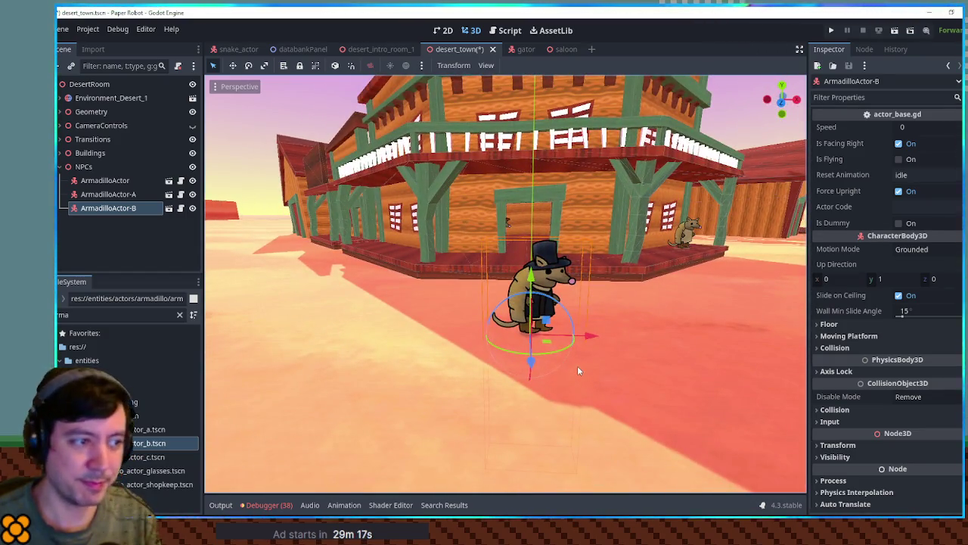
scroll(577, 363, down, 5)
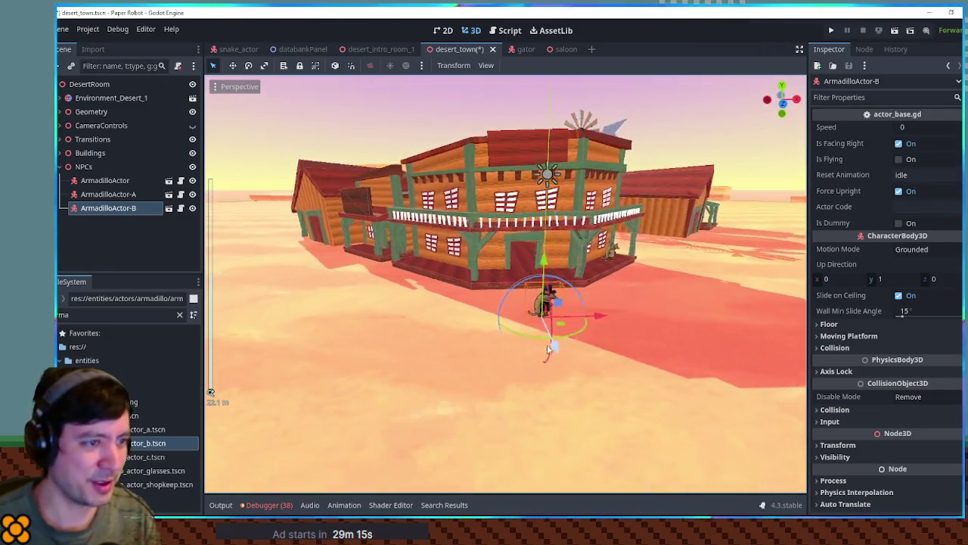
mouse_move(548, 349)
mouse_down()
mouse_move(503, 302)
mouse_move(364, 271)
mouse_move(348, 258)
mouse_move(369, 274)
mouse_move(372, 261)
mouse_move(509, 308)
mouse_up()
key(f)
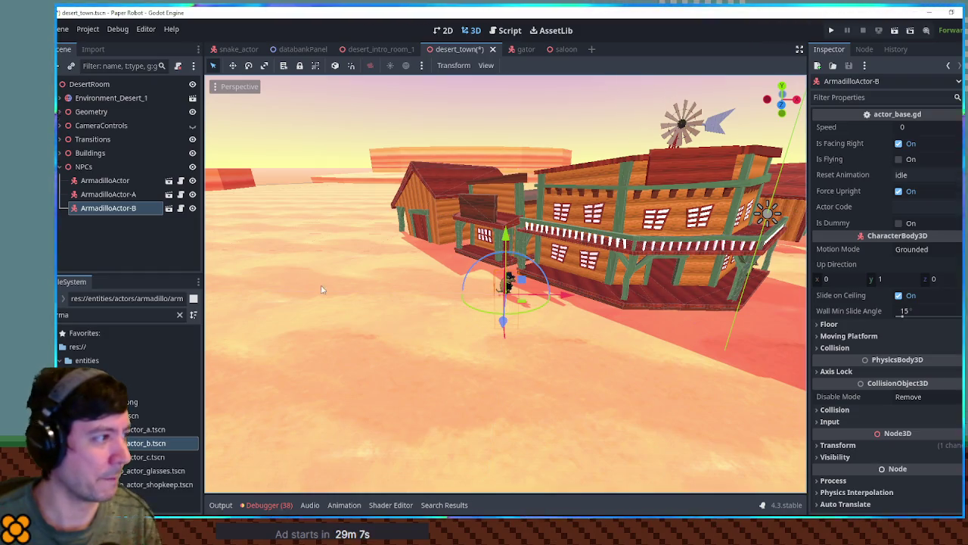
drag(182, 456, 149, 366)
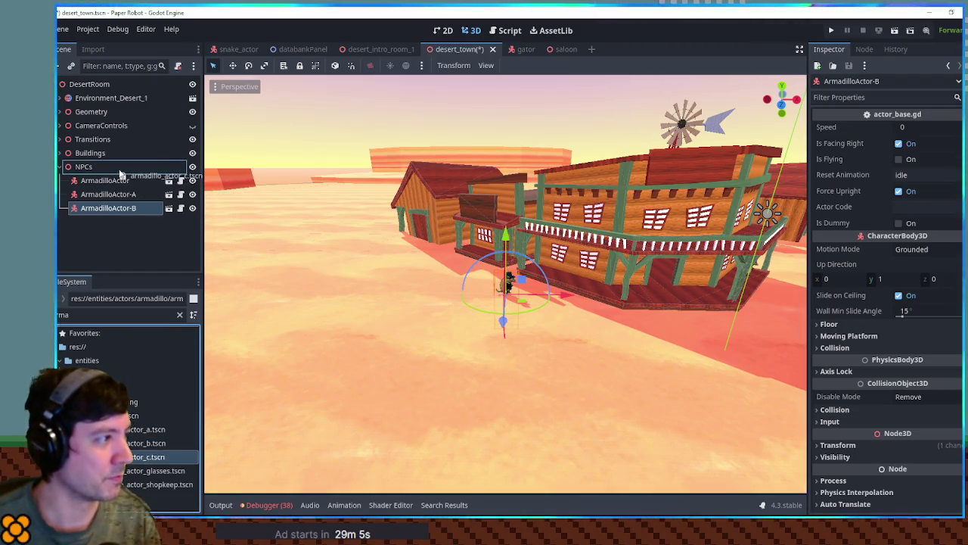
Step: Add ArmadilloActor-C under NPCs and raise it onto the saloon porch
drag(119, 174, 114, 168)
key(f)
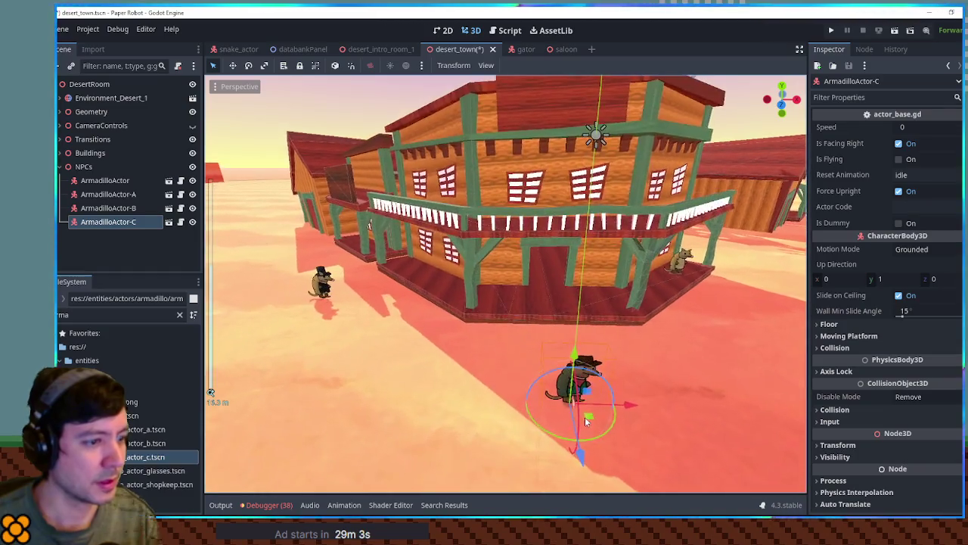
drag(592, 407, 594, 279)
key(f)
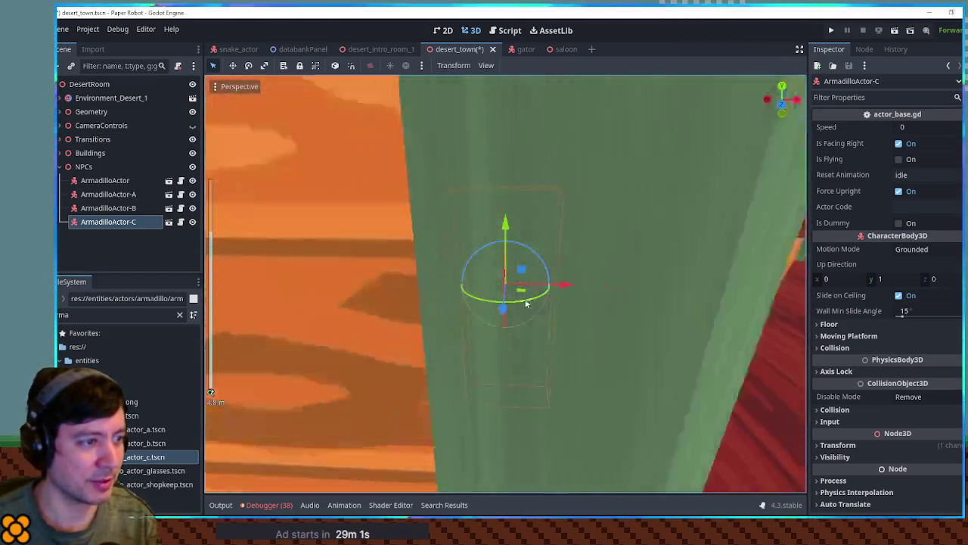
drag(527, 303, 600, 297)
drag(514, 231, 515, 201)
key(f)
scroll(539, 258, down, 5)
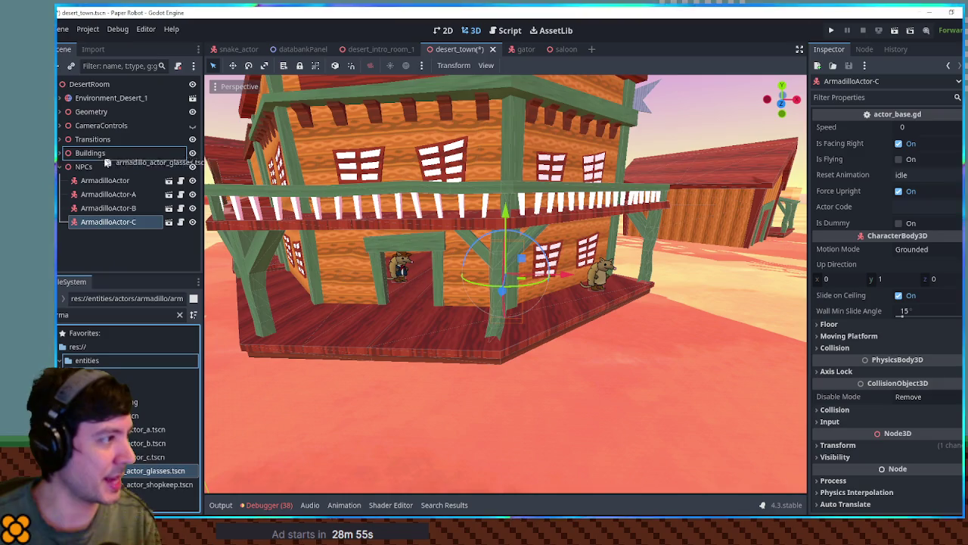
scroll(352, 300, down, 3)
Step: Move ArmadilloActor-Glasses across the ground toward the windmill and shed
mouse_move(394, 402)
mouse_down()
mouse_move(463, 366)
mouse_move(712, 283)
mouse_move(667, 293)
mouse_move(646, 268)
mouse_move(557, 262)
mouse_move(636, 258)
mouse_up()
mouse_move(568, 248)
mouse_down()
mouse_move(484, 344)
mouse_move(503, 357)
mouse_up()
mouse_move(227, 446)
mouse_down()
mouse_move(662, 350)
mouse_move(612, 318)
mouse_up()
Step: Add the shopkeeper armadillo, reparent ArmadilloActor-A under generalStore, and raise it 0.5 above the floor
mouse_move(147, 485)
mouse_down()
mouse_move(120, 269)
mouse_move(96, 185)
mouse_up()
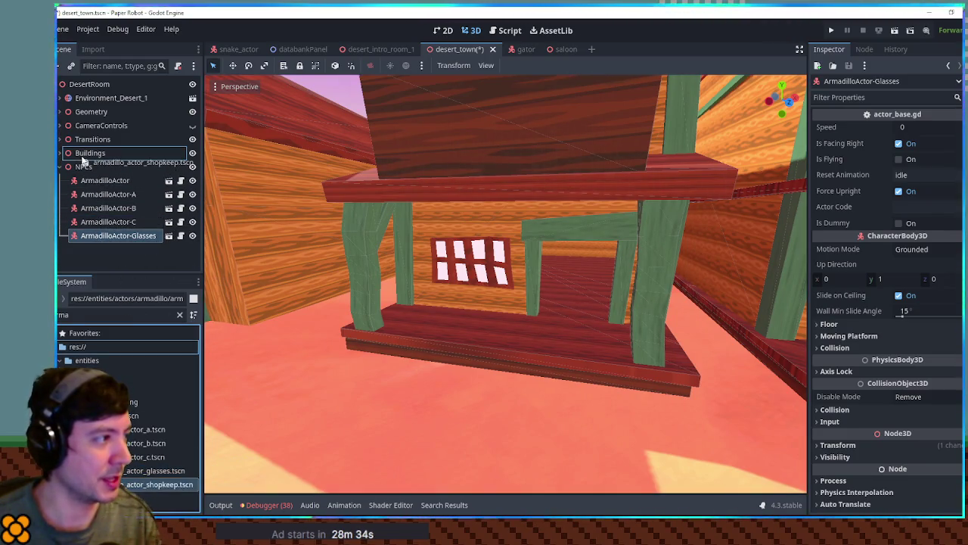
drag(84, 160, 65, 152)
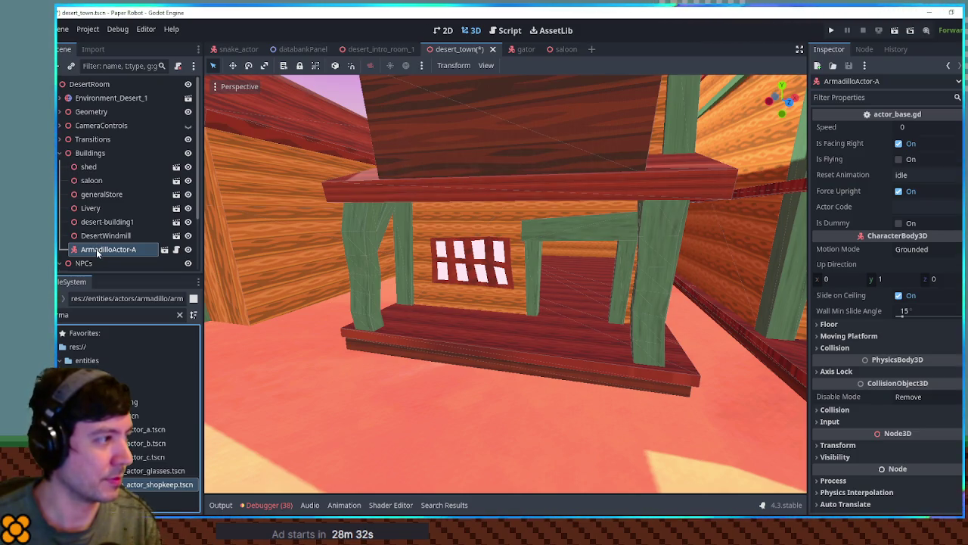
drag(96, 253, 99, 237)
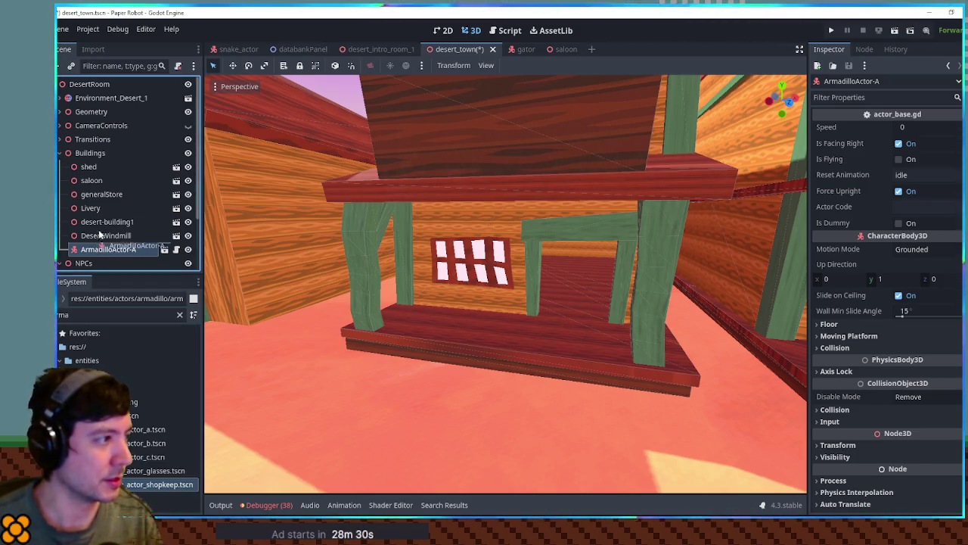
drag(104, 200, 104, 196)
scroll(443, 304, down, 6)
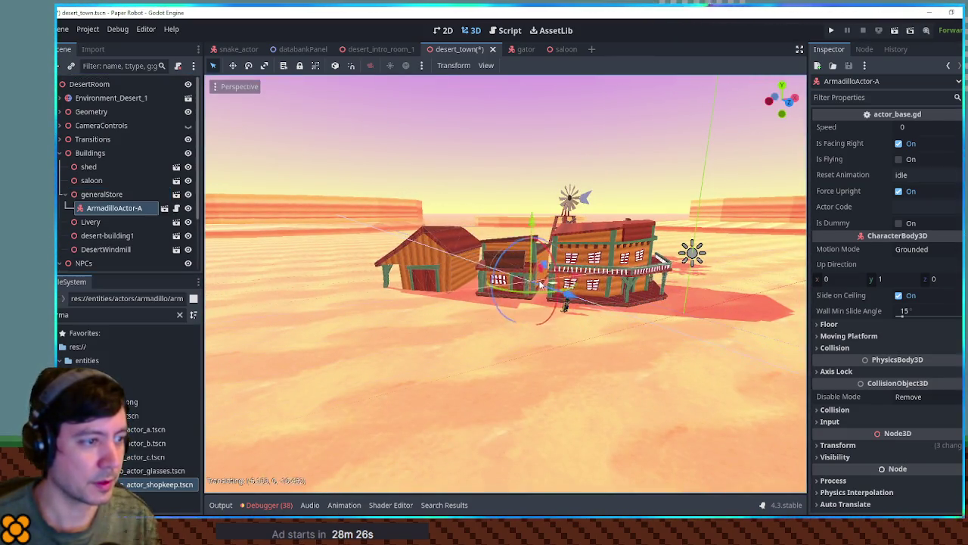
scroll(518, 291, up, 10)
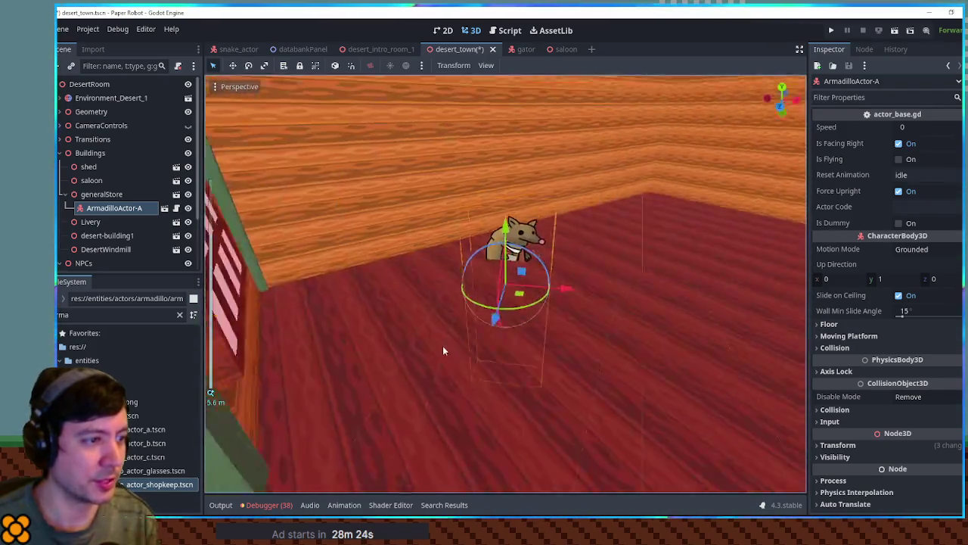
drag(506, 231, 507, 202)
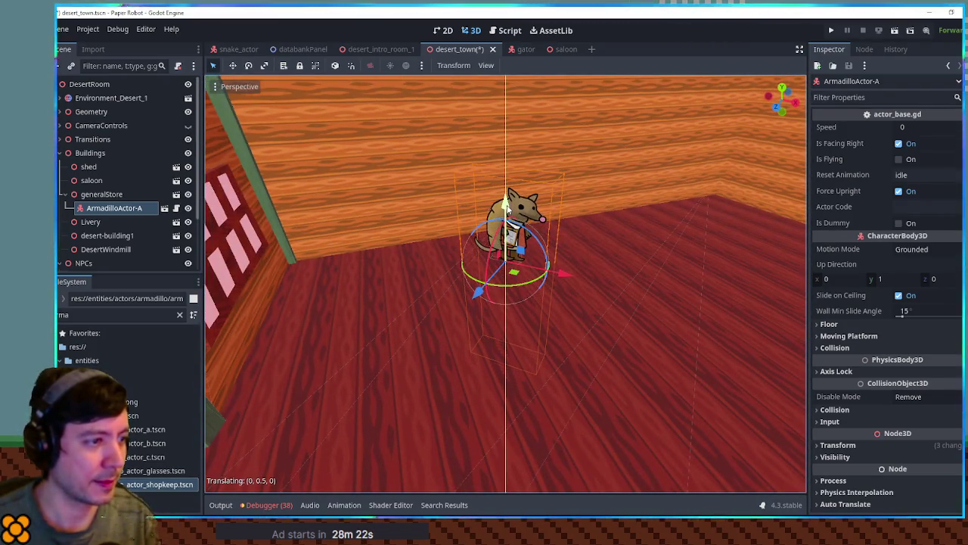
scroll(590, 247, up, 8)
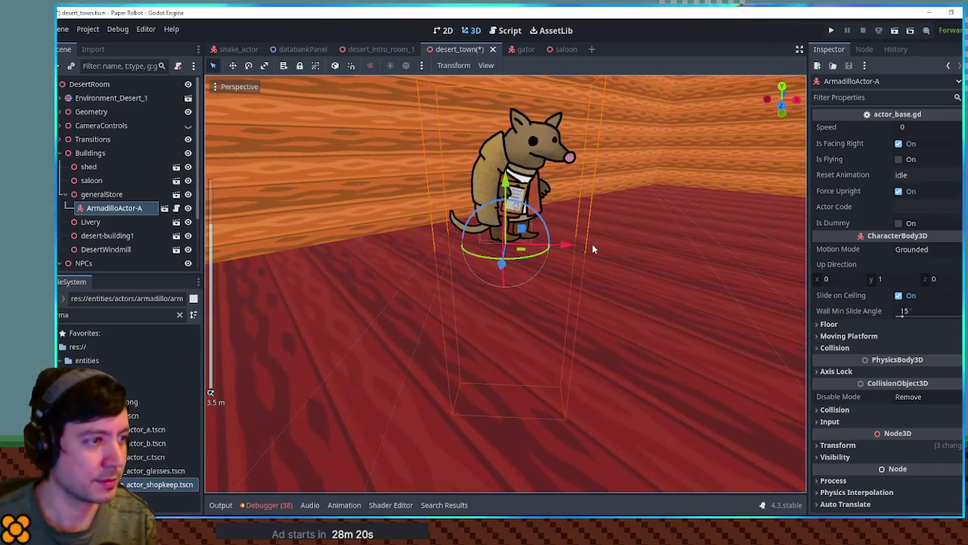
scroll(592, 251, down, 8)
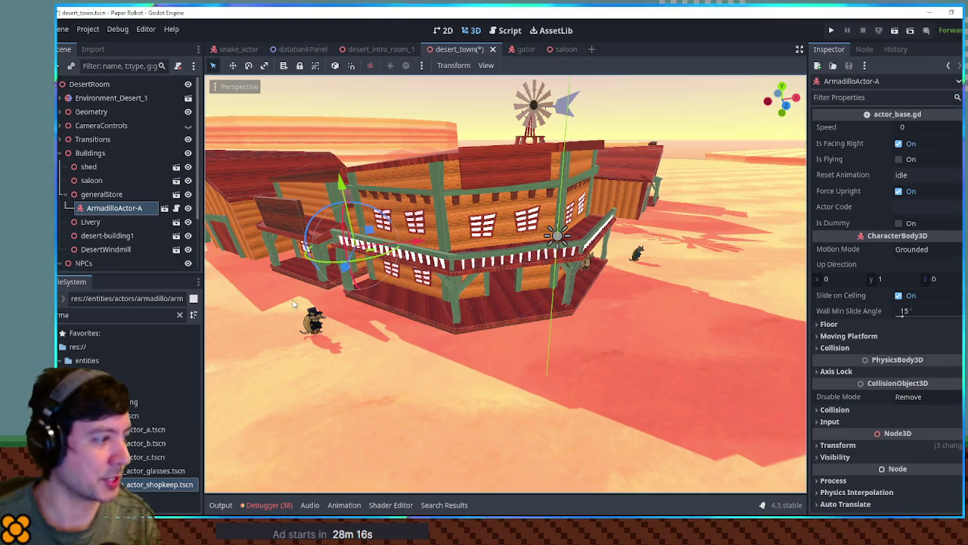
scroll(121, 189, down, 3)
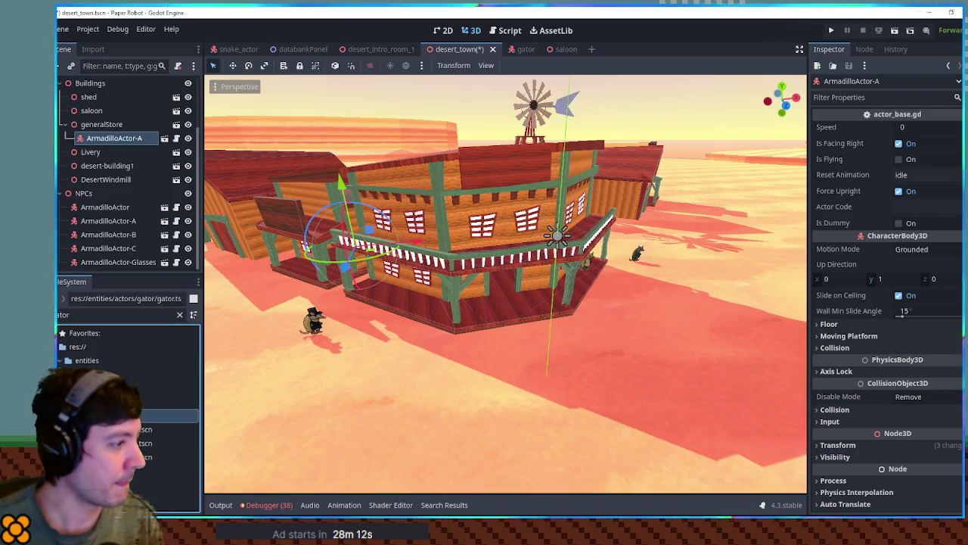
Step: Add the first gator actor to NPCs and set it just above the saloon porch floor
drag(105, 200, 106, 195)
key(f)
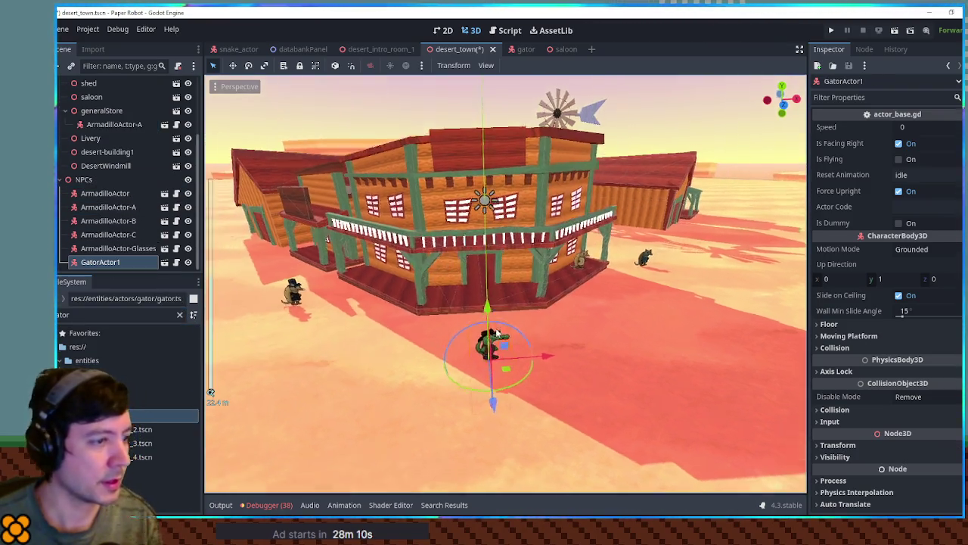
mouse_move(488, 472)
mouse_down()
mouse_move(386, 348)
mouse_move(458, 297)
mouse_up()
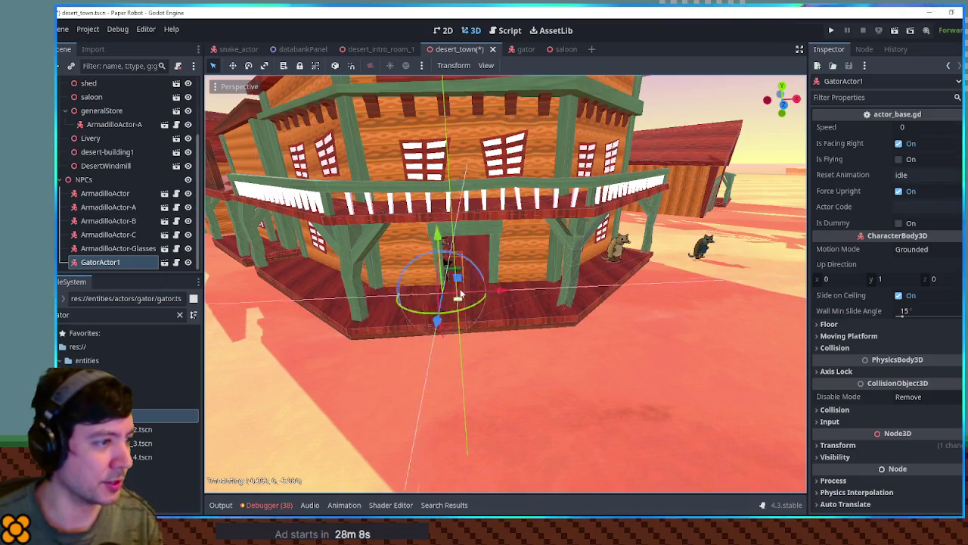
key(f)
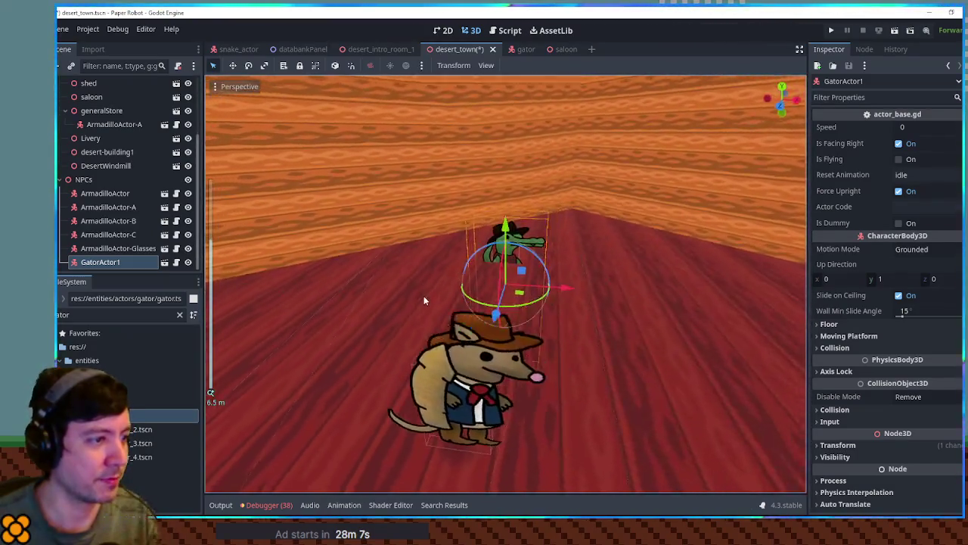
drag(479, 309, 385, 364)
drag(366, 289, 360, 268)
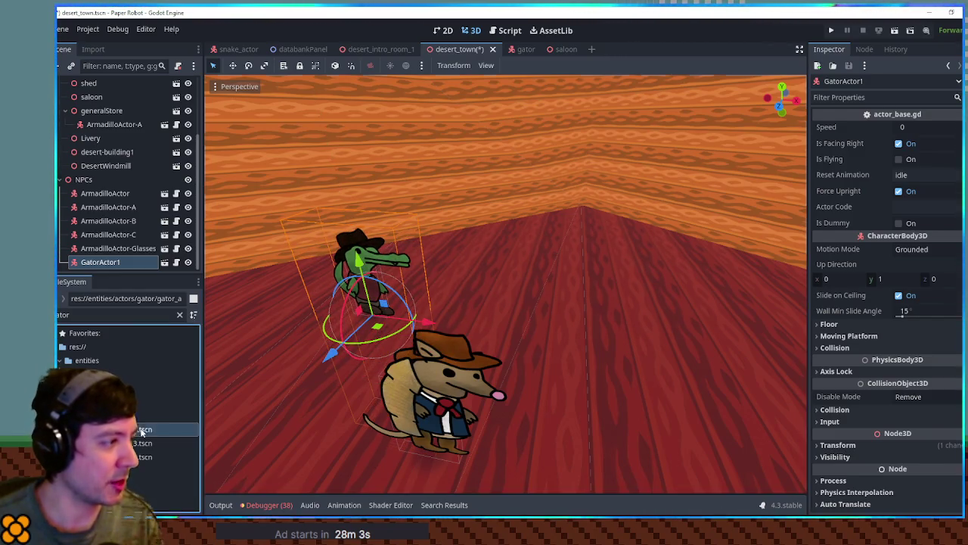
Step: Add a second gator actor to NPCs, raise it and slide it sideways along the porch
drag(112, 187, 112, 185)
key(f)
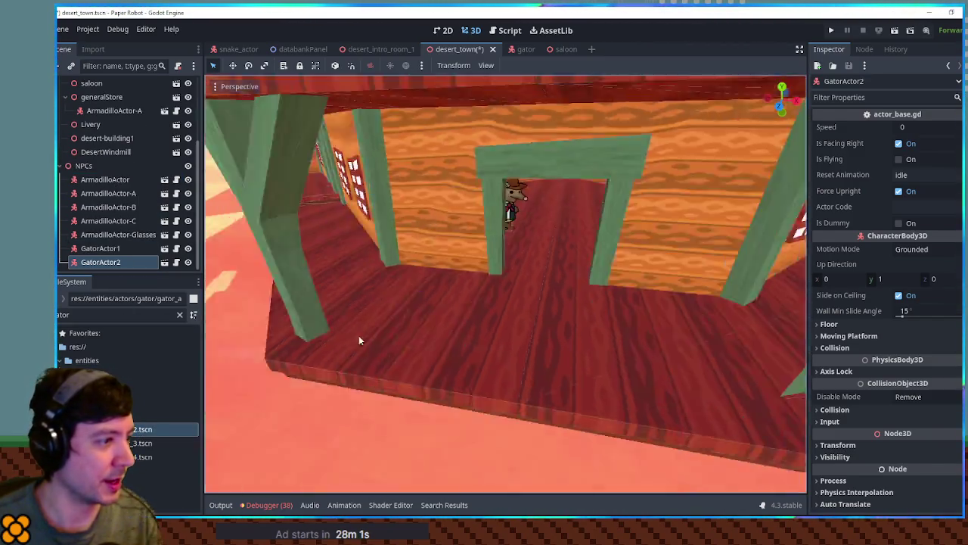
scroll(518, 294, up, 8)
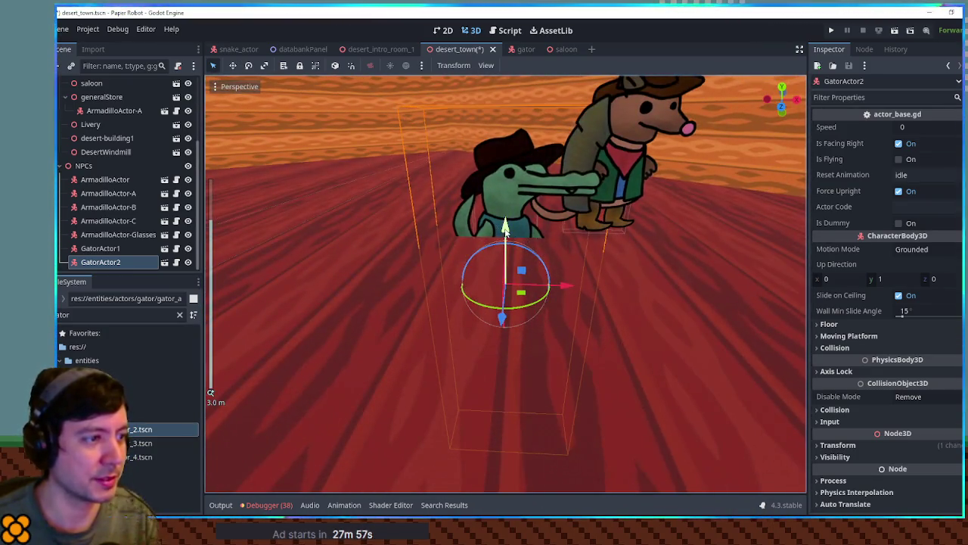
drag(505, 227, 506, 174)
drag(527, 242, 774, 232)
scroll(715, 249, down, 3)
scroll(715, 250, down, 10)
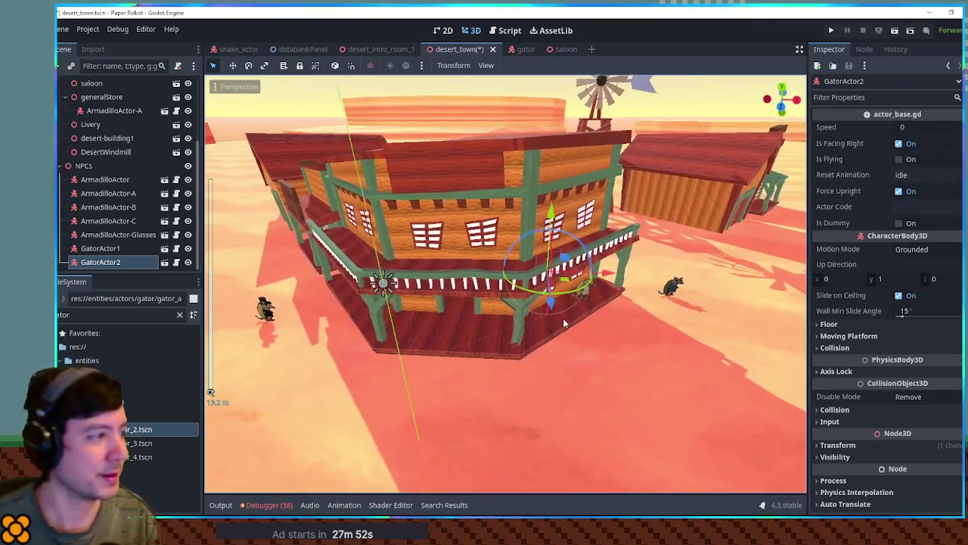
drag(563, 324, 125, 482)
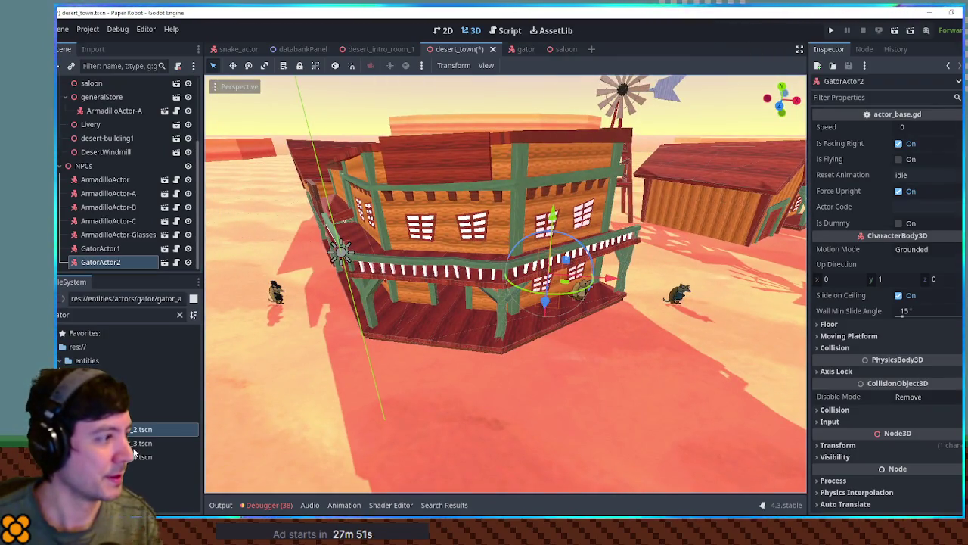
Step: Add a third gator actor to NPCs and place it beside the armadillo near the saloon
drag(98, 168, 98, 168)
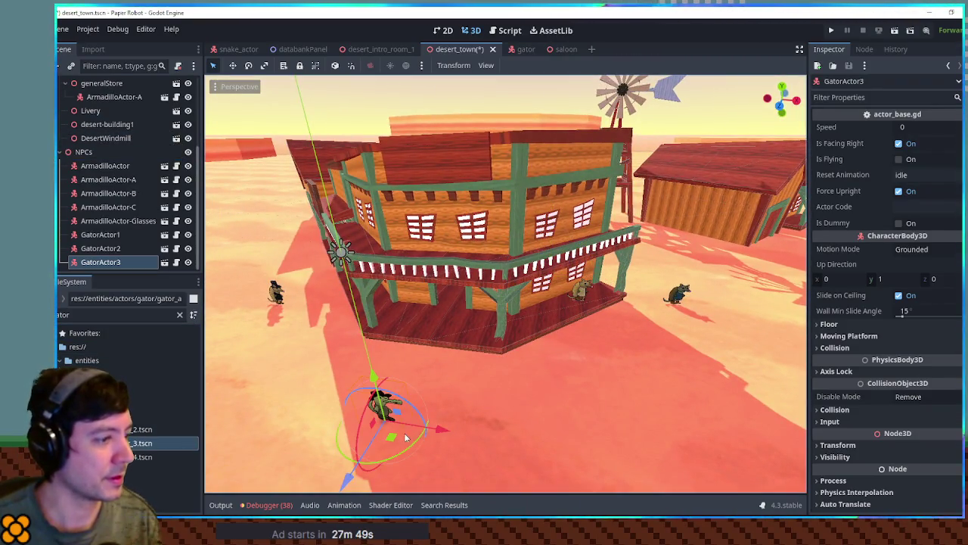
scroll(424, 421, down, 2)
drag(323, 312, 341, 310)
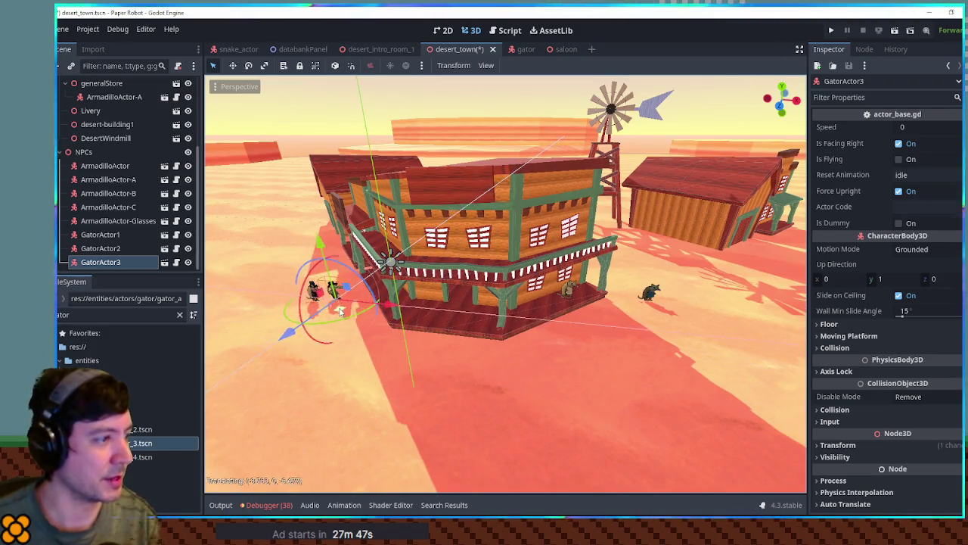
drag(586, 332, 690, 321)
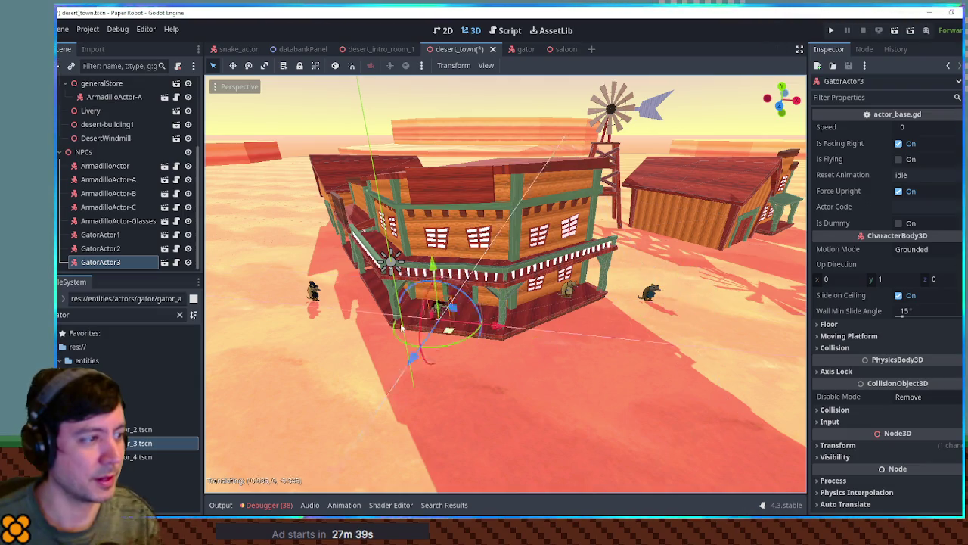
mouse_move(343, 313)
mouse_down()
mouse_move(448, 315)
mouse_move(417, 342)
mouse_up()
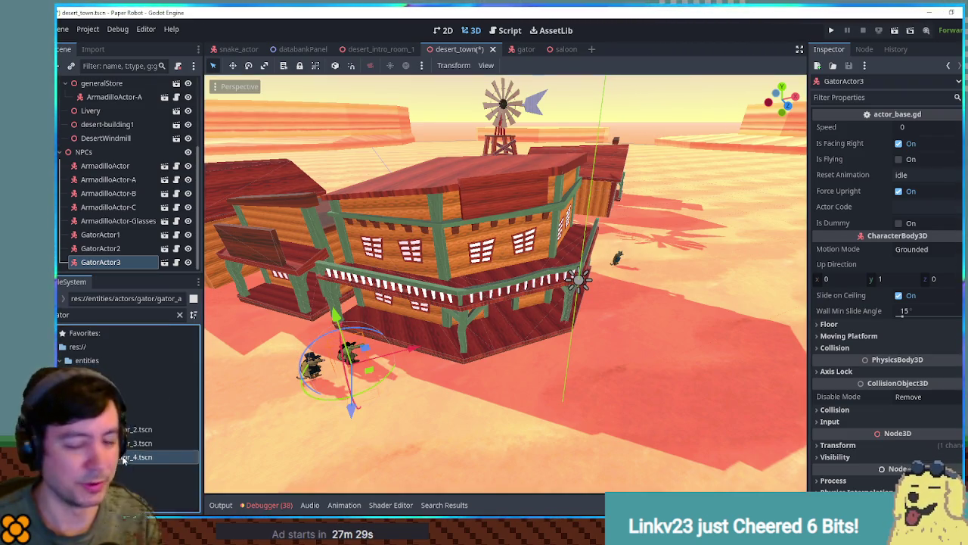
Step: Add the fourth gator actor to NPCs, then save and run the scene
drag(99, 157, 99, 155)
drag(545, 386, 558, 391)
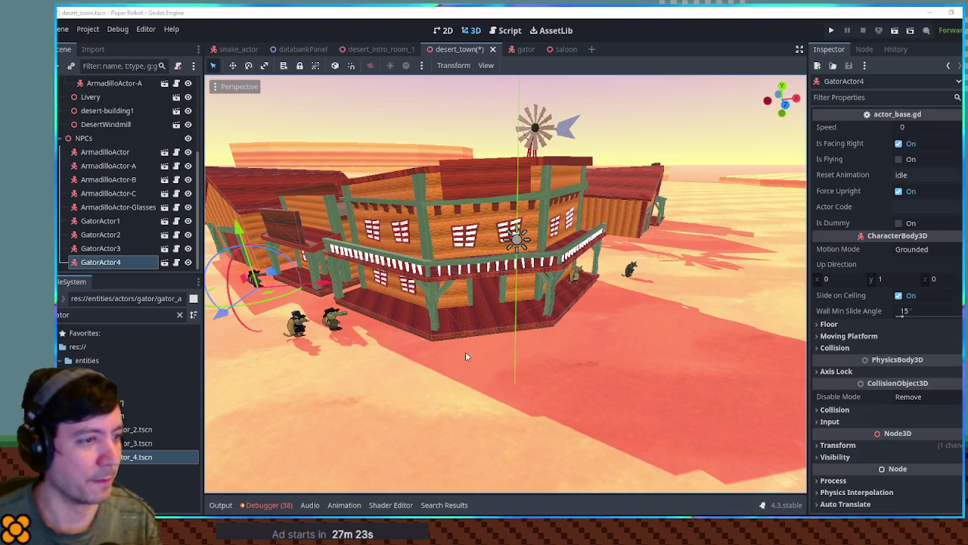
key(F6)
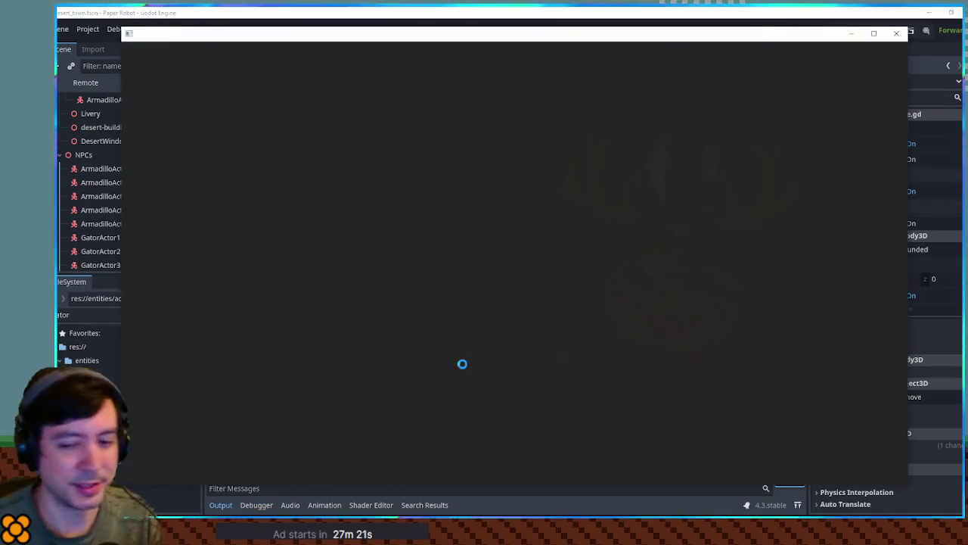